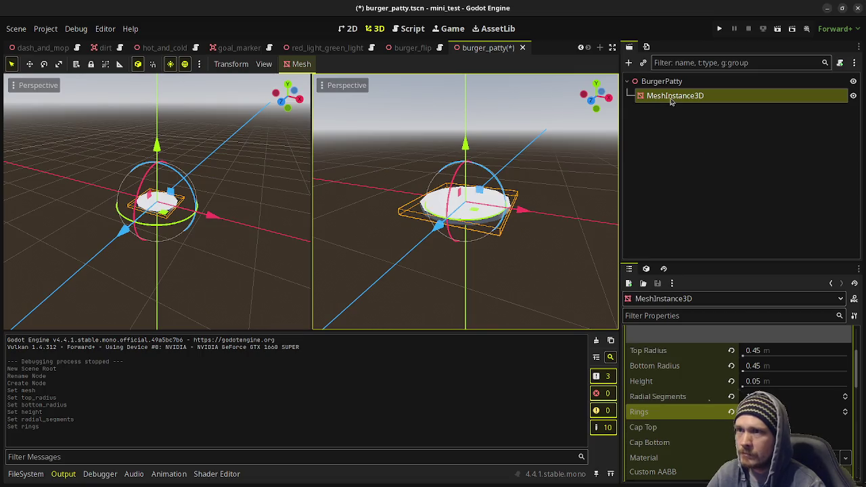
- Change the patty disc's Position Y and duplicate the disc
{"action": "scroll", "coordinate": [763, 385], "scroll_direction": "down", "scroll_amount": 10}
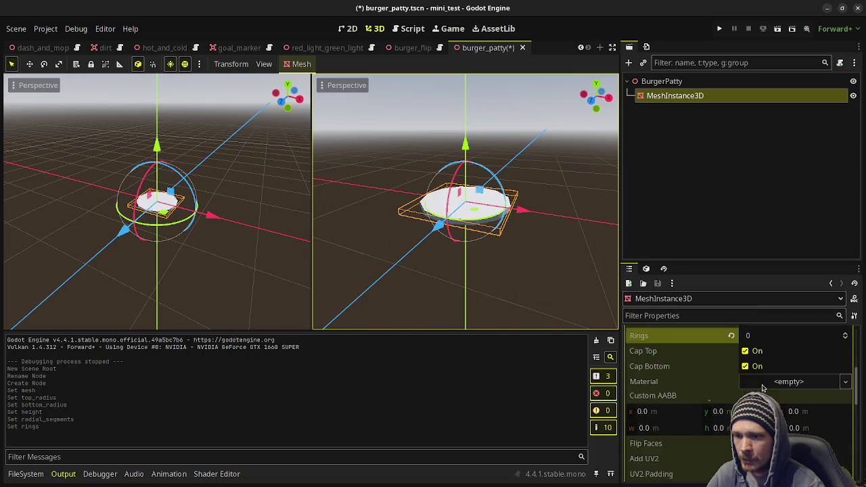
{"action": "scroll", "coordinate": [708, 403], "scroll_direction": "down", "scroll_amount": 3}
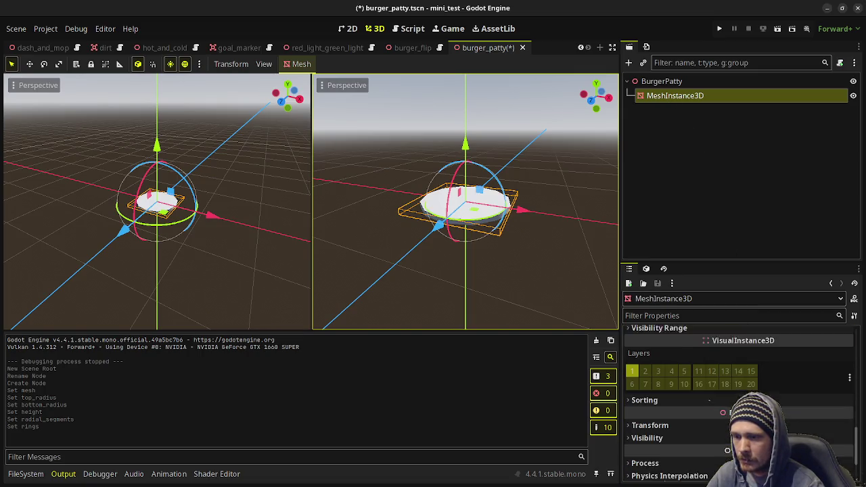
{"action": "left_click", "coordinate": [720, 434]}
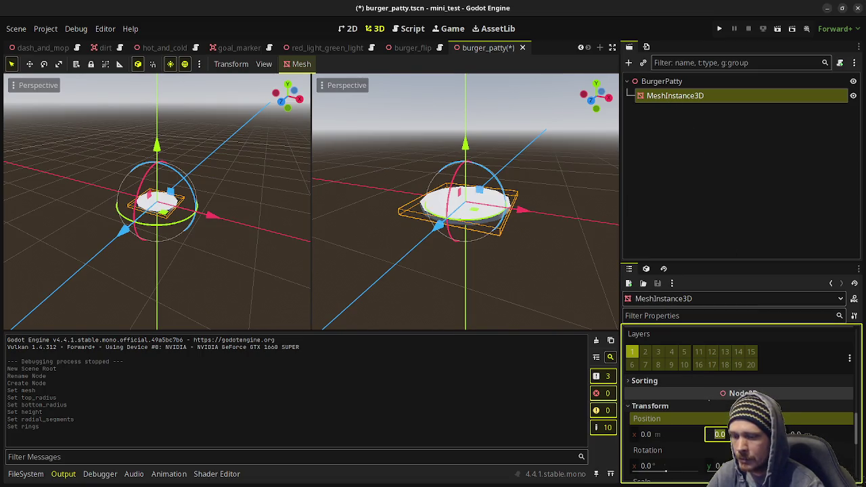
{"action": "type", "text": "1"}
{"action": "key", "text": "Return"}
{"action": "left_click", "coordinate": [693, 104]}
{"action": "key", "text": "ctrl+d"}
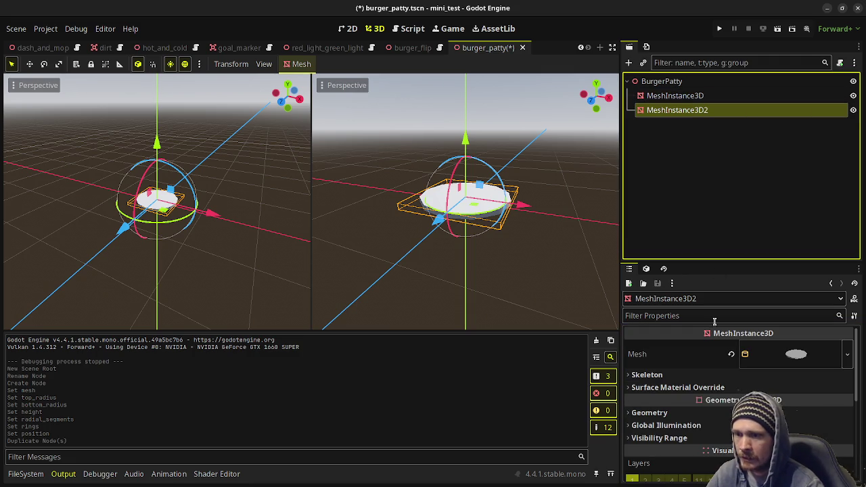
- Lower the duplicate disc to Position Y -0.05
{"action": "scroll", "coordinate": [672, 396], "scroll_direction": "down", "scroll_amount": 2}
{"action": "scroll", "coordinate": [671, 396], "scroll_direction": "down", "scroll_amount": 2}
{"action": "left_click", "coordinate": [650, 400]}
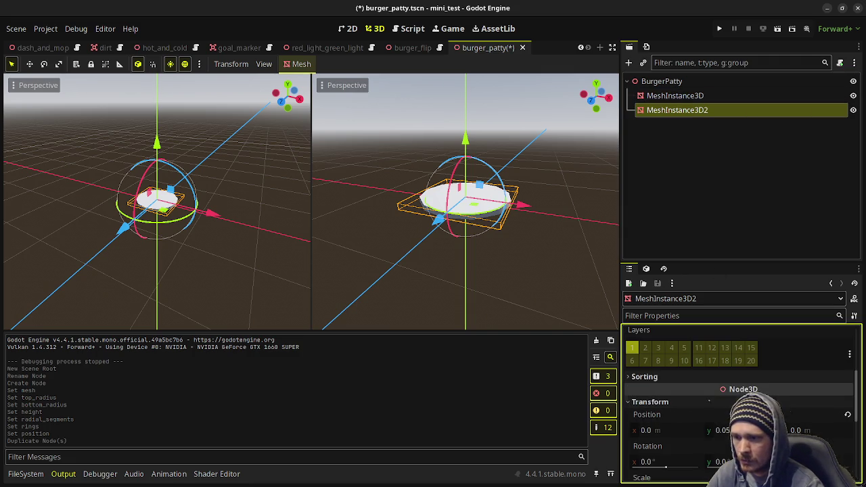
{"action": "key", "text": "Return"}
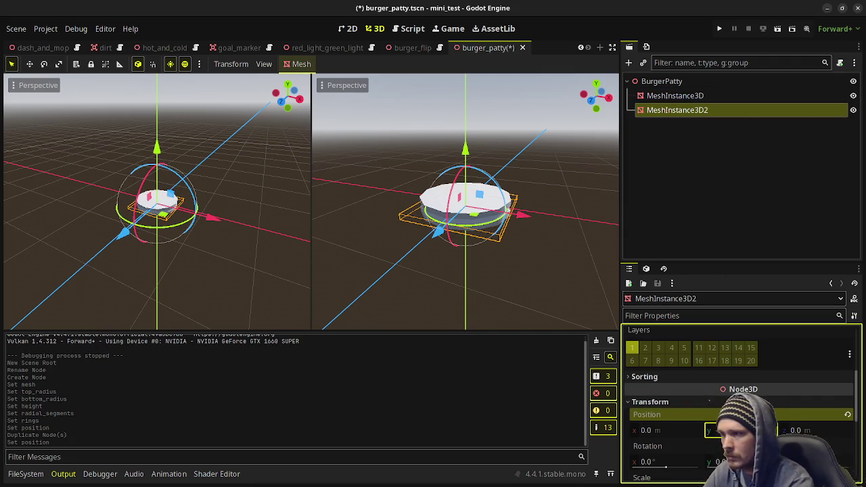
{"action": "left_click_drag", "start_coordinate": [550, 284], "coordinate": [550, 224]}
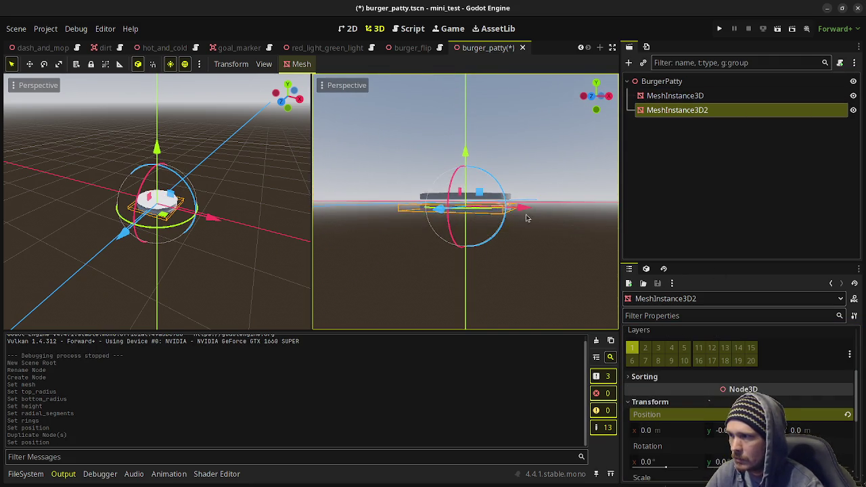
{"action": "scroll", "coordinate": [549, 224], "scroll_direction": "up", "scroll_amount": 2}
{"action": "scroll", "coordinate": [545, 220], "scroll_direction": "up", "scroll_amount": 2}
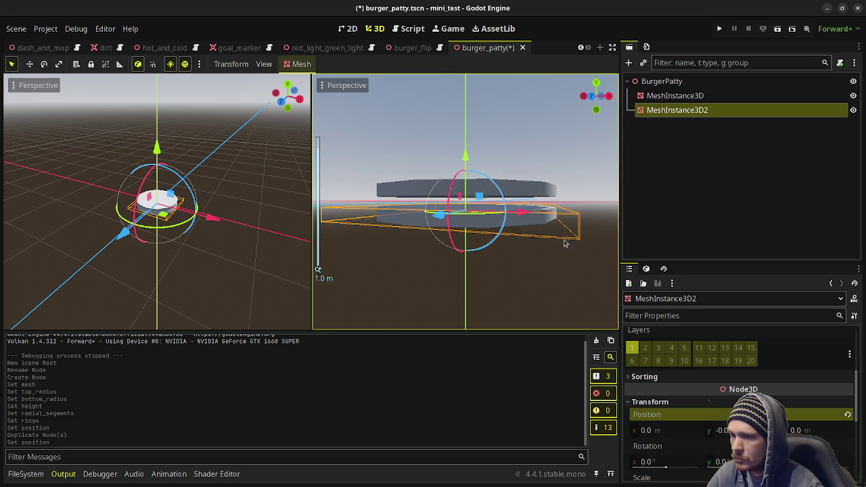
{"action": "left_click", "coordinate": [721, 431]}
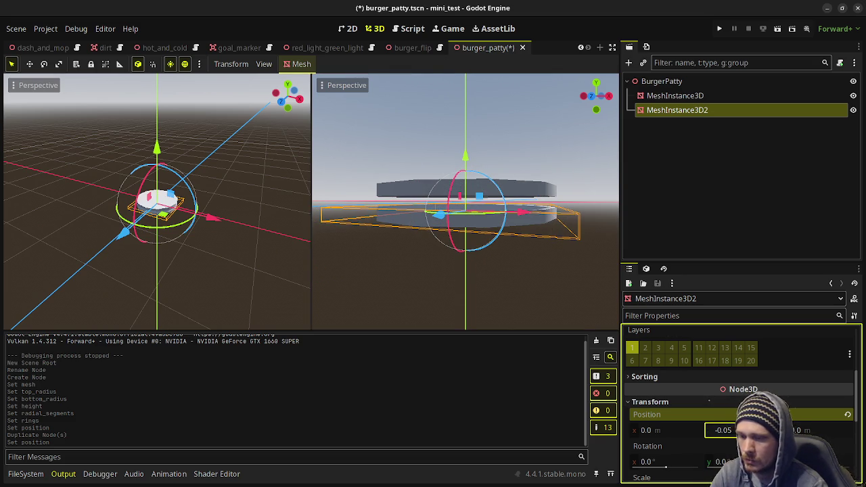
{"action": "key", "text": "Return"}
- Raise the original disc to Position Y 0.025
{"action": "left_click", "coordinate": [662, 81]}
{"action": "left_click", "coordinate": [675, 95]}
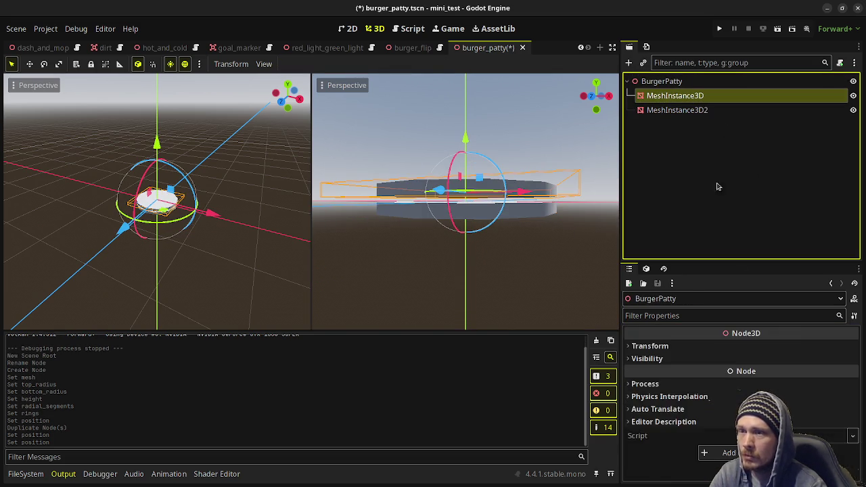
{"action": "left_click", "coordinate": [722, 434]}
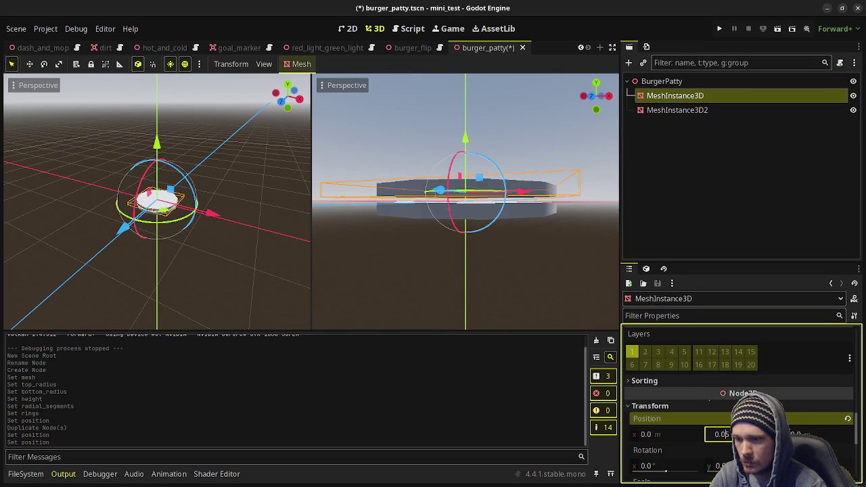
{"action": "key", "text": "Return"}
{"action": "left_click_drag", "start_coordinate": [513, 168], "coordinate": [569, 176]}
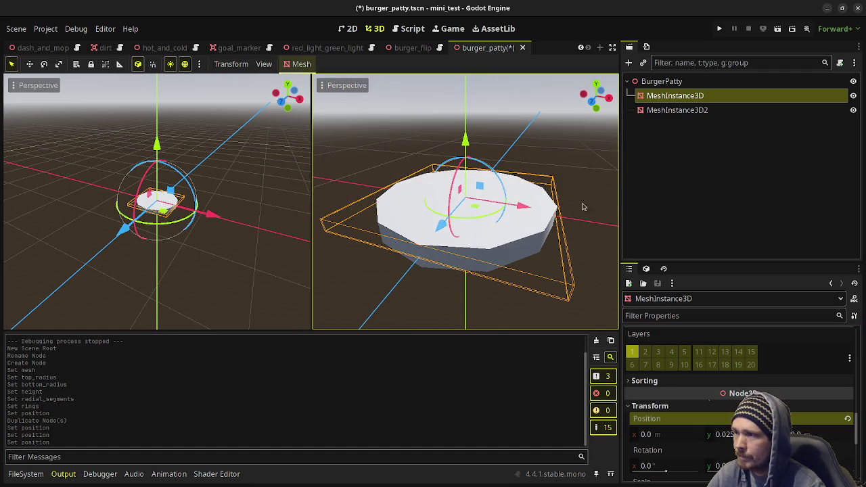
{"action": "left_click", "coordinate": [664, 97]}
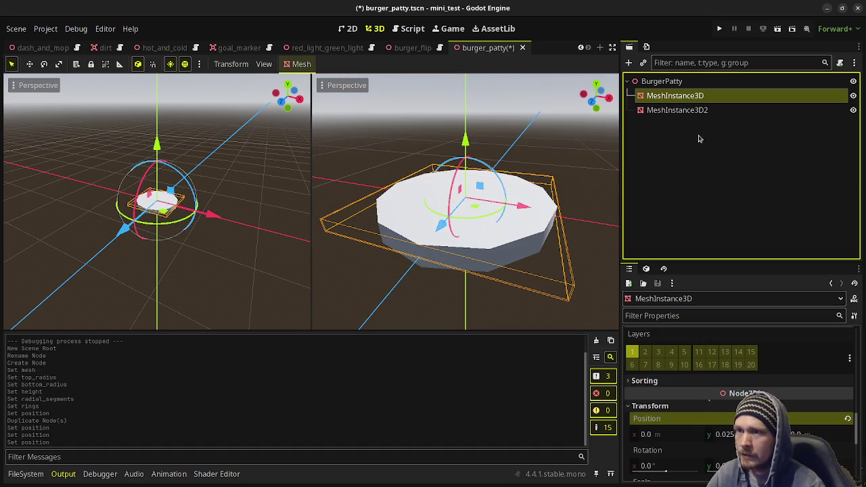
- Rename the discs TopSide and BottomSide and save the burger_patty scene
{"action": "key", "text": "F2"}
{"action": "type", "text": "TopSide"}
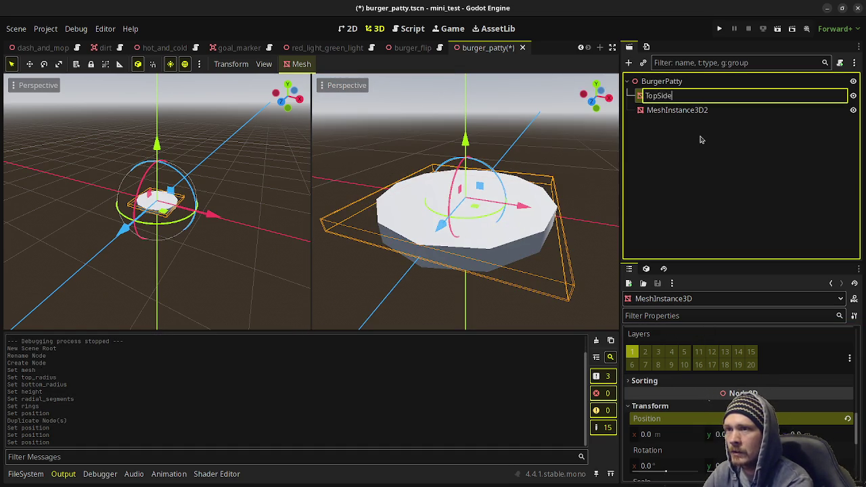
{"action": "key", "text": "Return"}
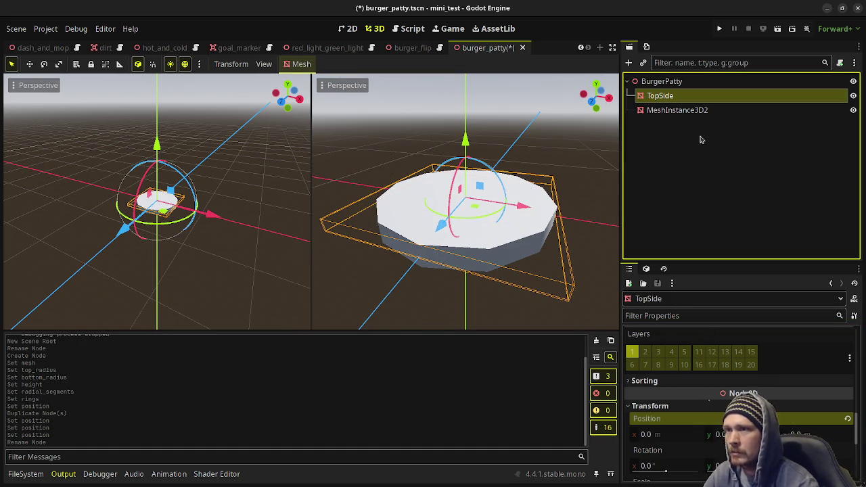
{"action": "left_click", "coordinate": [689, 111]}
{"action": "key", "text": "F2"}
{"action": "type", "text": "Bot"}
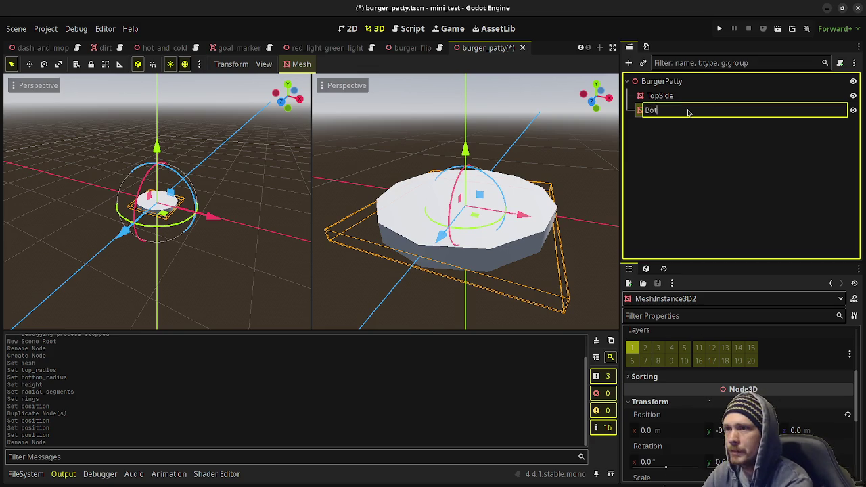
{"action": "type", "text": "e"}
{"action": "key", "text": "Return"}
{"action": "key", "text": "ctrl+s"}
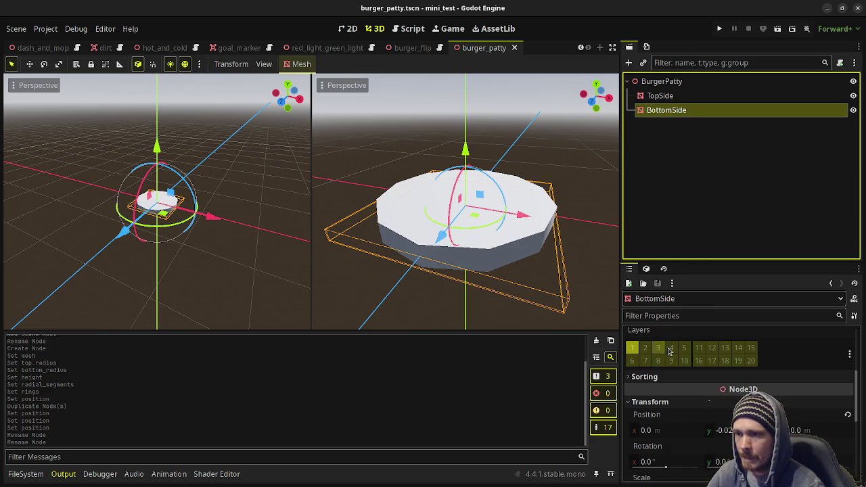
- Give TopSide a new StandardMaterial3D as its Geometry material override
{"action": "left_click", "coordinate": [659, 96]}
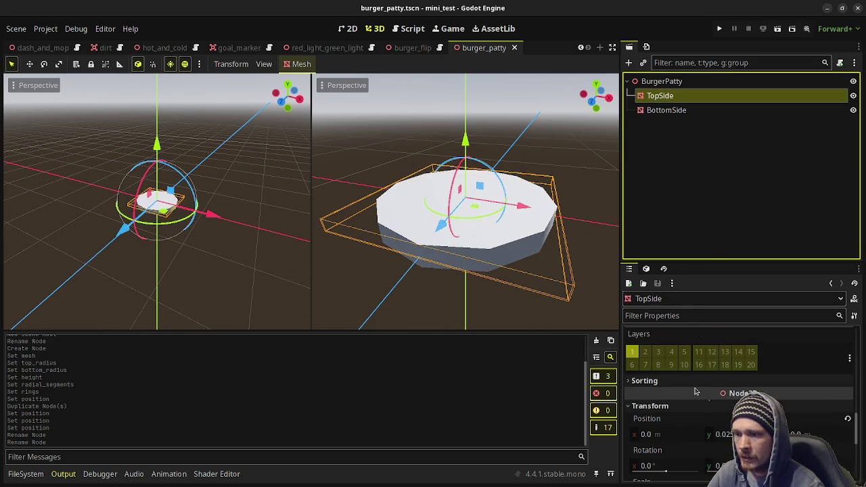
{"action": "scroll", "coordinate": [695, 392], "scroll_direction": "down", "scroll_amount": 5}
{"action": "scroll", "coordinate": [691, 391], "scroll_direction": "up", "scroll_amount": 5}
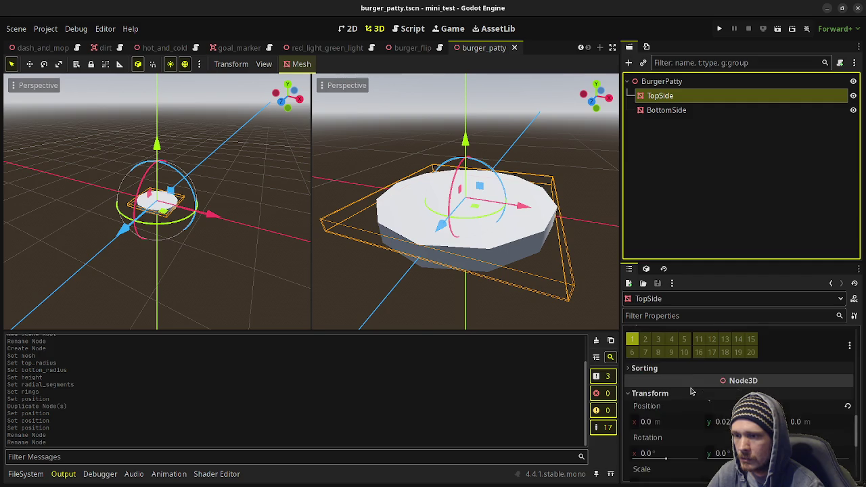
{"action": "scroll", "coordinate": [692, 391], "scroll_direction": "up", "scroll_amount": 5}
{"action": "left_click", "coordinate": [650, 423]}
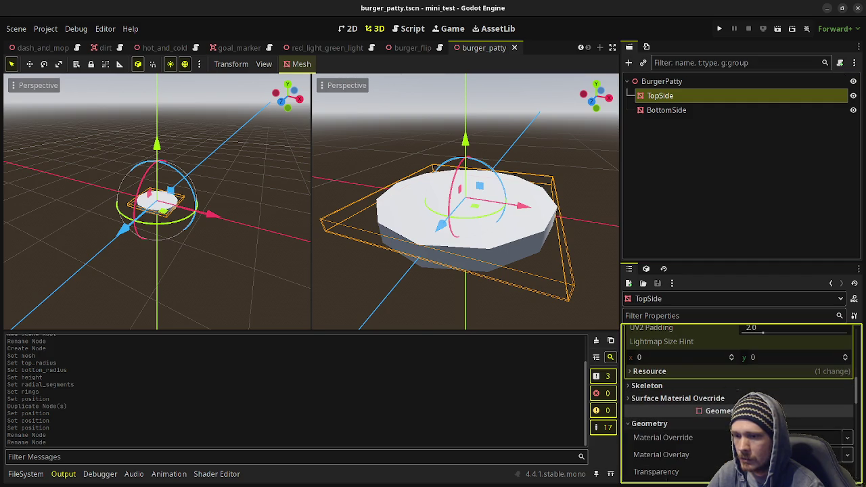
{"action": "left_click", "coordinate": [812, 437]}
{"action": "left_click", "coordinate": [800, 431]}
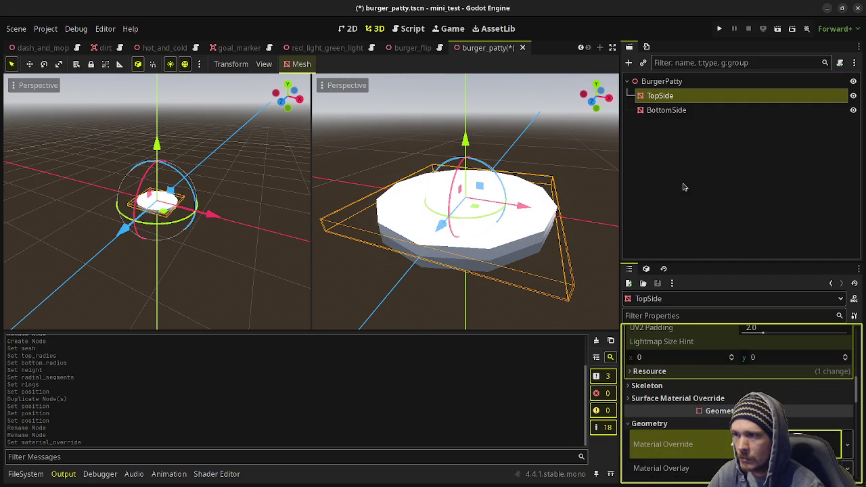
- Give BottomSide its own new StandardMaterial3D material override
{"action": "left_click", "coordinate": [666, 110]}
{"action": "scroll", "coordinate": [684, 359], "scroll_direction": "up", "scroll_amount": 2}
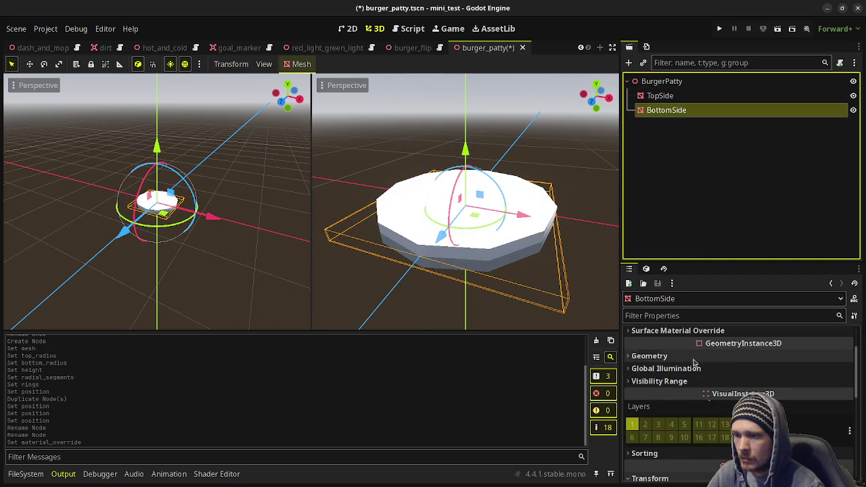
{"action": "left_click", "coordinate": [683, 357]}
{"action": "left_click", "coordinate": [792, 369]}
{"action": "left_click", "coordinate": [779, 391]}
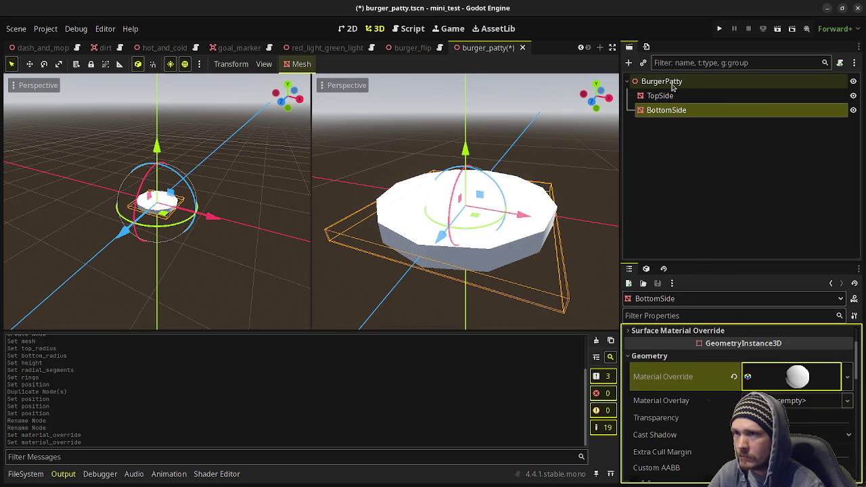
{"action": "left_click", "coordinate": [823, 81]}
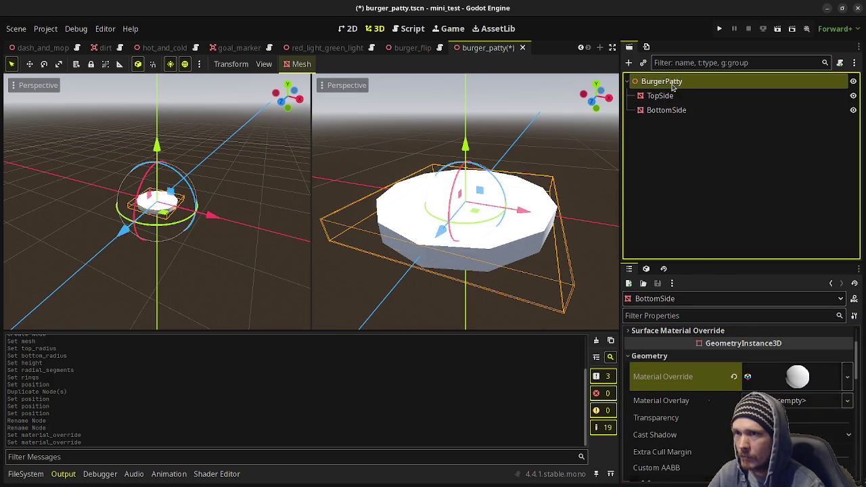
- Attach a new burger_patty.gd script to BurgerPatty with onready references to TopSide and BottomSide
{"action": "left_click", "coordinate": [840, 63]}
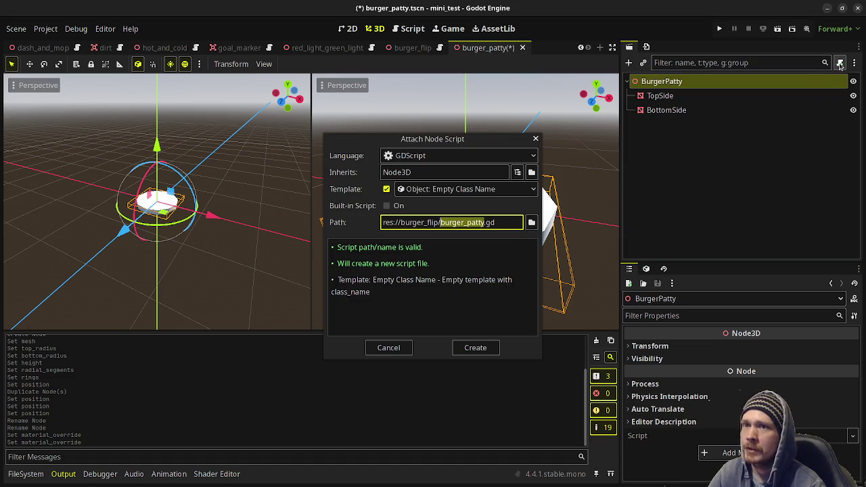
{"action": "left_click", "coordinate": [477, 348]}
{"action": "left_click", "coordinate": [435, 215]}
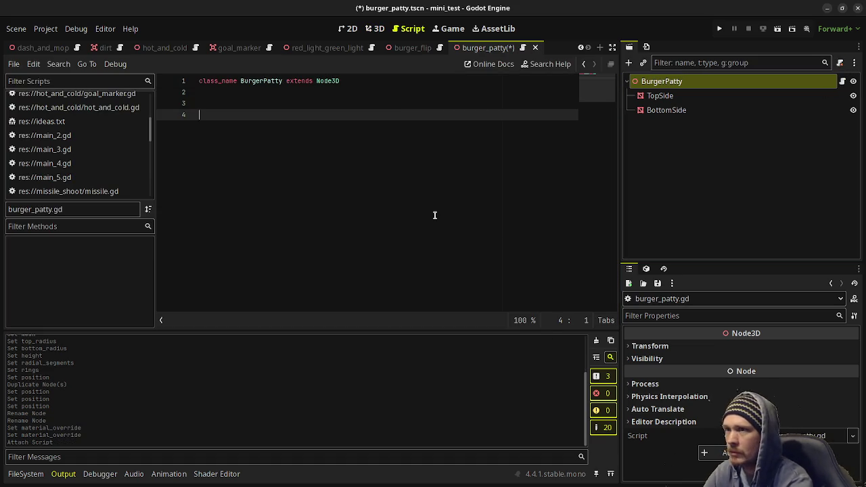
{"action": "left_click_drag", "start_coordinate": [660, 95], "coordinate": [310, 121]}
{"action": "mouse_move", "coordinate": [684, 110]}
{"action": "left_mouse_down"}
{"action": "mouse_move", "coordinate": [309, 155]}
{"action": "mouse_move", "coordinate": [299, 148]}
{"action": "left_mouse_up"}
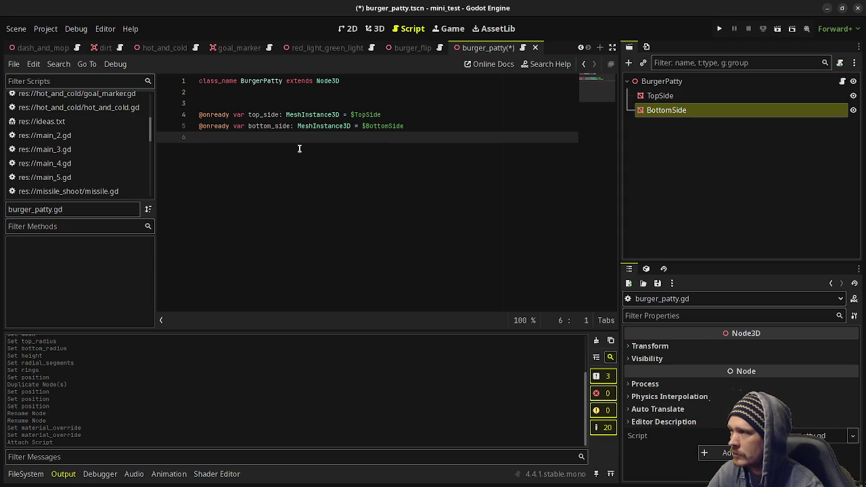
{"action": "left_click", "coordinate": [239, 100]}
{"action": "key", "text": "Return"}
{"action": "key", "text": "Return"}
{"action": "key", "text": "Up"}
{"action": "key", "text": "Up"}
{"action": "key", "text": "Return"}
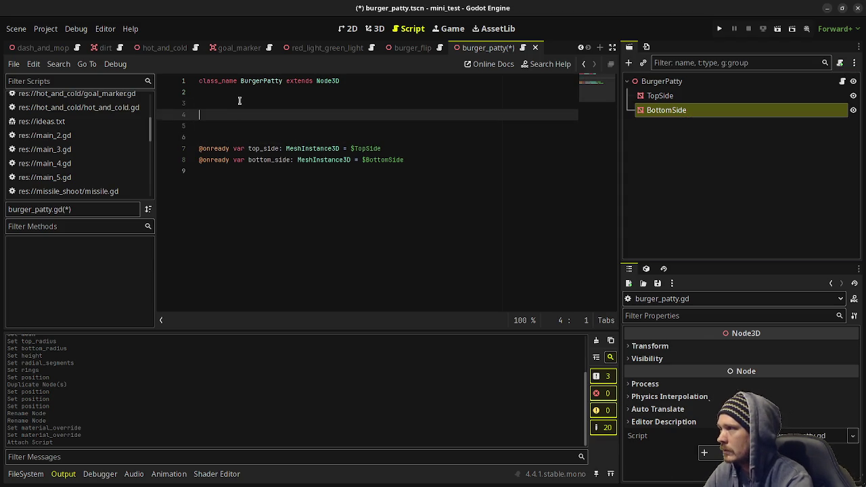
{"action": "type", "text": "@export"}
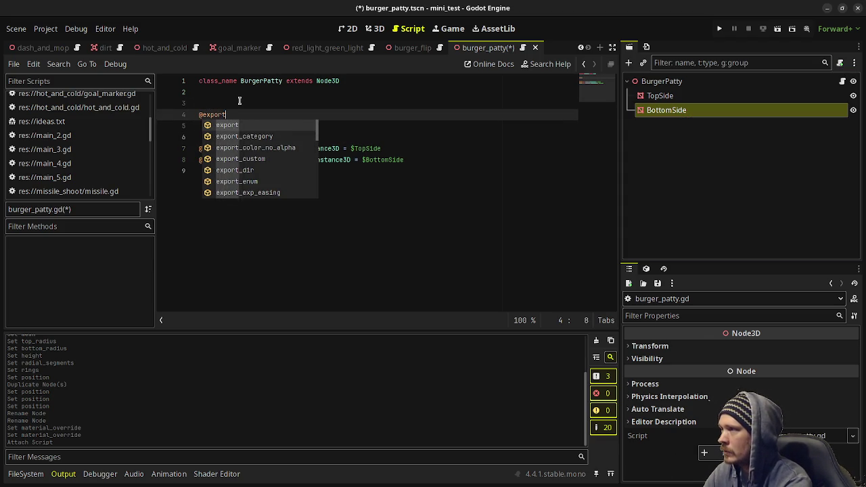
{"action": "type", "text": " var raw_material: Material"}
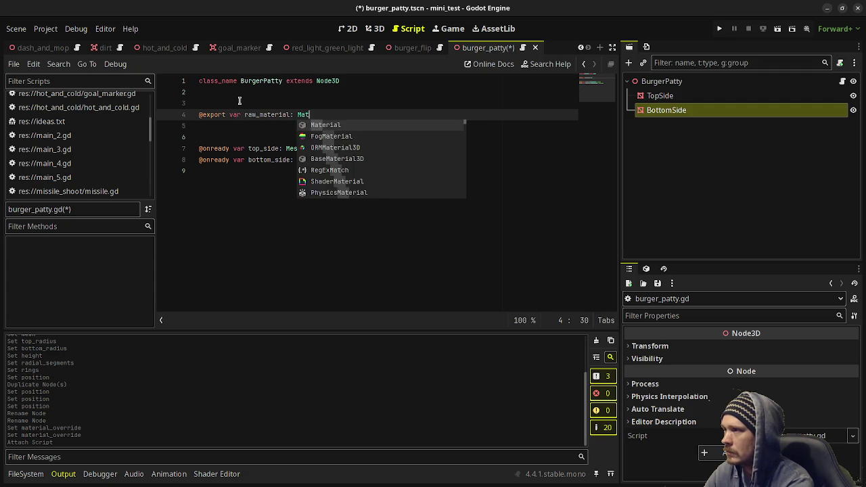
{"action": "key", "text": "Down"}
{"action": "key", "text": "Down"}
{"action": "key", "text": "Down"}
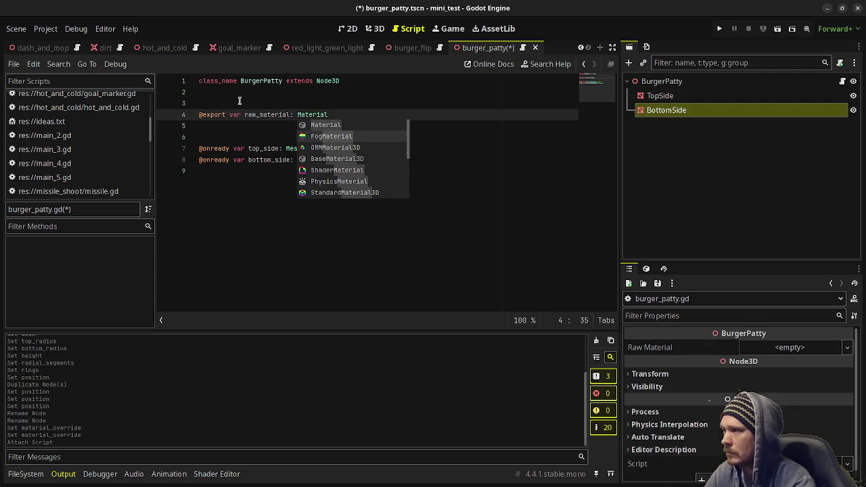
{"action": "key", "text": "Return"}
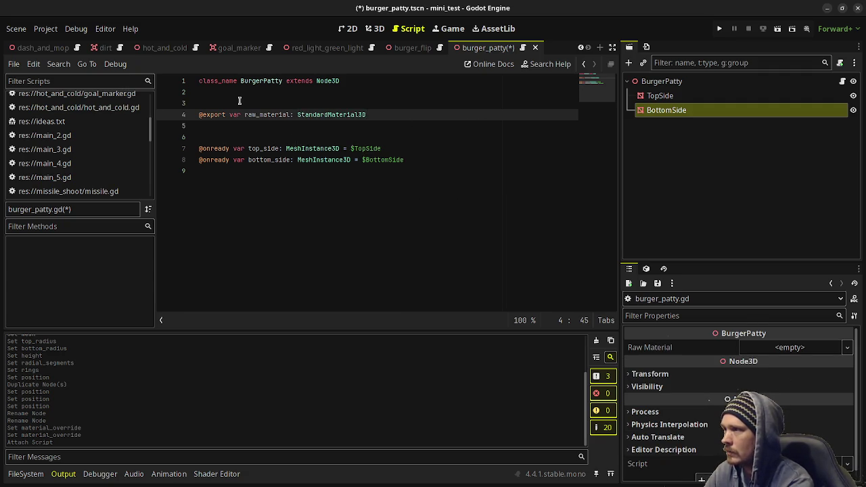
- Add exported cooked_material and burnt_material StandardMaterial3D variables, plus blank lines after the onready vars
{"action": "key", "text": "Return"}
{"action": "type", "text": "@export var cooked_mat"}
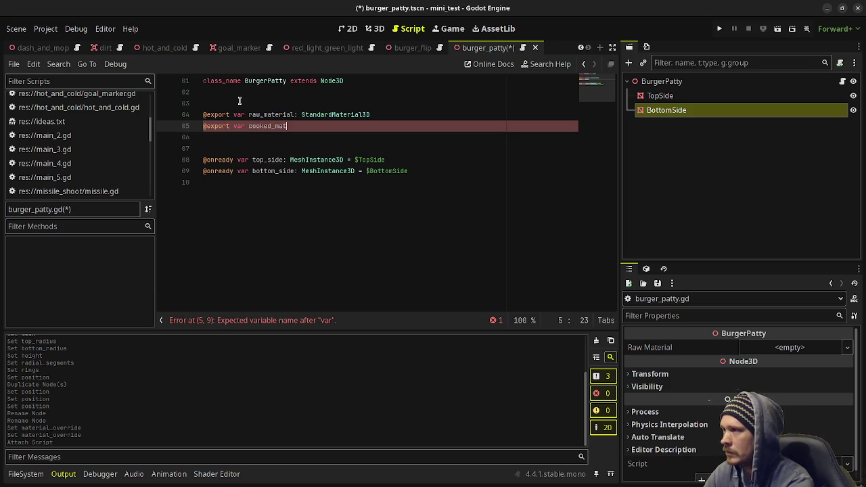
{"action": "type", "text": "StandardMa"}
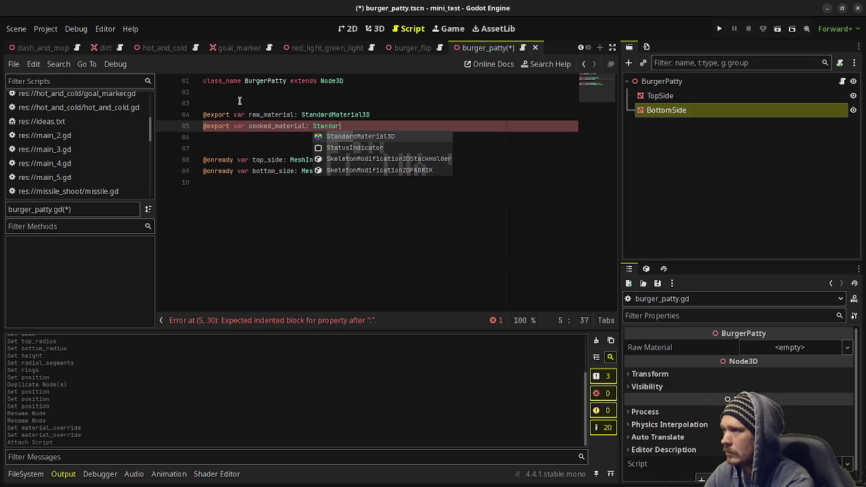
{"action": "key", "text": "Return"}
{"action": "key", "text": "Return"}
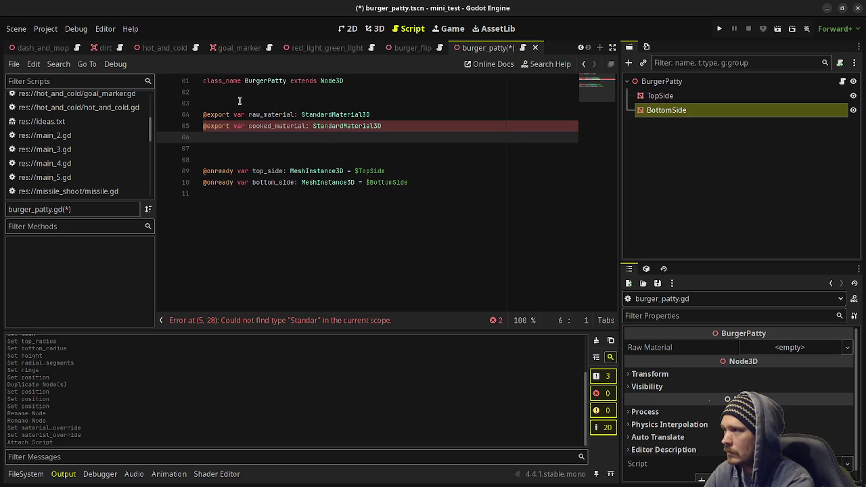
{"action": "type", "text": "@expo"}
{"action": "type", "text": "rt var burnt_m"}
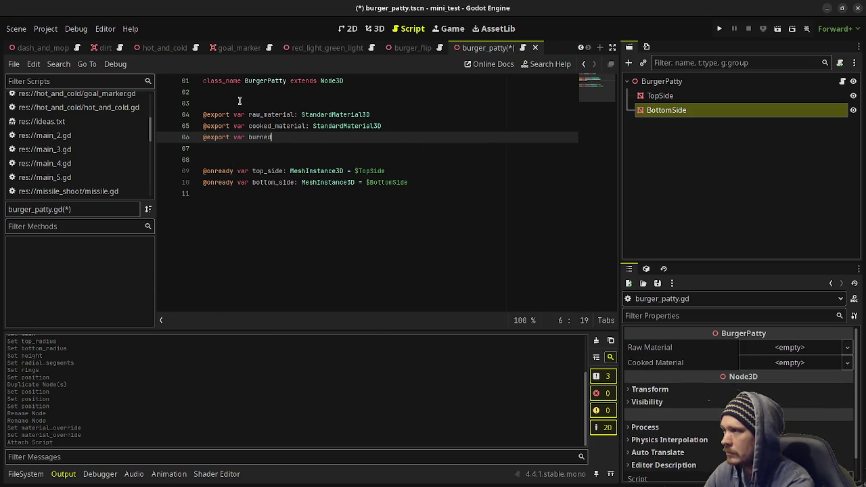
{"action": "type", "text": "aterial:"}
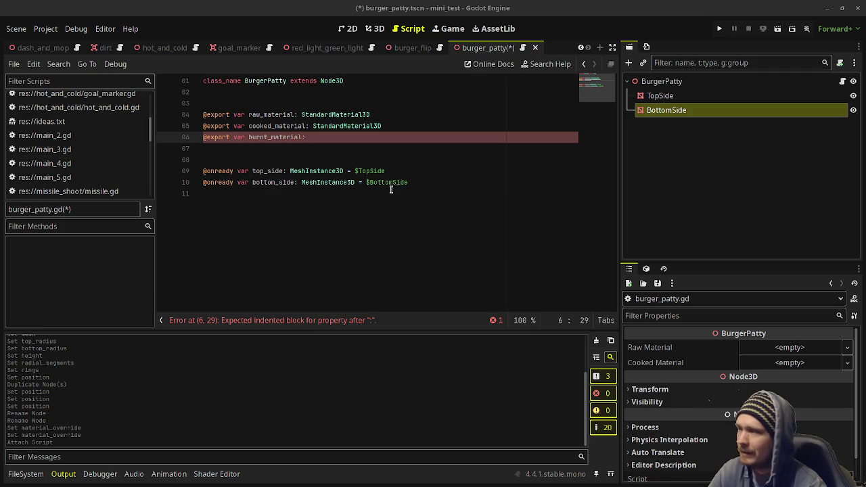
{"action": "type", "text": "St"}
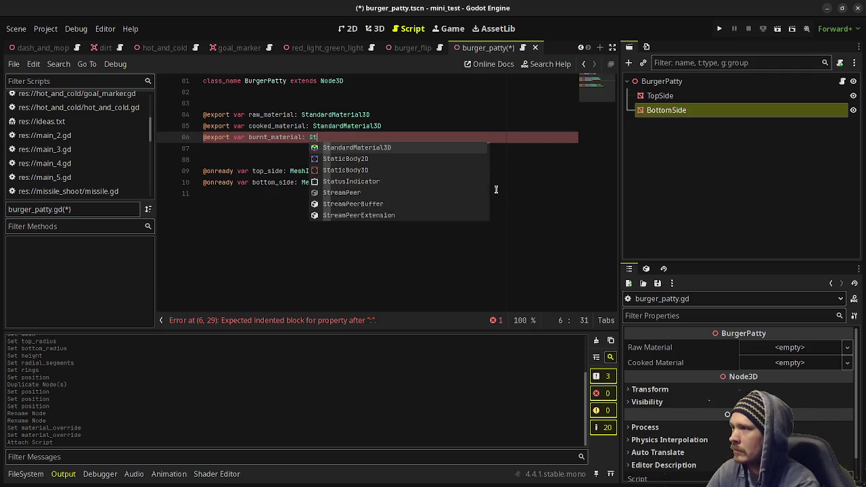
{"action": "type", "text": "andardMaterial3D"}
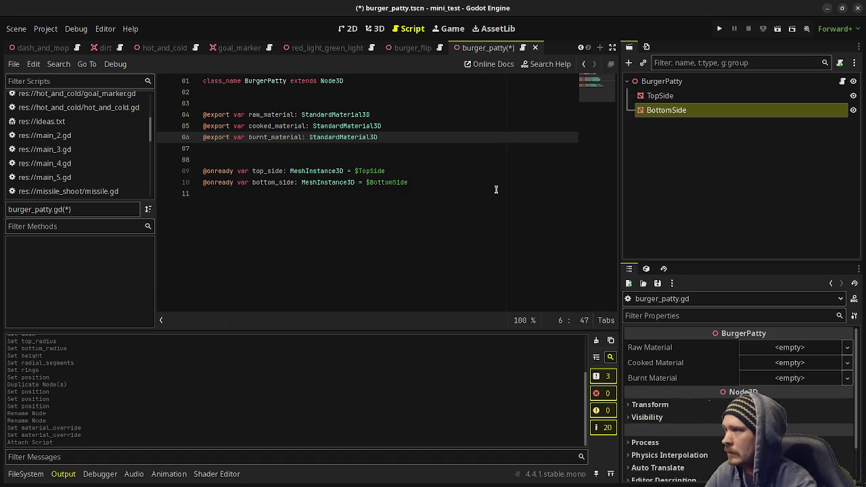
{"action": "left_click", "coordinate": [476, 187]}
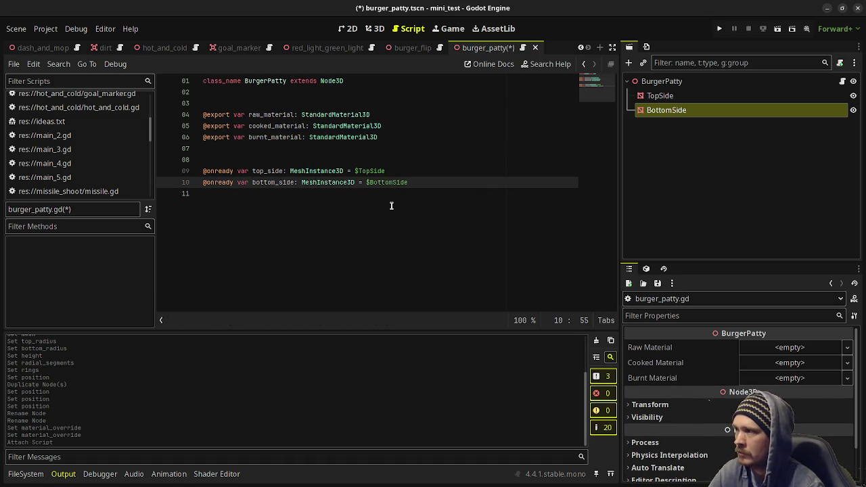
{"action": "key", "text": "Return"}
{"action": "key", "text": "Return"}
{"action": "key", "text": "Return"}
{"action": "key", "text": "Delete"}
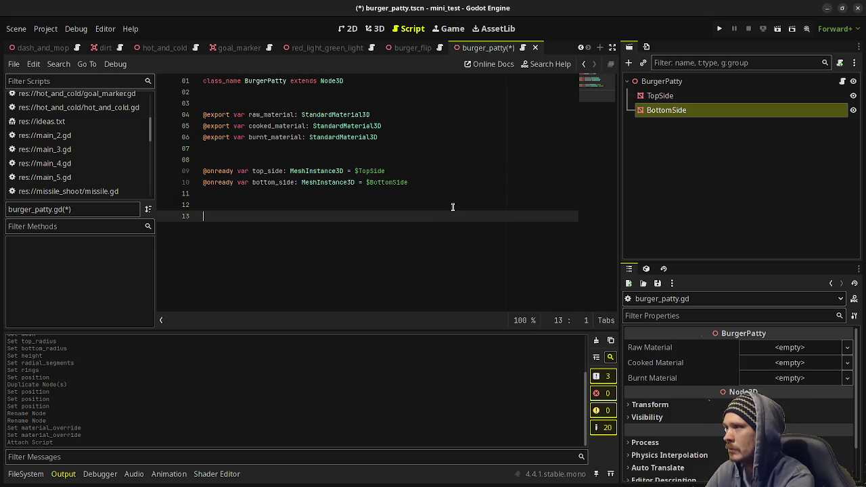
- Assign new StandardMaterial3D resources to BurgerPatty's Raw, Cooked and Burnt Material slots
{"action": "left_click", "coordinate": [680, 82]}
{"action": "left_click", "coordinate": [771, 350]}
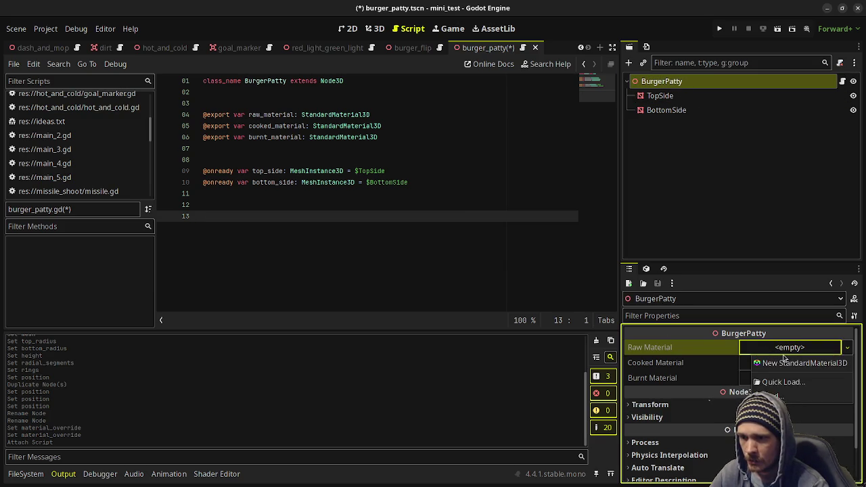
{"action": "left_click", "coordinate": [798, 363]}
{"action": "left_click", "coordinate": [790, 376]}
{"action": "left_click", "coordinate": [799, 391]}
{"action": "left_click", "coordinate": [790, 404]}
{"action": "left_click", "coordinate": [798, 415]}
- Tint the raw material's albedo a muted red, c66f5f (198, 111, 95)
{"action": "left_click", "coordinate": [786, 363]}
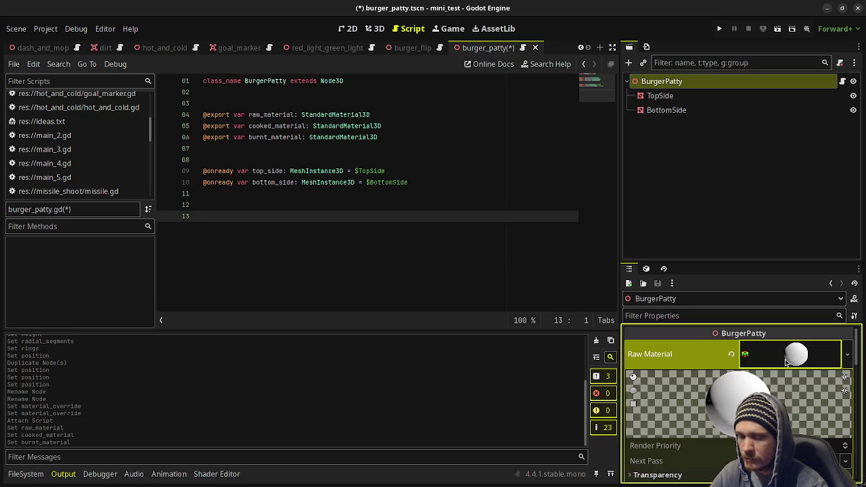
{"action": "scroll", "coordinate": [779, 379], "scroll_direction": "down", "scroll_amount": 3}
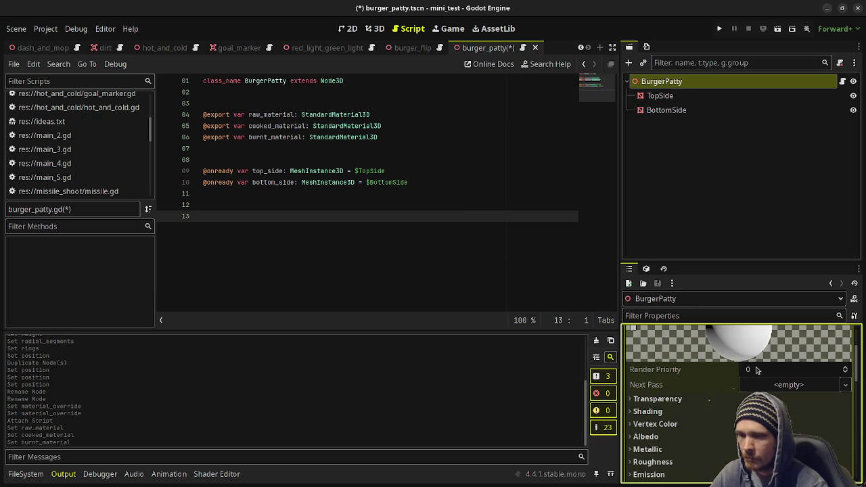
{"action": "left_click", "coordinate": [648, 438]}
{"action": "left_click", "coordinate": [832, 449]}
{"action": "left_click", "coordinate": [782, 349]}
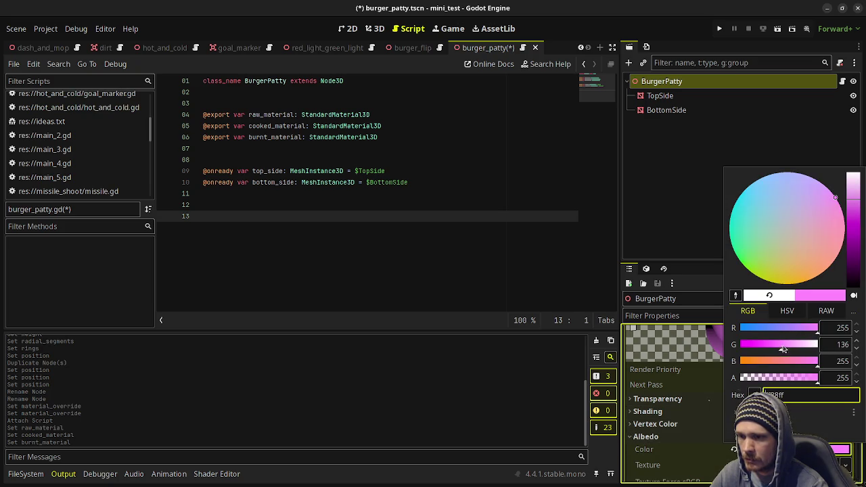
{"action": "left_click", "coordinate": [775, 366]}
{"action": "left_click", "coordinate": [783, 346]}
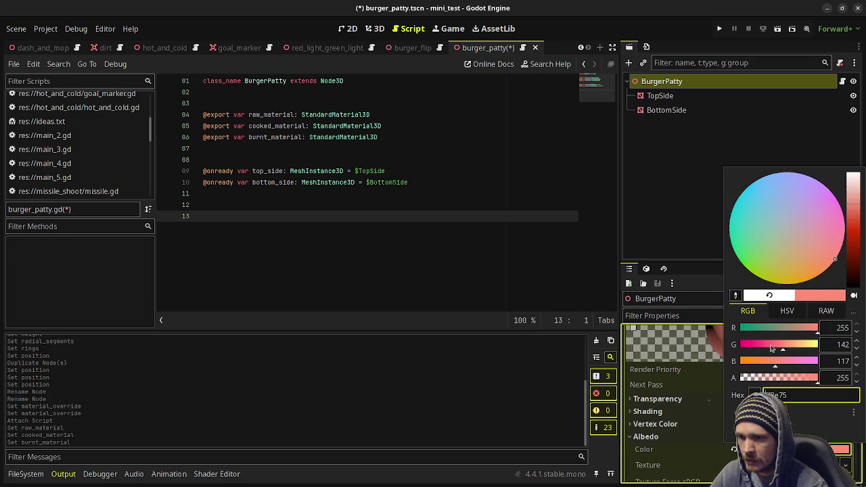
{"action": "left_click", "coordinate": [773, 346]}
{"action": "left_click", "coordinate": [766, 361]}
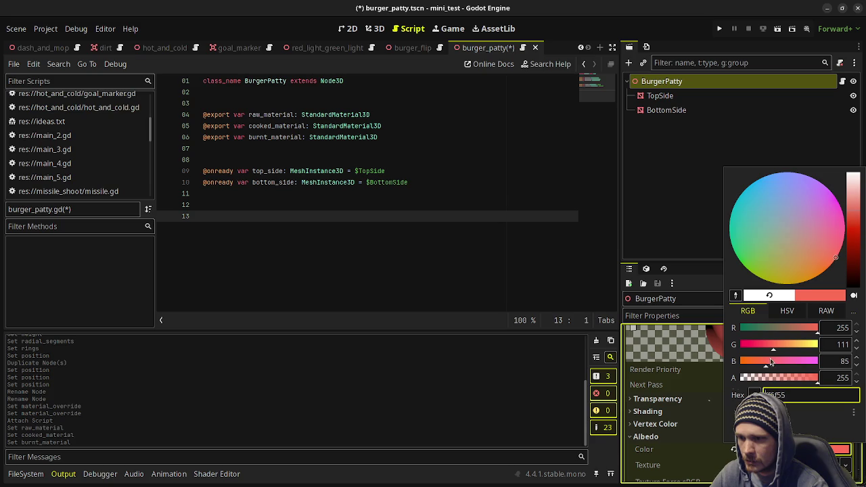
{"action": "left_click", "coordinate": [769, 361]}
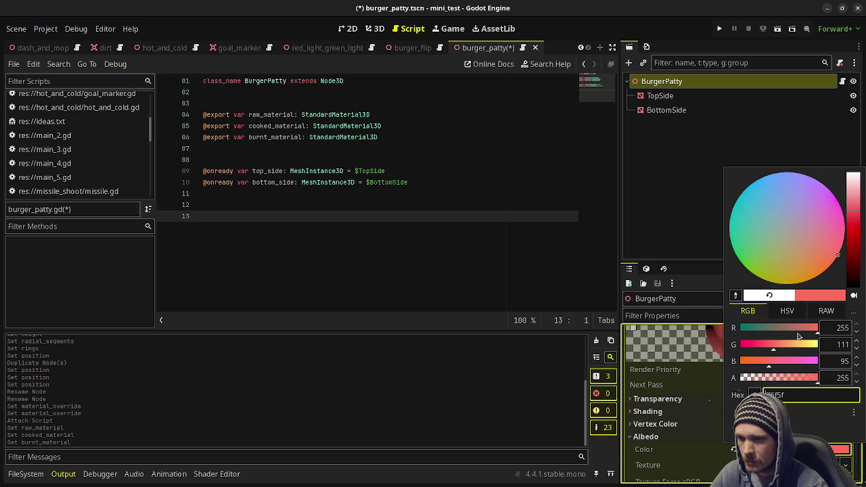
{"action": "left_click", "coordinate": [803, 329]}
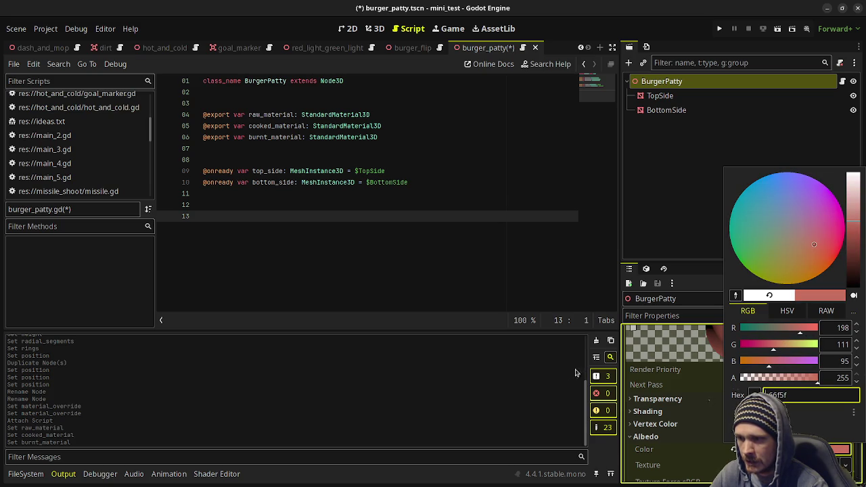
{"action": "left_click", "coordinate": [744, 402]}
- Look over the cooked material's settings, then reopen the raw material's settings
{"action": "scroll", "coordinate": [741, 375], "scroll_direction": "up", "scroll_amount": 2}
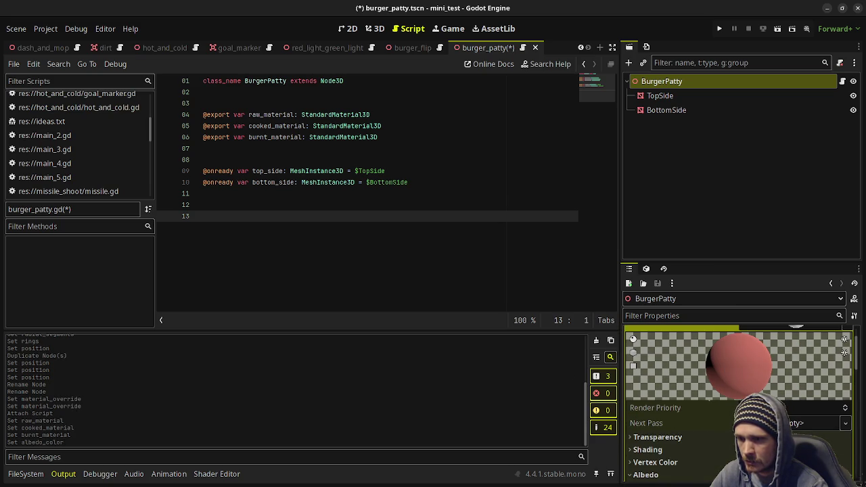
{"action": "scroll", "coordinate": [741, 375], "scroll_direction": "up", "scroll_amount": 3}
{"action": "left_click", "coordinate": [744, 383]}
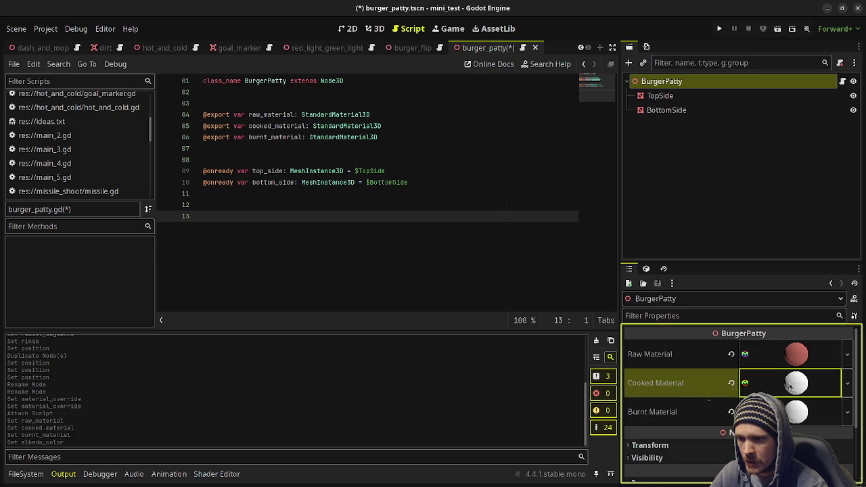
{"action": "scroll", "coordinate": [741, 386], "scroll_direction": "down", "scroll_amount": 3}
{"action": "scroll", "coordinate": [741, 379], "scroll_direction": "up", "scroll_amount": 3}
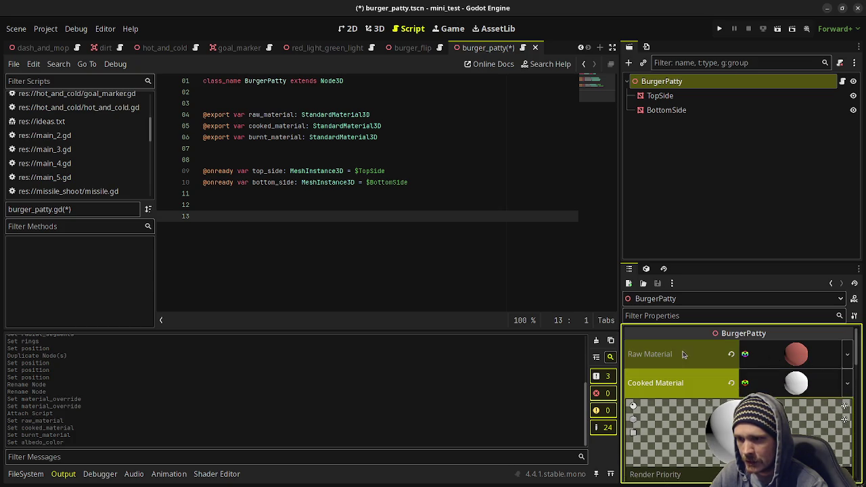
{"action": "left_click", "coordinate": [794, 355]}
- Copy the raw material's albedo colour value
{"action": "scroll", "coordinate": [677, 419], "scroll_direction": "down", "scroll_amount": 3}
{"action": "right_click", "coordinate": [670, 429]}
{"action": "left_click", "coordinate": [680, 412]}
{"action": "scroll", "coordinate": [799, 352], "scroll_direction": "up", "scroll_amount": 3}
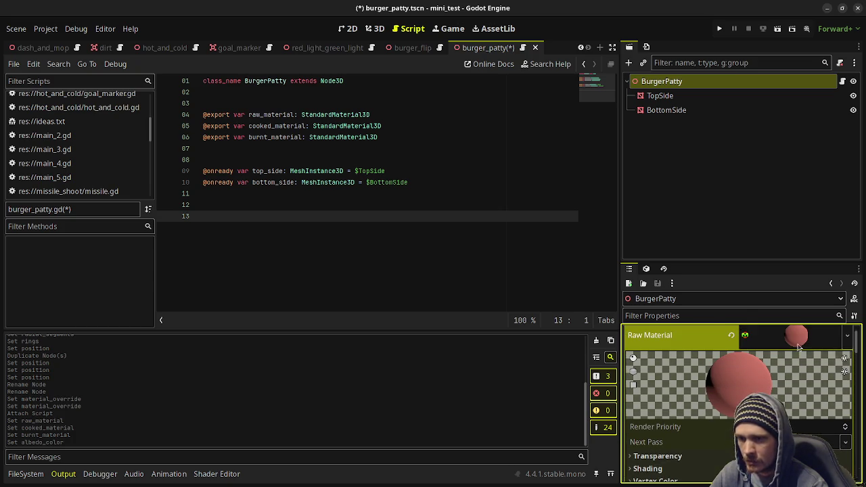
{"action": "left_click", "coordinate": [797, 339]}
- Paste the raw colour into the cooked material's albedo and darken it to brown-red
{"action": "left_click", "coordinate": [787, 377]}
{"action": "scroll", "coordinate": [744, 406], "scroll_direction": "down", "scroll_amount": 3}
{"action": "left_click", "coordinate": [707, 412]}
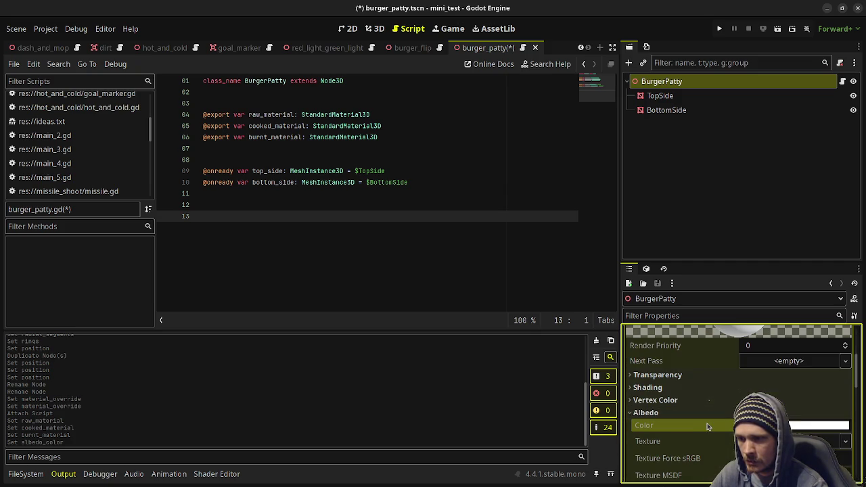
{"action": "left_click", "coordinate": [729, 427]}
{"action": "left_click", "coordinate": [735, 426]}
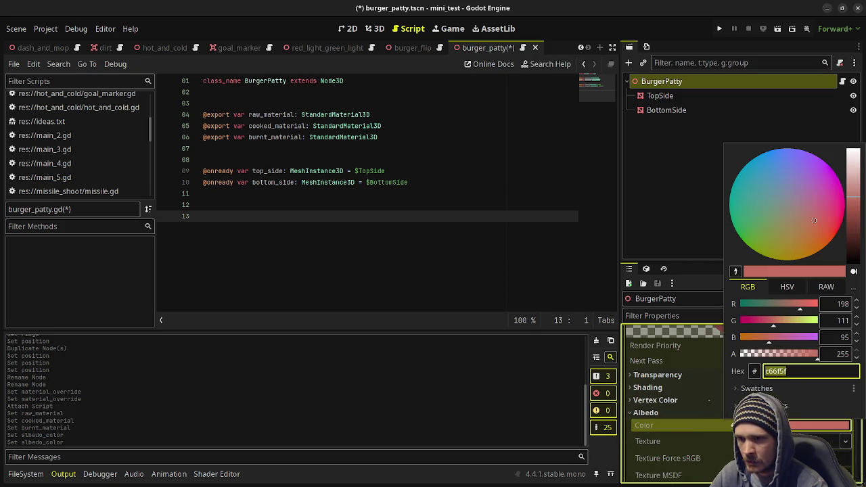
{"action": "left_click_drag", "start_coordinate": [859, 214], "coordinate": [858, 231]}
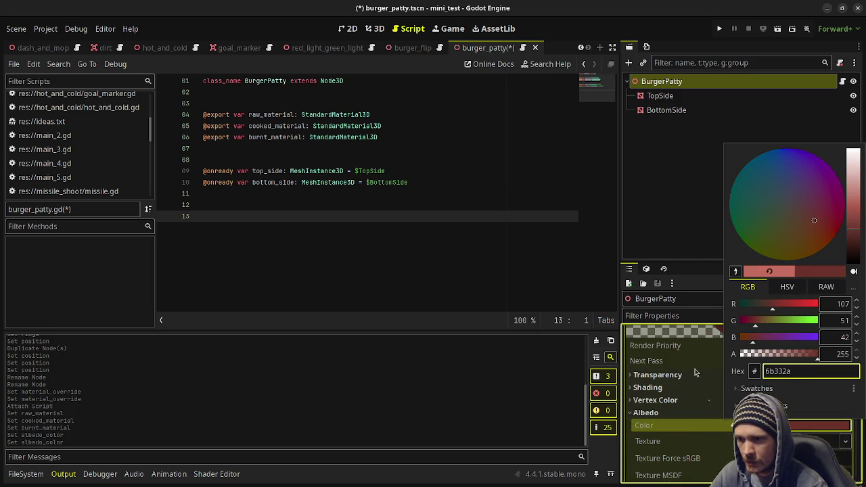
{"action": "left_click", "coordinate": [681, 358]}
- Confirm the cooked albedo at 632f26 (99, 47, 38), then revisit the material settings
{"action": "scroll", "coordinate": [683, 366], "scroll_direction": "up", "scroll_amount": 3}
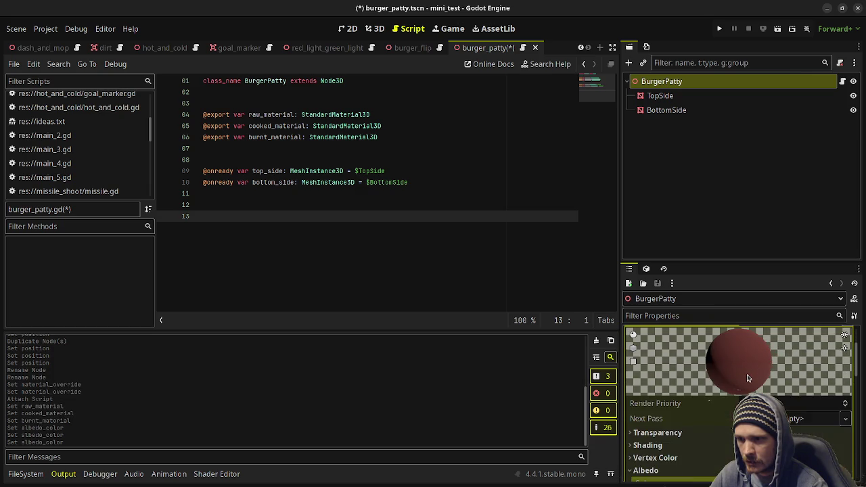
{"action": "scroll", "coordinate": [748, 379], "scroll_direction": "up", "scroll_amount": 2}
{"action": "scroll", "coordinate": [744, 392], "scroll_direction": "down", "scroll_amount": 5}
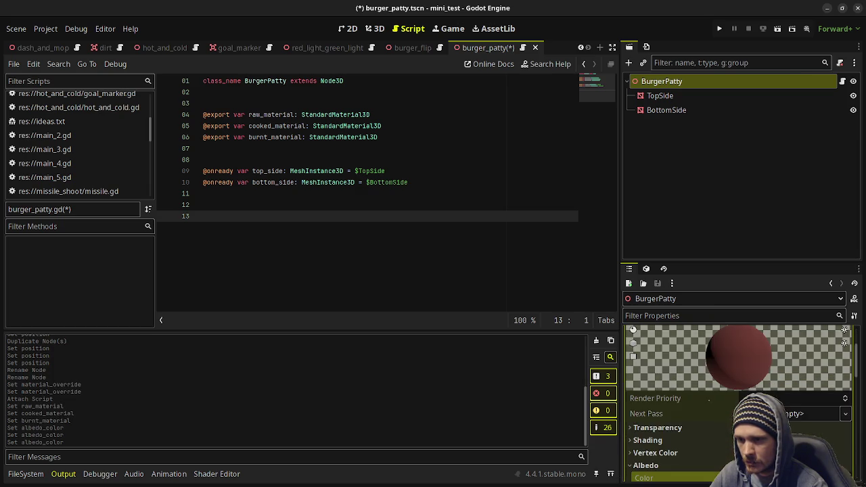
{"action": "left_click", "coordinate": [813, 421]}
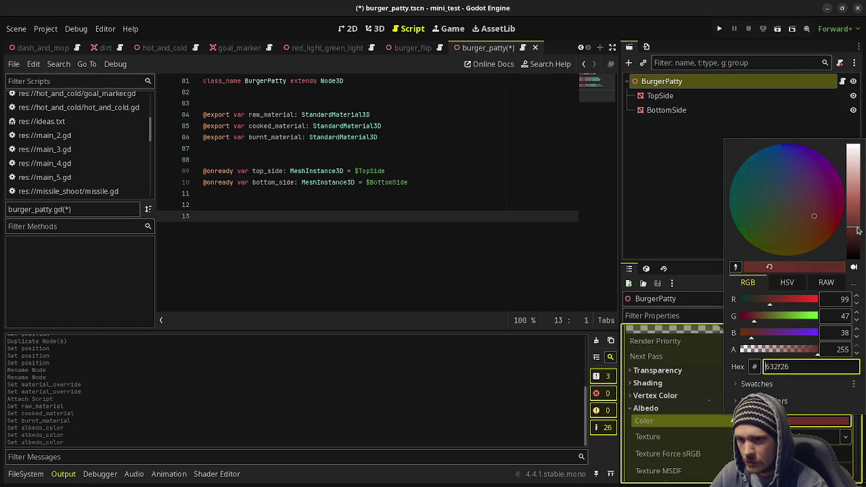
{"action": "left_click", "coordinate": [528, 393]}
{"action": "scroll", "coordinate": [795, 364], "scroll_direction": "up", "scroll_amount": 1}
{"action": "scroll", "coordinate": [796, 364], "scroll_direction": "up", "scroll_amount": 2}
{"action": "left_click", "coordinate": [796, 347]}
{"action": "scroll", "coordinate": [797, 398], "scroll_direction": "up", "scroll_amount": 1}
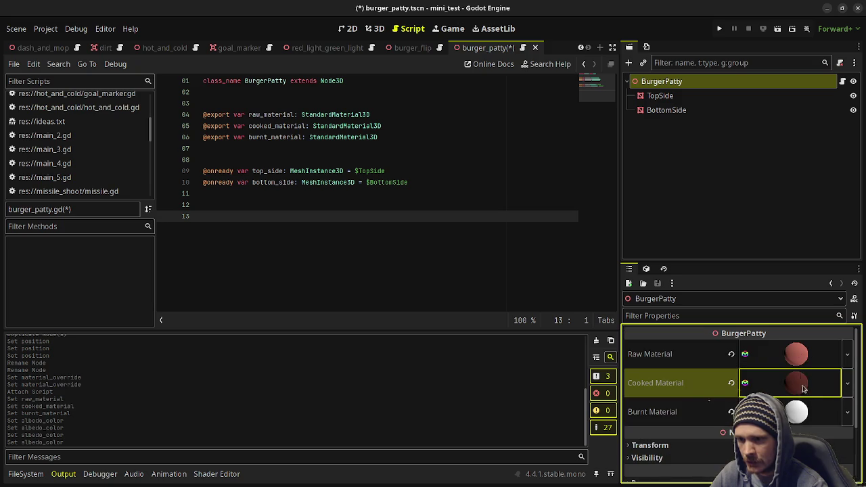
{"action": "left_click", "coordinate": [798, 413]}
{"action": "left_click", "coordinate": [798, 383]}
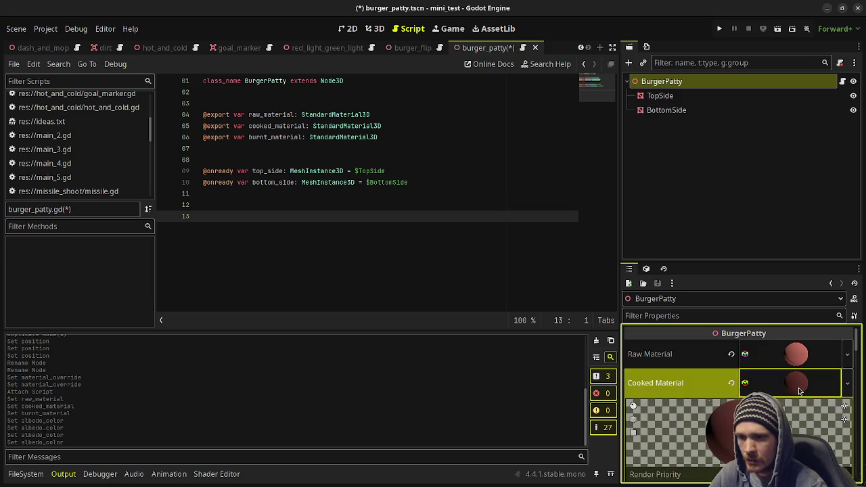
{"action": "scroll", "coordinate": [718, 413], "scroll_direction": "down", "scroll_amount": 5}
- Copy the cooked material's albedo colour value
{"action": "left_click", "coordinate": [670, 429]}
{"action": "left_click", "coordinate": [670, 428]}
{"action": "left_click", "coordinate": [670, 429]}
{"action": "right_click", "coordinate": [662, 440]}
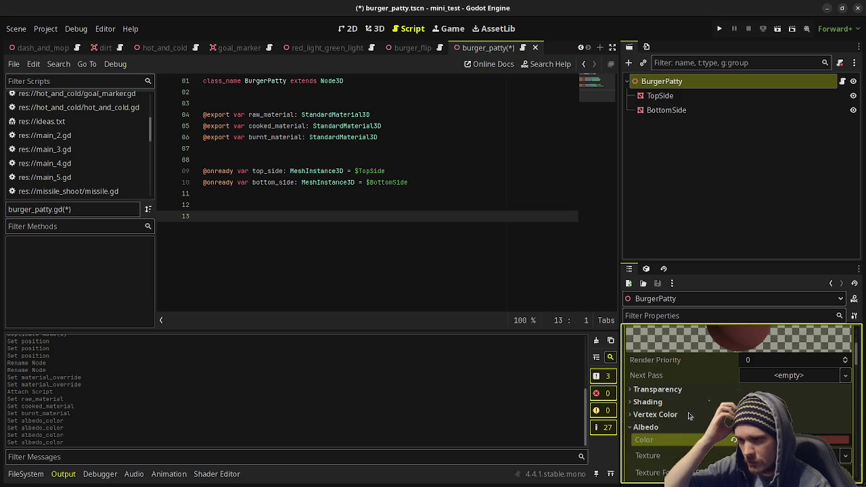
{"action": "left_click", "coordinate": [685, 428]}
- Paste the copied colour into the cooked albedo and darken it further
{"action": "scroll", "coordinate": [685, 419], "scroll_direction": "up", "scroll_amount": 8}
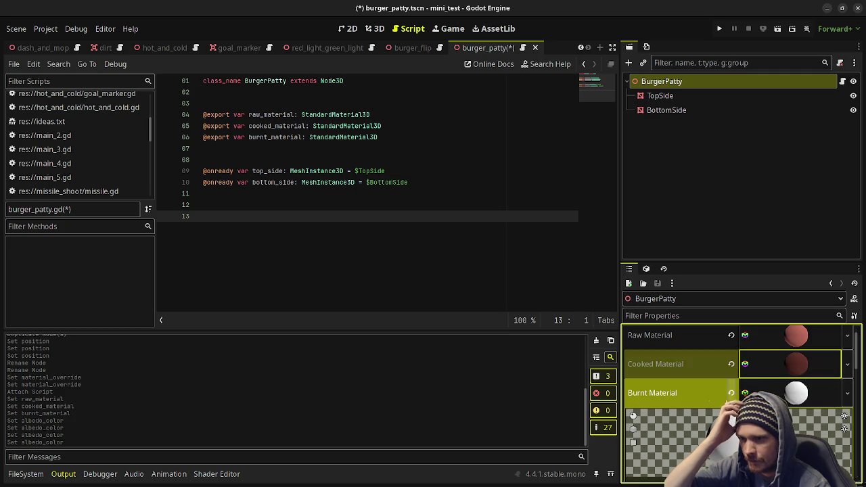
{"action": "scroll", "coordinate": [670, 460], "scroll_direction": "down", "scroll_amount": 3}
{"action": "left_click", "coordinate": [650, 456]}
{"action": "scroll", "coordinate": [655, 447], "scroll_direction": "down", "scroll_amount": 2}
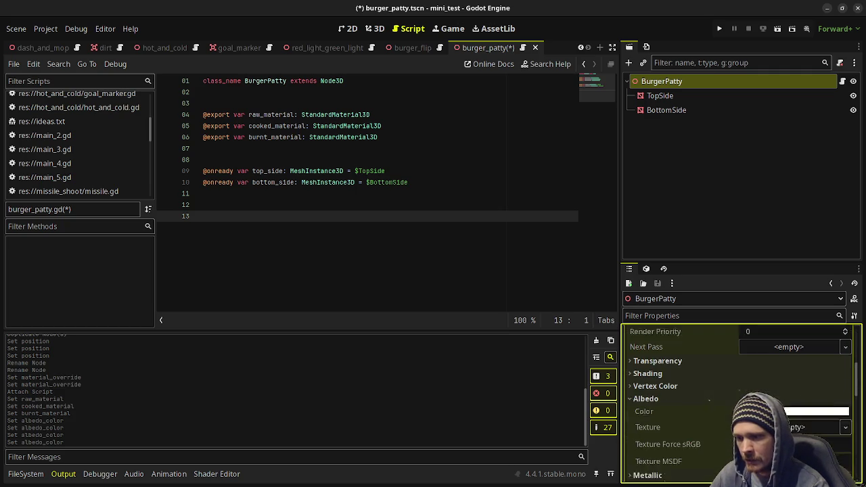
{"action": "right_click", "coordinate": [689, 398]}
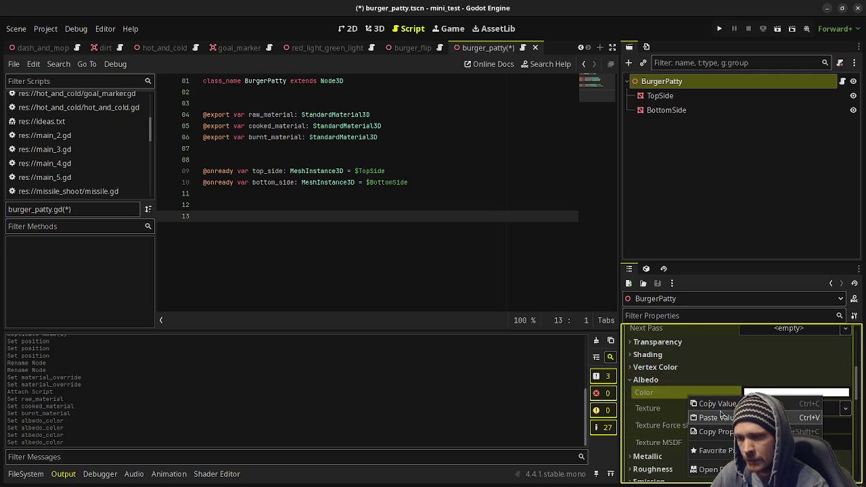
{"action": "left_click", "coordinate": [713, 417]}
{"action": "left_click", "coordinate": [792, 393]}
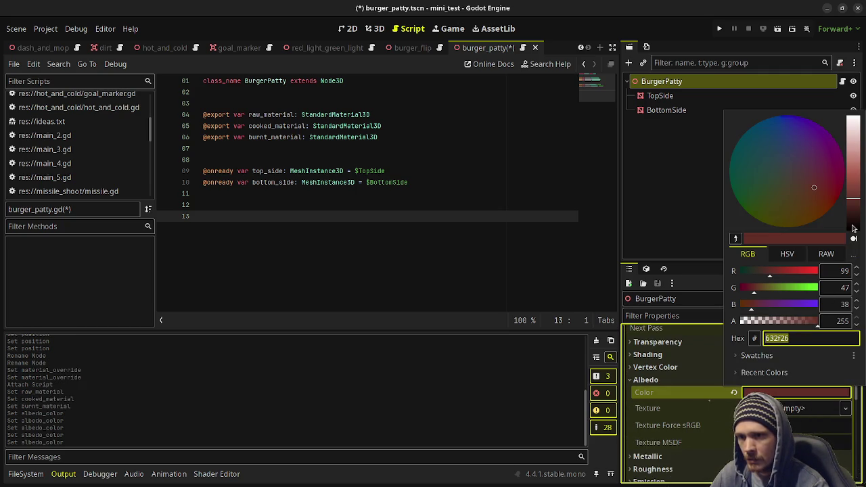
{"action": "left_click", "coordinate": [858, 213]}
{"action": "left_click_drag", "start_coordinate": [858, 214], "coordinate": [858, 217]}
{"action": "left_click", "coordinate": [528, 393]}
{"action": "scroll", "coordinate": [799, 386], "scroll_direction": "up", "scroll_amount": 5}
{"action": "left_click", "coordinate": [792, 374]}
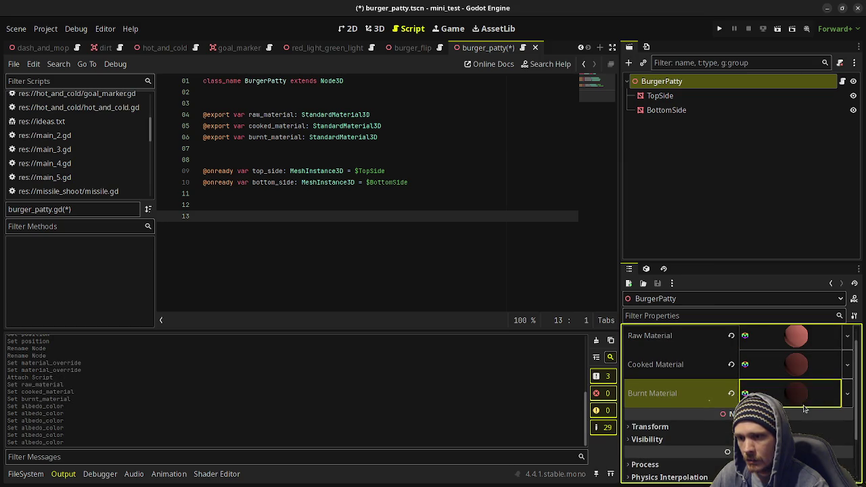
- Set the Burnt Material's albedo to a near-black brown, hex 361711
{"action": "left_click", "coordinate": [744, 394]}
{"action": "scroll", "coordinate": [794, 408], "scroll_direction": "down", "scroll_amount": 3}
{"action": "left_click", "coordinate": [791, 394]}
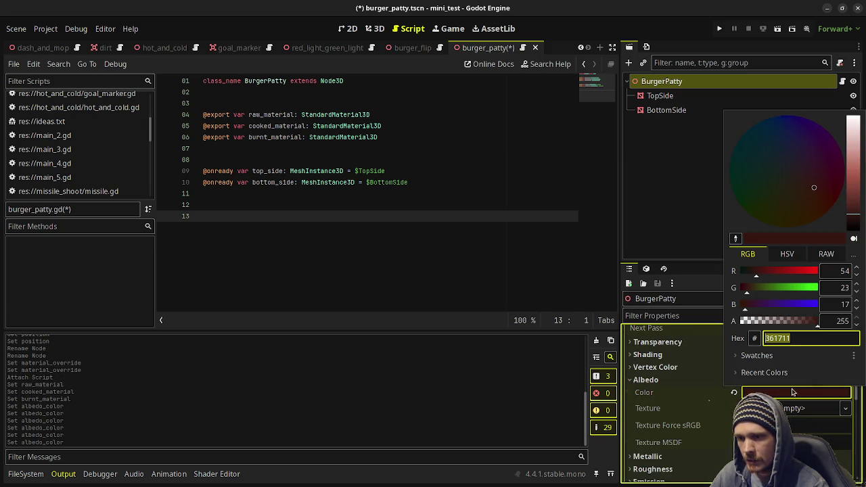
{"action": "type", "text": "1b0805"}
{"action": "left_click", "coordinate": [550, 390]}
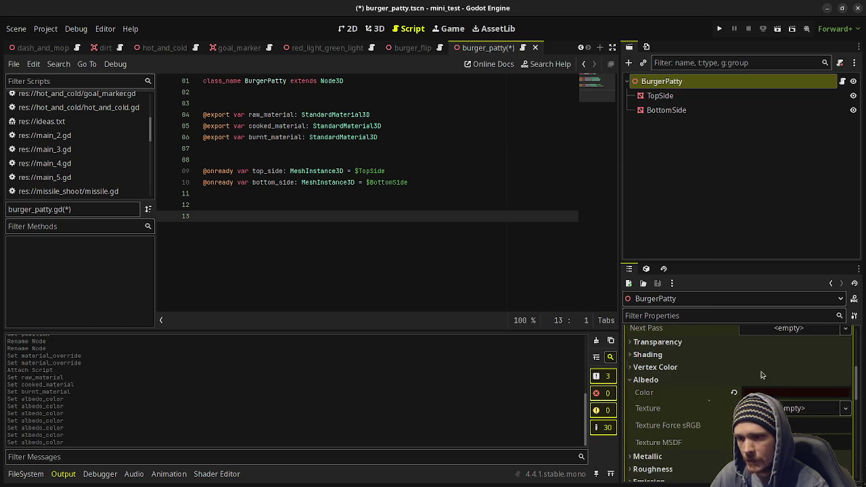
{"action": "scroll", "coordinate": [787, 368], "scroll_direction": "up", "scroll_amount": 5}
{"action": "left_click", "coordinate": [790, 414]}
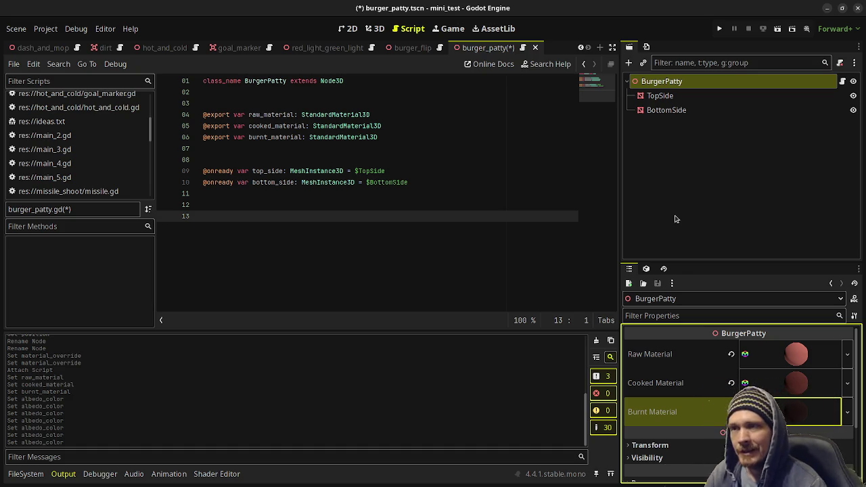
- Save the burger_patty scene and select the TopSide and BottomSide meshes in the 3D view
{"action": "left_click", "coordinate": [334, 224]}
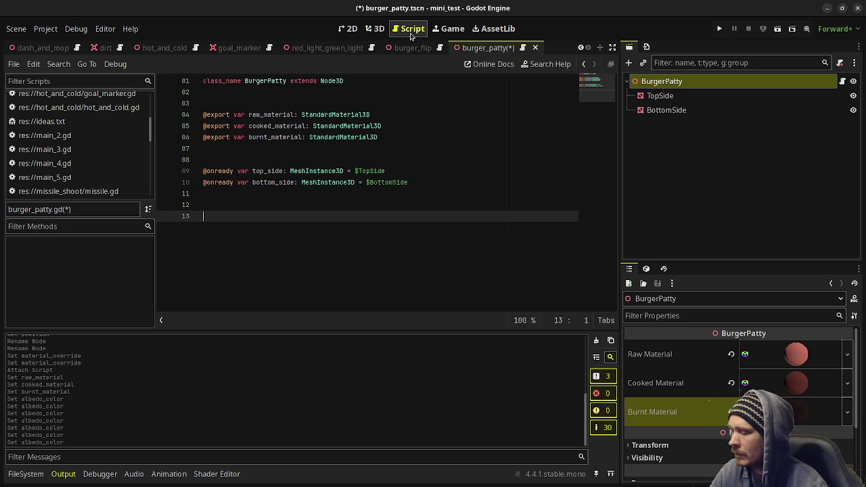
{"action": "key", "text": "ctrl+s"}
{"action": "left_click", "coordinate": [375, 28]}
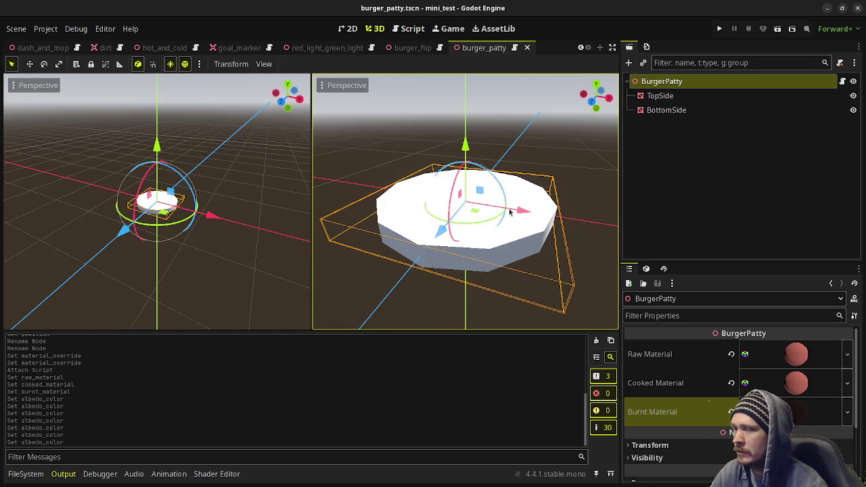
{"action": "left_click", "coordinate": [677, 97]}
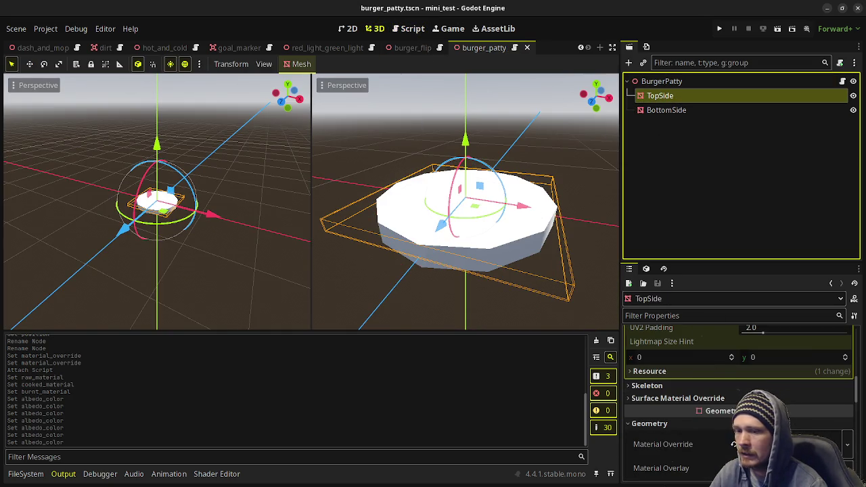
{"action": "scroll", "coordinate": [797, 366], "scroll_direction": "up", "scroll_amount": 10}
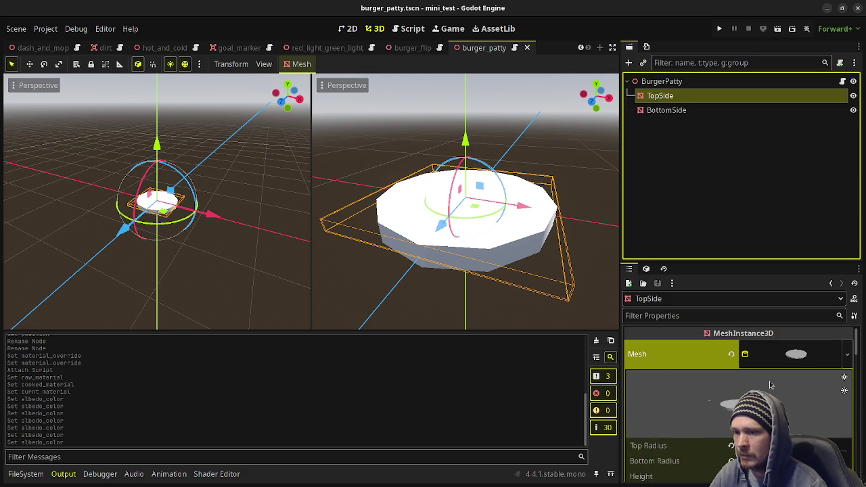
{"action": "left_click", "coordinate": [797, 366]}
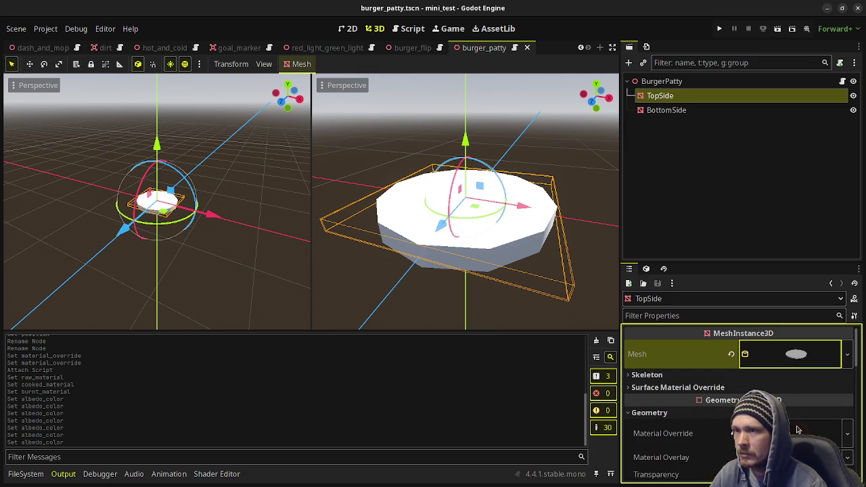
{"action": "left_click", "coordinate": [702, 112]}
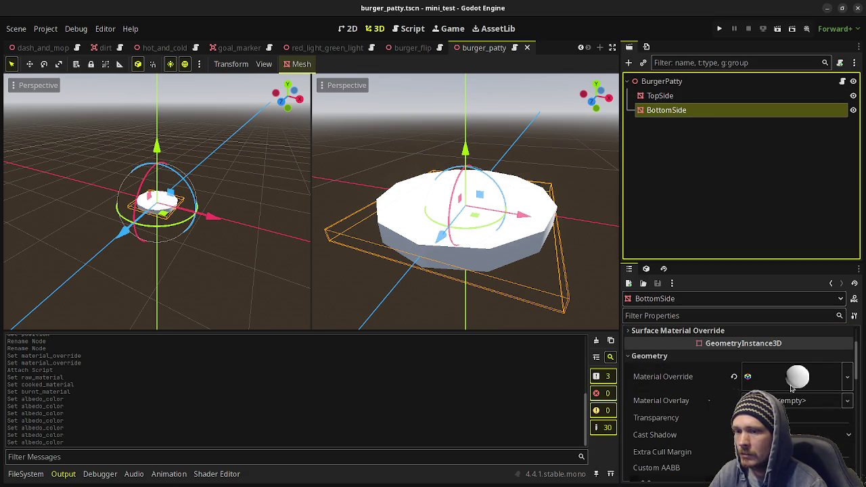
{"action": "left_click", "coordinate": [680, 97]}
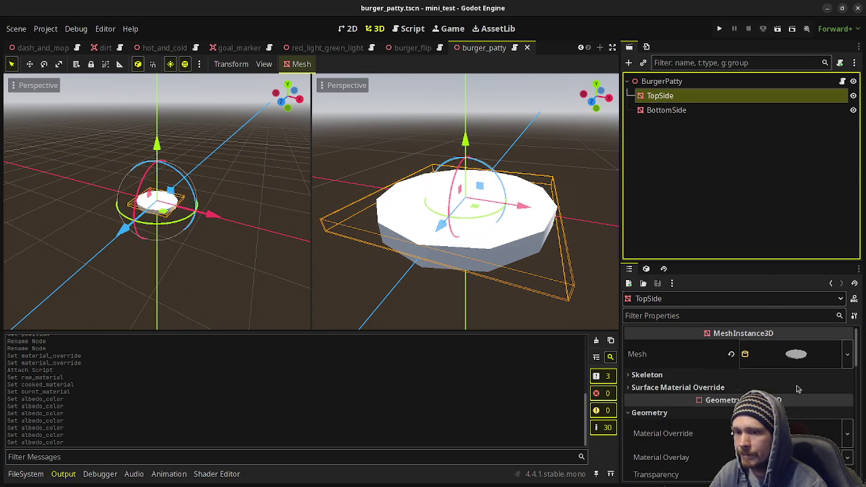
- Inspect TopSide's Material Override and its Albedo settings
{"action": "left_click", "coordinate": [733, 433]}
{"action": "scroll", "coordinate": [679, 366], "scroll_direction": "down", "scroll_amount": 10}
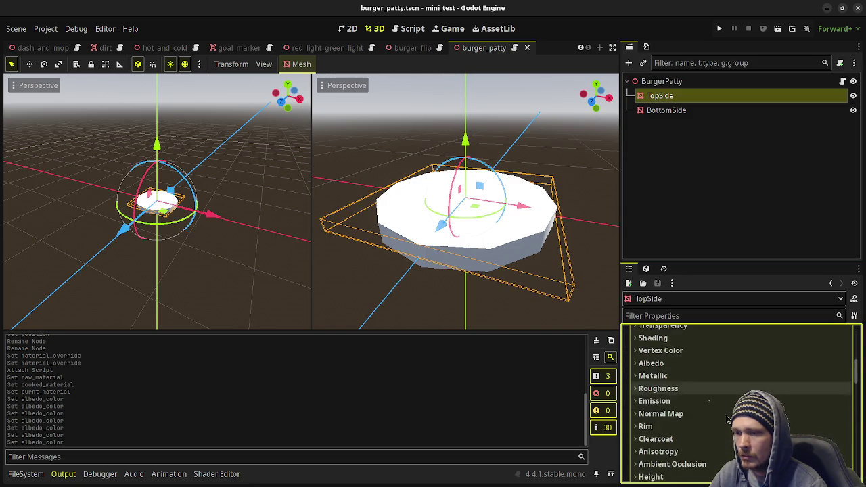
{"action": "scroll", "coordinate": [679, 366], "scroll_direction": "up", "scroll_amount": 2}
{"action": "left_click", "coordinate": [679, 363]}
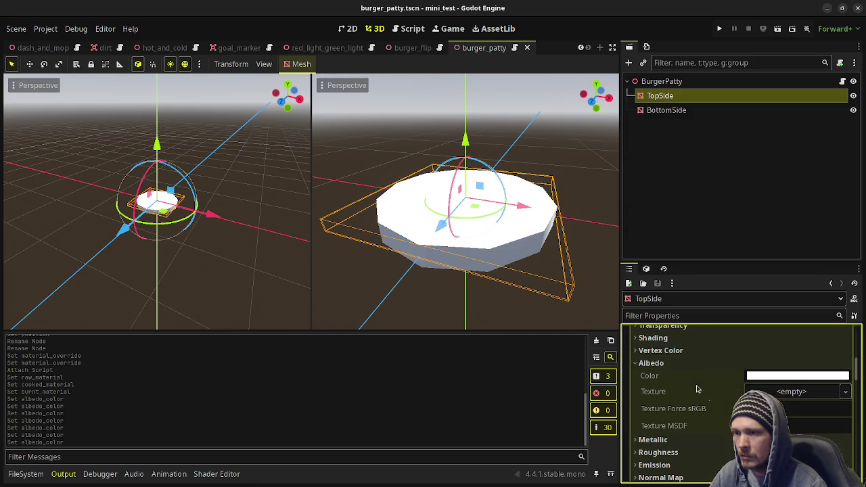
{"action": "scroll", "coordinate": [704, 396], "scroll_direction": "up", "scroll_amount": 5}
{"action": "scroll", "coordinate": [711, 399], "scroll_direction": "up", "scroll_amount": 2}
{"action": "left_click", "coordinate": [792, 433]}
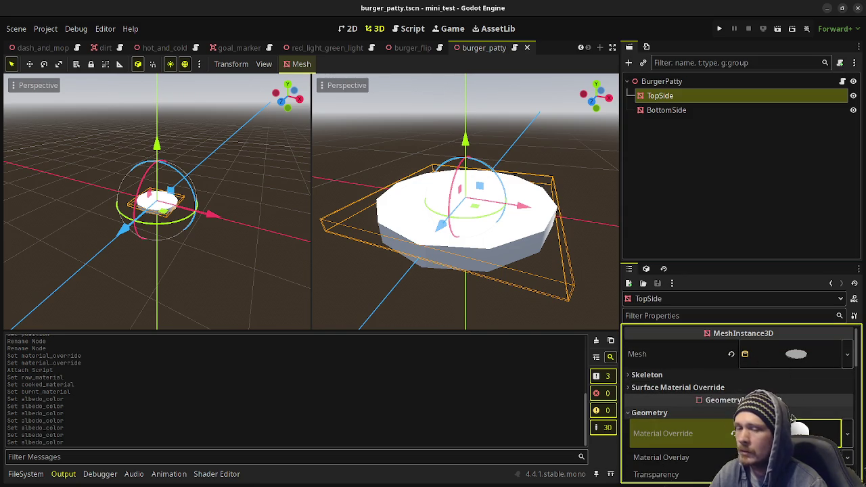
- Preview BurgerPatty's Raw, Cooked and Burnt Material slots, then deselect the node
{"action": "left_click", "coordinate": [665, 84]}
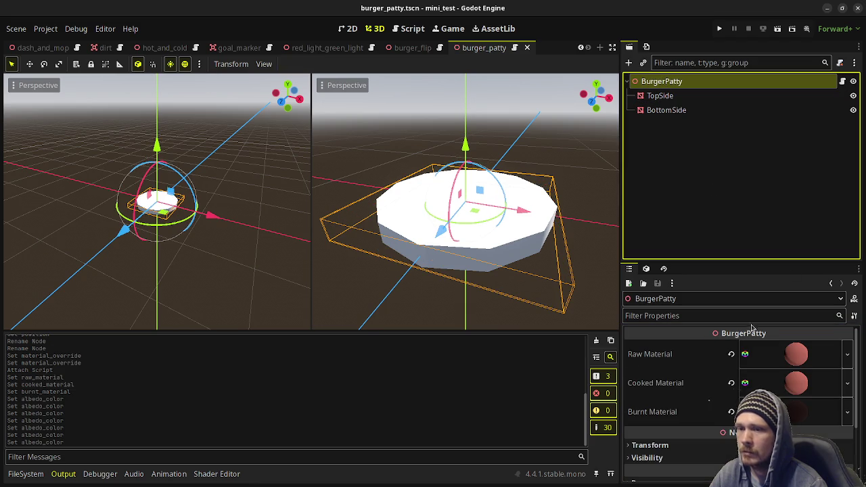
{"action": "mouse_move", "coordinate": [805, 366]}
{"action": "left_mouse_down"}
{"action": "mouse_move", "coordinate": [752, 383]}
{"action": "mouse_move", "coordinate": [808, 362]}
{"action": "mouse_move", "coordinate": [802, 361]}
{"action": "left_mouse_up"}
{"action": "left_click", "coordinate": [801, 360]}
{"action": "left_click", "coordinate": [802, 361]}
{"action": "left_click", "coordinate": [797, 383]}
{"action": "left_click", "coordinate": [797, 383]}
{"action": "left_click", "coordinate": [805, 414]}
{"action": "left_click", "coordinate": [805, 413]}
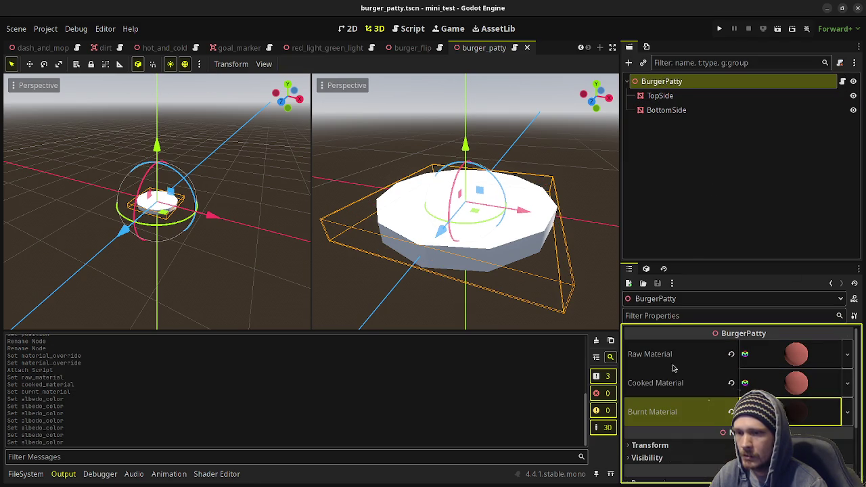
{"action": "left_click", "coordinate": [731, 207]}
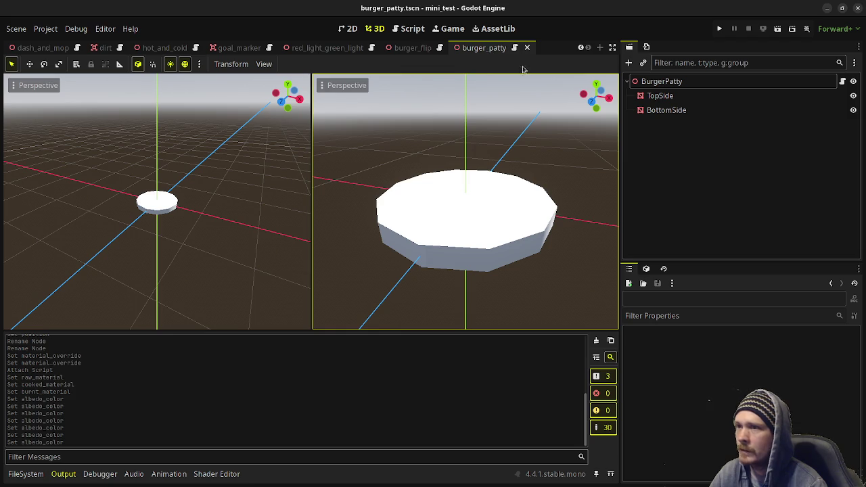
- Reload the current project from the Project menu and return to the 3D view
{"action": "left_click", "coordinate": [45, 28]}
{"action": "left_click", "coordinate": [84, 163]}
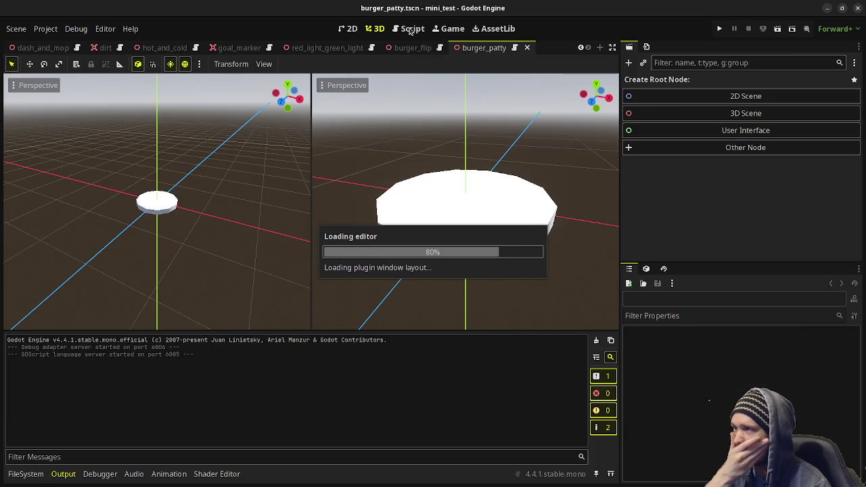
{"action": "left_click", "coordinate": [410, 29]}
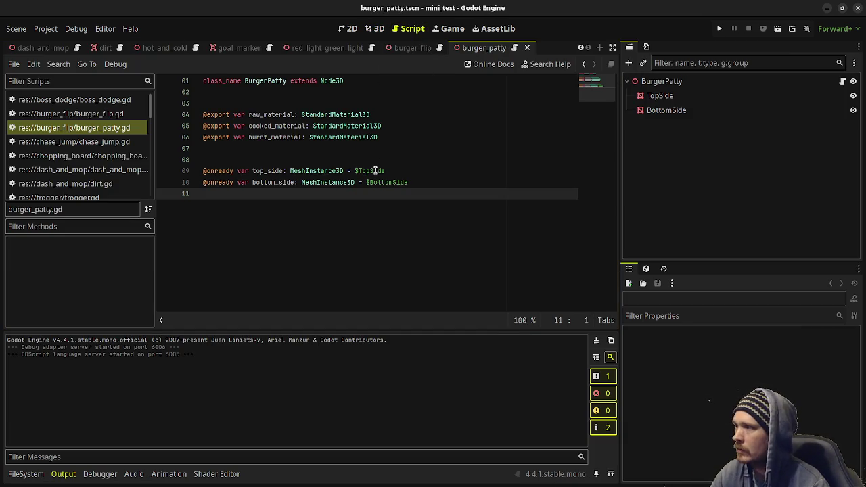
{"action": "left_click", "coordinate": [375, 28]}
{"action": "left_click", "coordinate": [410, 29]}
{"action": "left_click", "coordinate": [375, 28]}
- Check BurgerPatty's Cooked Material and open its burger_patty.gd script
{"action": "left_click", "coordinate": [690, 83]}
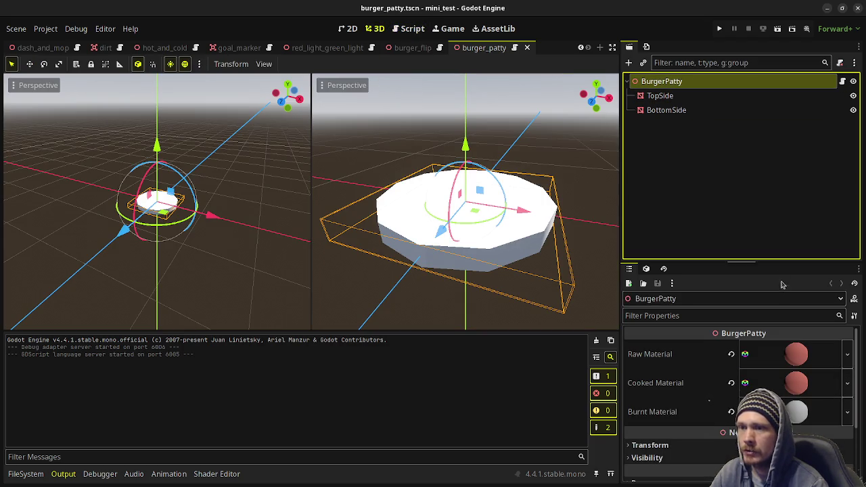
{"action": "left_click", "coordinate": [802, 390]}
{"action": "left_click", "coordinate": [789, 376]}
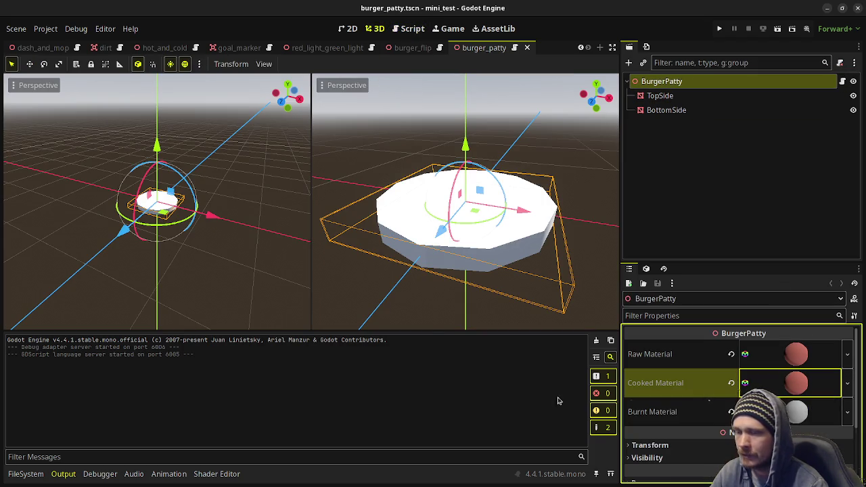
{"action": "left_click", "coordinate": [683, 155]}
{"action": "left_click", "coordinate": [661, 97]}
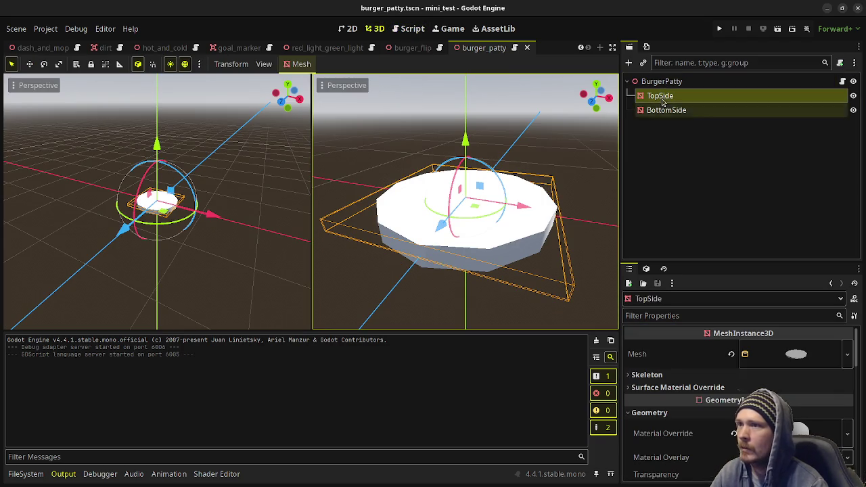
{"action": "left_click", "coordinate": [662, 81]}
{"action": "left_click", "coordinate": [843, 81]}
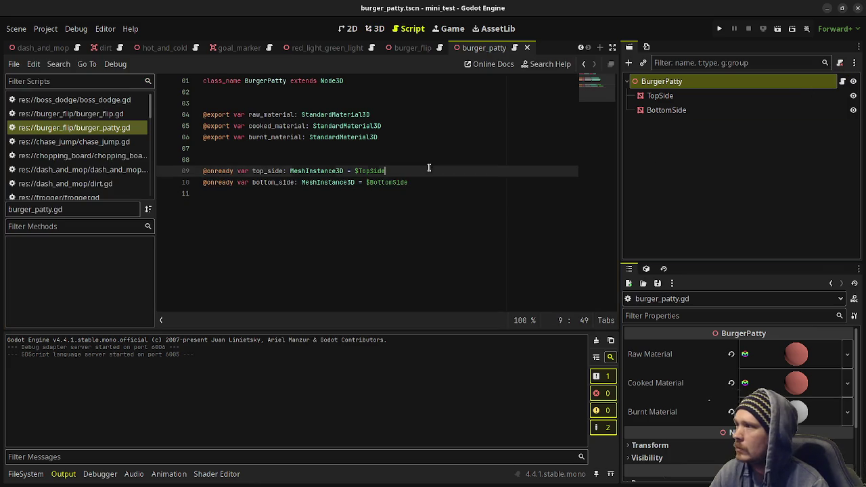
- Add 'var top_side_down: bool = false' below the onready mesh variables, followed by blank lines
{"action": "key", "text": "Return"}
{"action": "key", "text": "Return"}
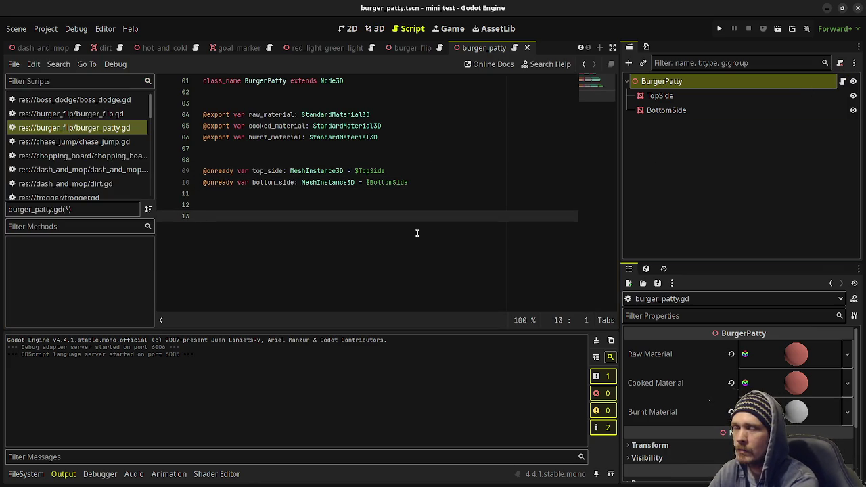
{"action": "type", "text": "var "}
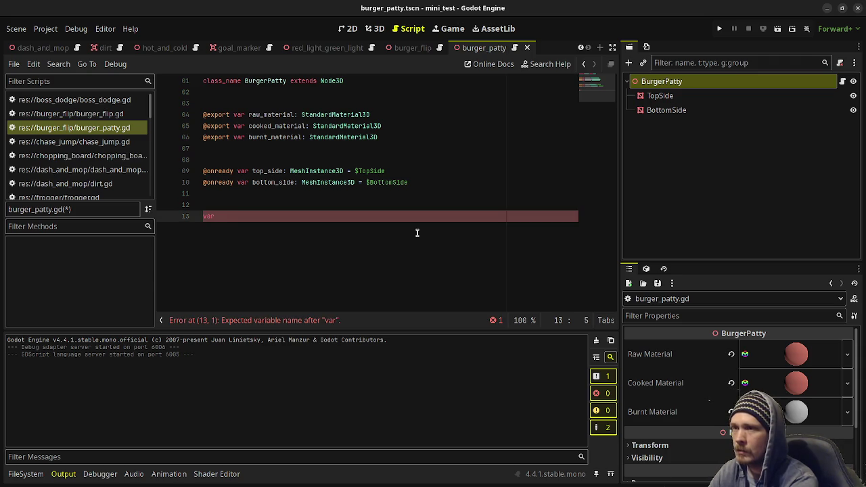
{"action": "type", "text": "top_side_down: bool = f"}
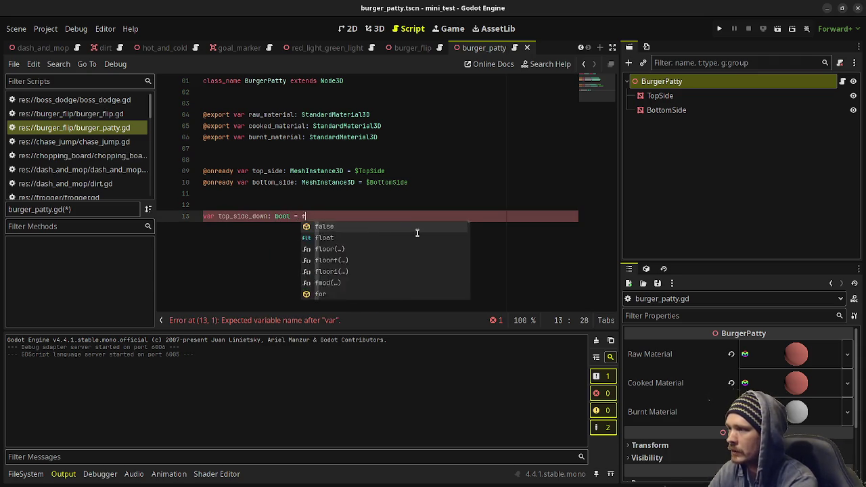
{"action": "key", "text": "Return"}
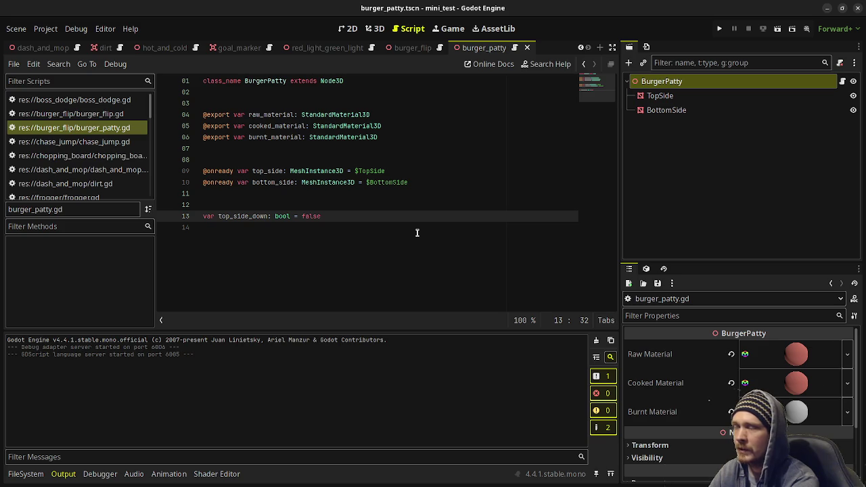
{"action": "key", "text": "Return"}
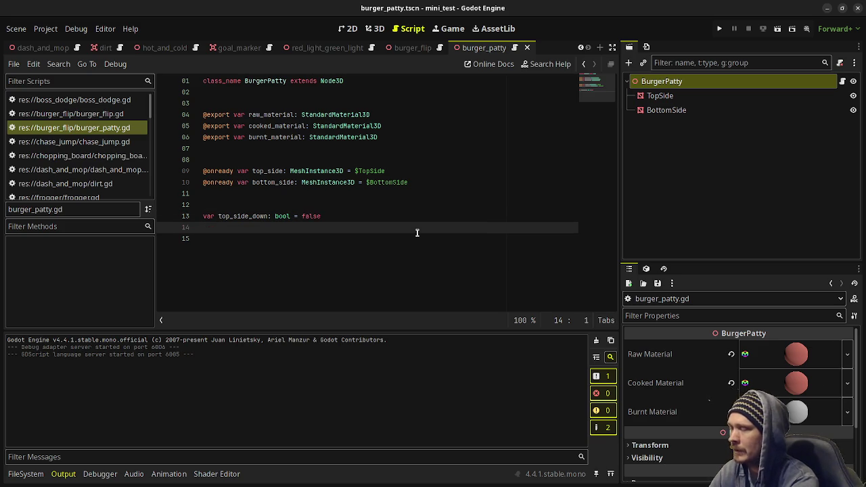
{"action": "key", "text": "Return"}
{"action": "key", "text": "Return"}
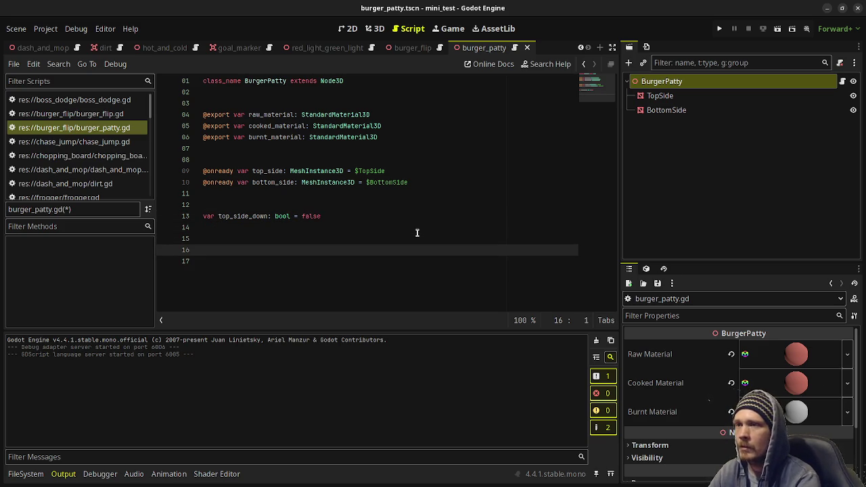
- Insert an empty _process function and start a new line below top_side_down
{"action": "type", "text": "func _pro"}
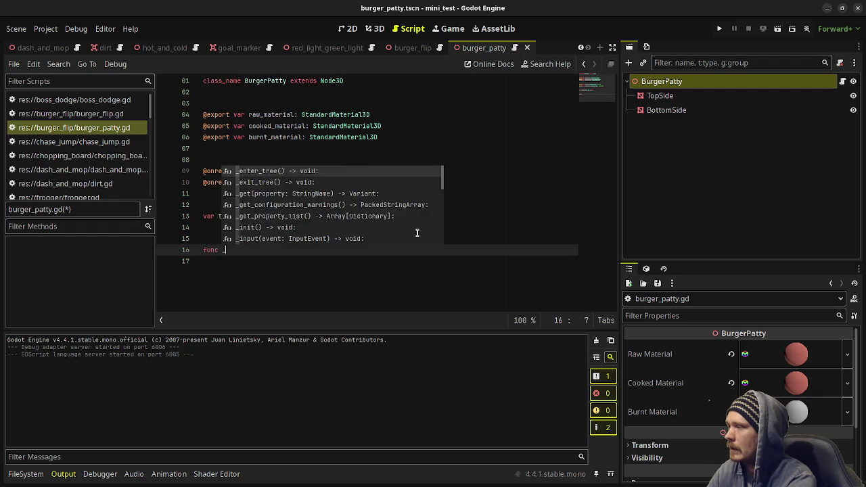
{"action": "key", "text": "Return"}
{"action": "key", "text": "Return"}
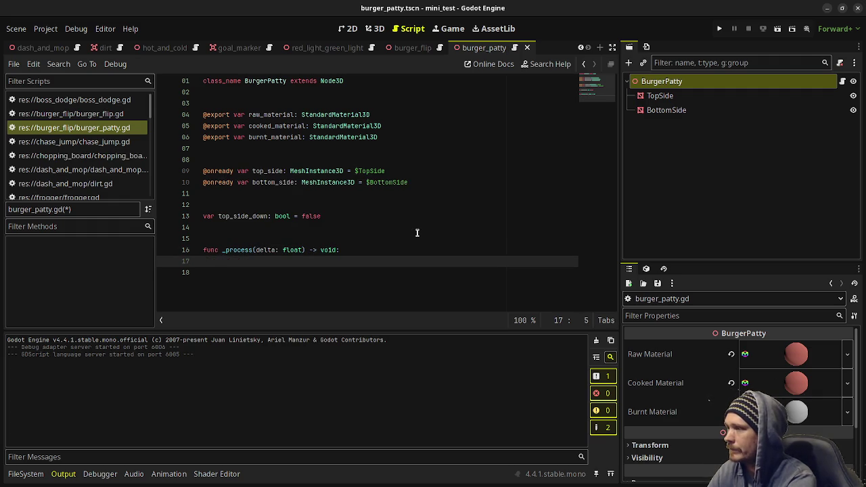
{"action": "left_click", "coordinate": [361, 215]}
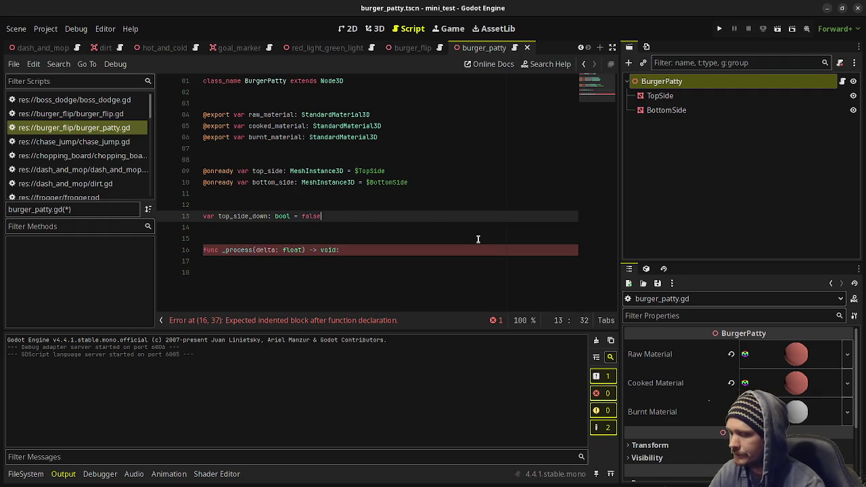
{"action": "key", "text": "Return"}
- Declare top_current_cook_time and bottom_current_cook_time as floats set to 0.0, with a blank line above
{"action": "type", "text": "var "}
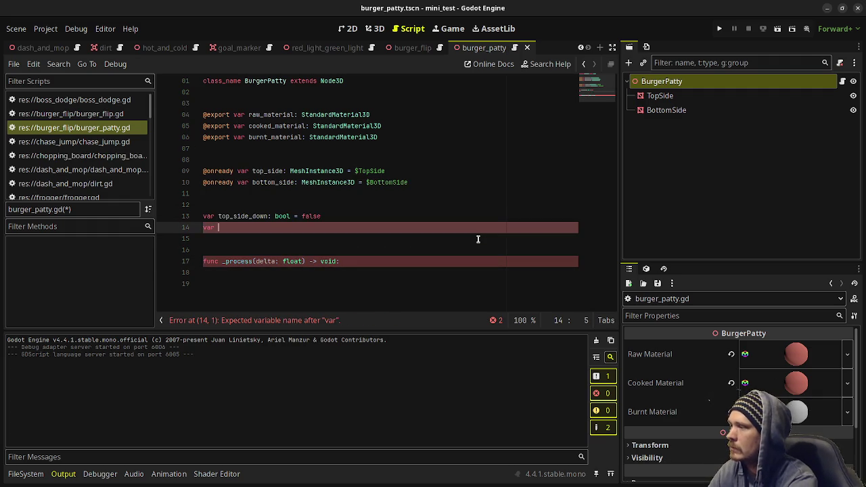
{"action": "type", "text": "top"}
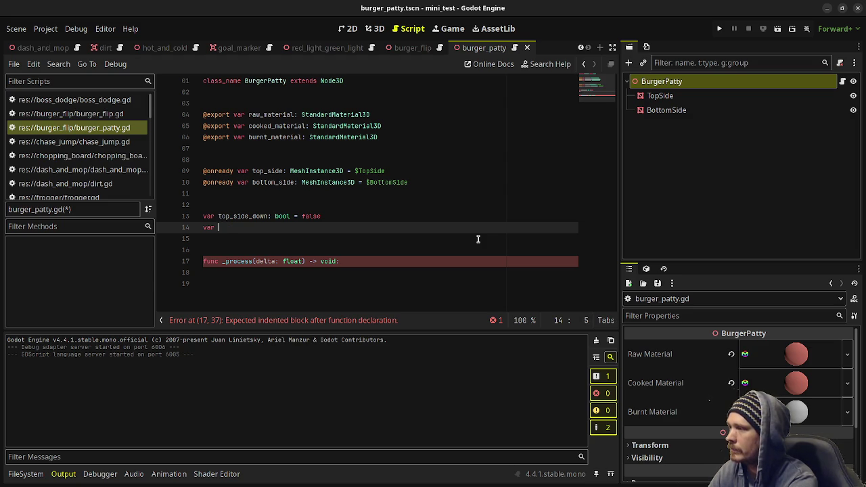
{"action": "type", "text": "top_cu"}
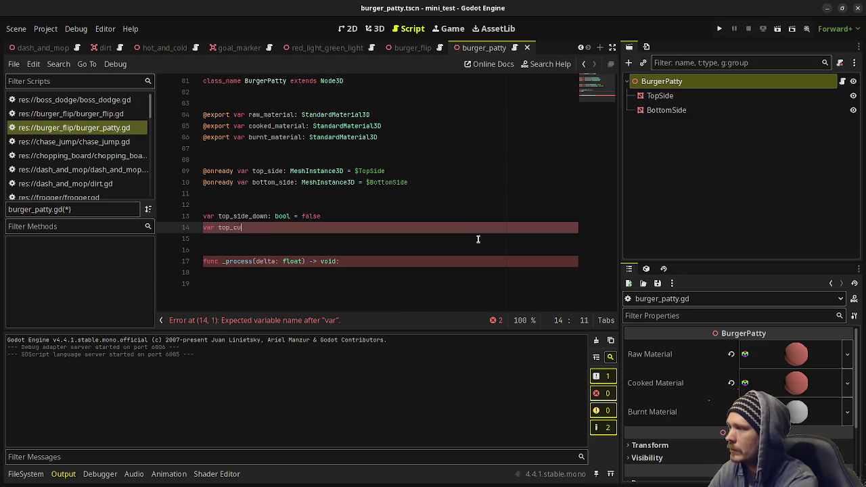
{"action": "type", "text": "rrent_cook_time:"}
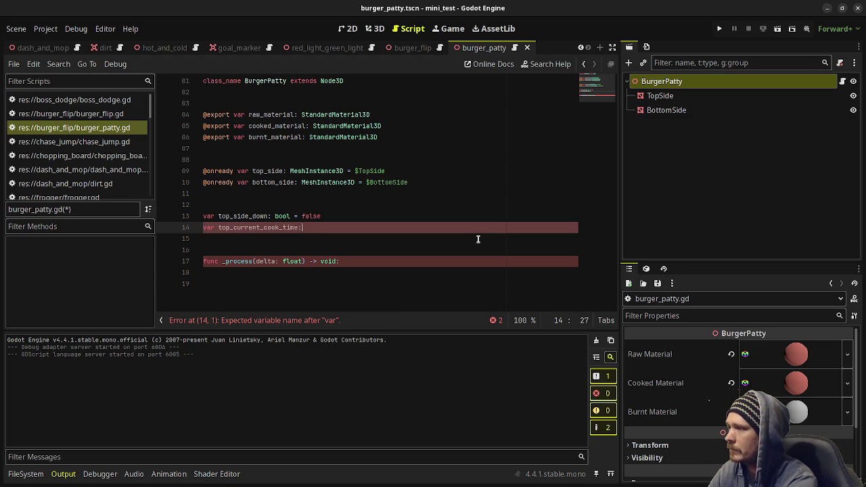
{"action": "type", "text": " float = 0.0"}
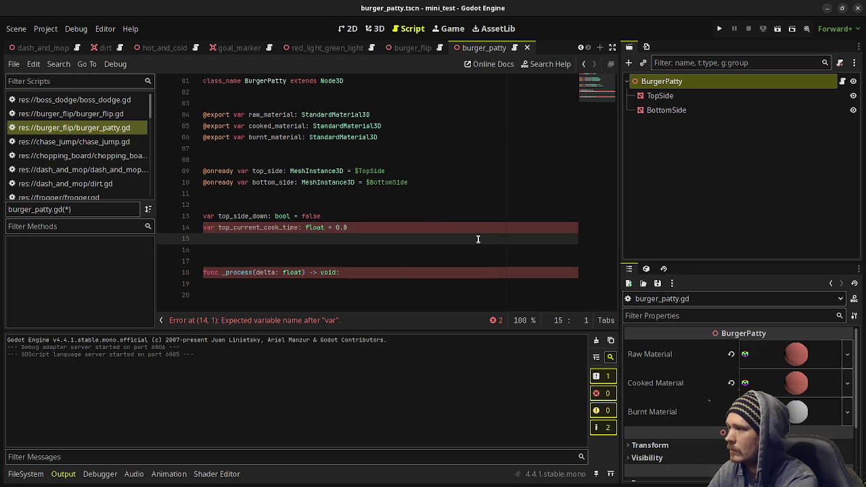
{"action": "key", "text": "Return"}
{"action": "type", "text": "var bottom_"}
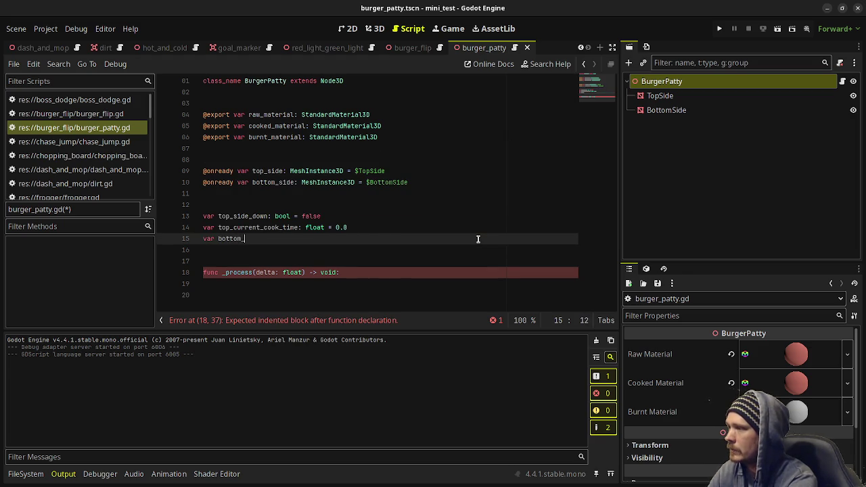
{"action": "type", "text": "current_cook_time: float"}
{"action": "type", "text": " = 0.0"}
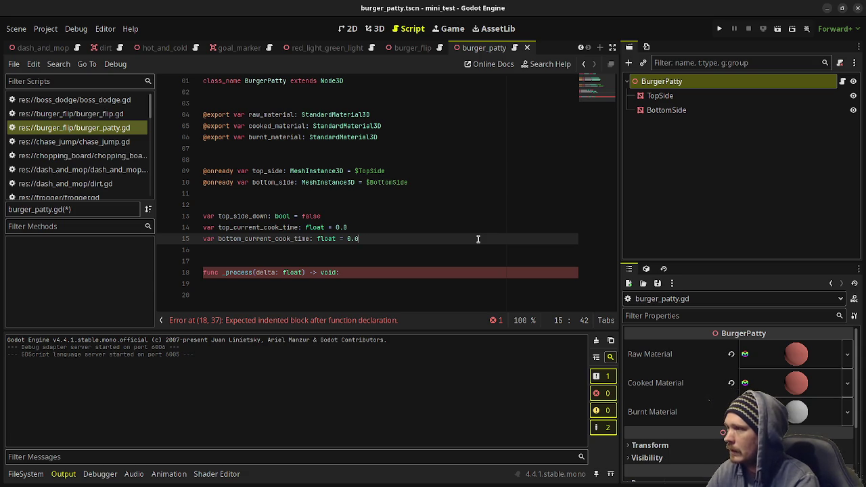
{"action": "key", "text": "Up"}
{"action": "key", "text": "Up"}
{"action": "key", "text": "Up"}
{"action": "key", "text": "Return"}
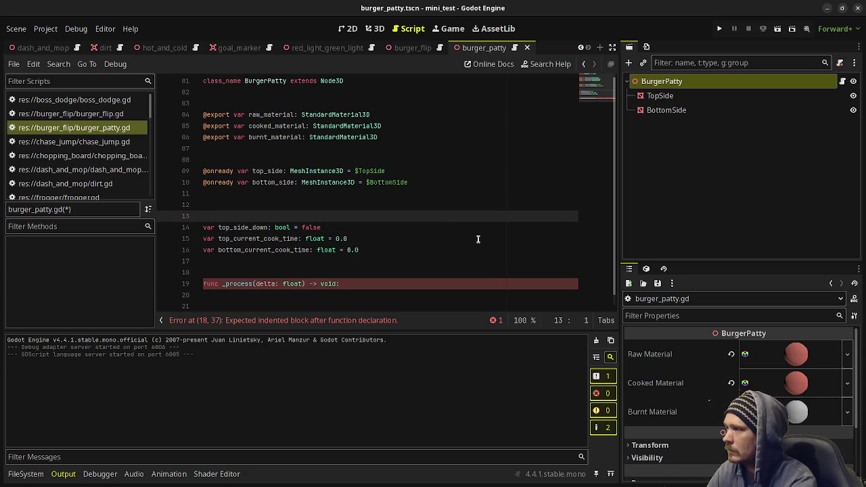
{"action": "type", "text": "@export var"}
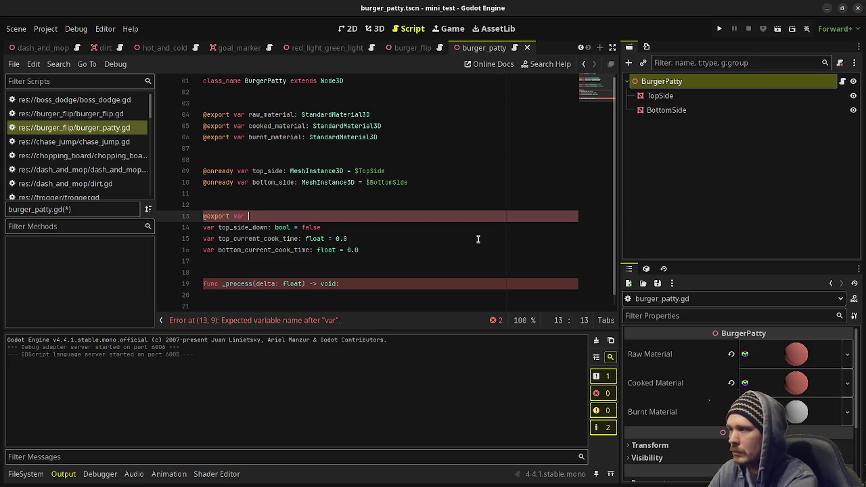
{"action": "type", "text": "op_"}
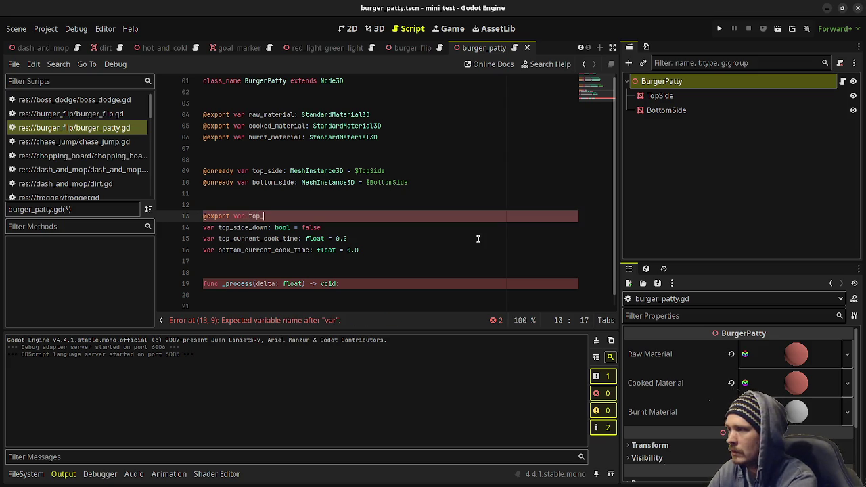
{"action": "type", "text": "max_coo"}
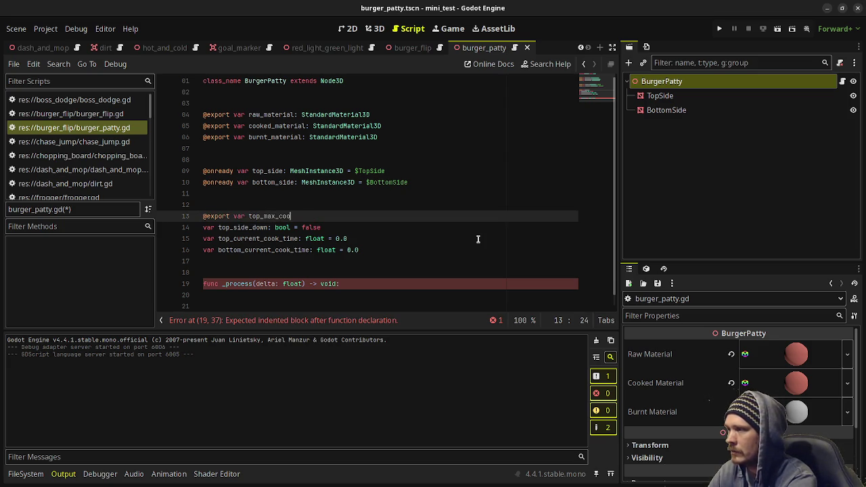
{"action": "type", "text": "k_time: float = 2.0"}
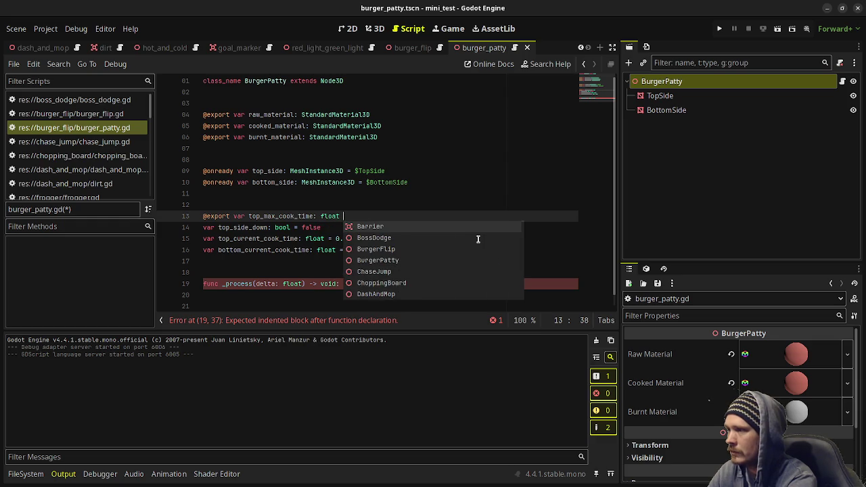
{"action": "key", "text": "Return"}
{"action": "type", "text": "export var "}
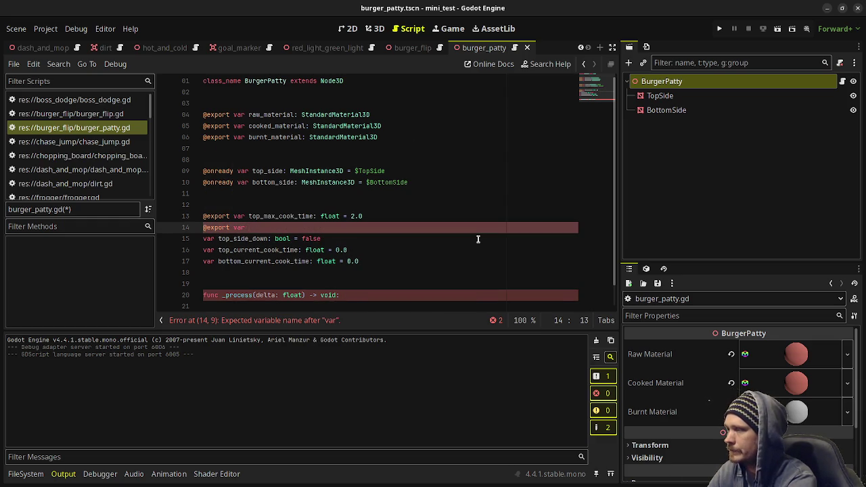
{"action": "type", "text": "bottom_max_cook_time"}
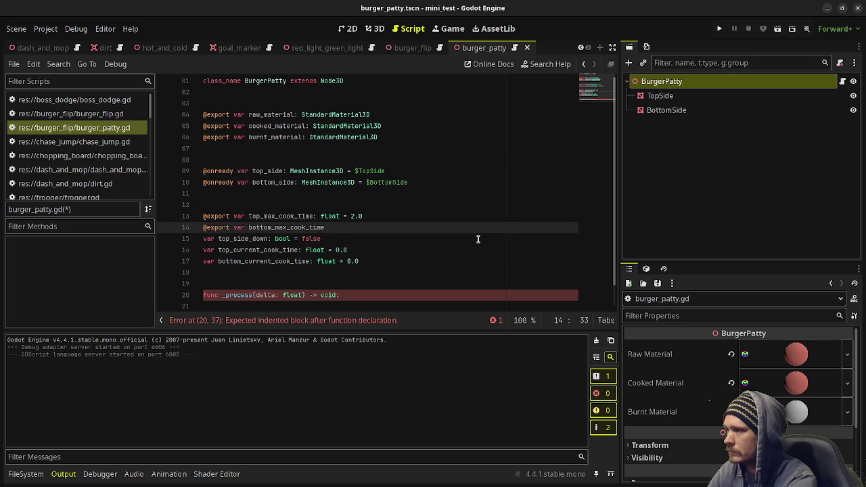
{"action": "type", "text": ": float = 2.0"}
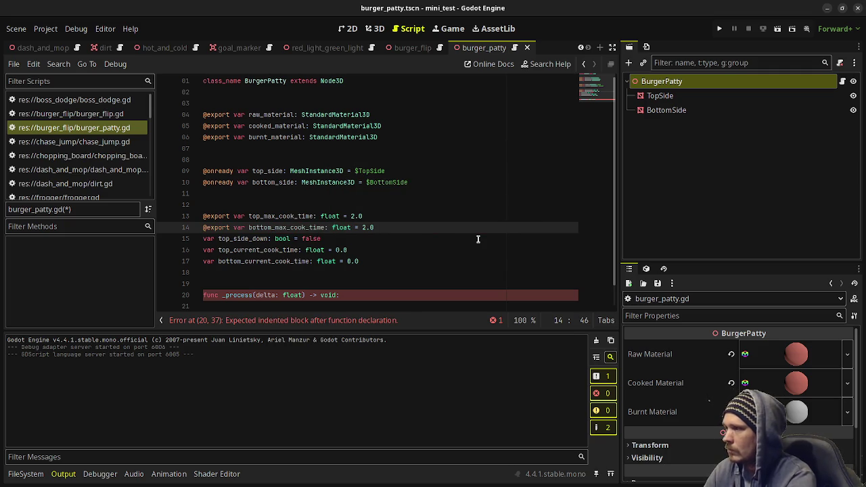
{"action": "scroll", "coordinate": [347, 283], "scroll_direction": "down", "scroll_amount": 1}
{"action": "left_click", "coordinate": [348, 282]}
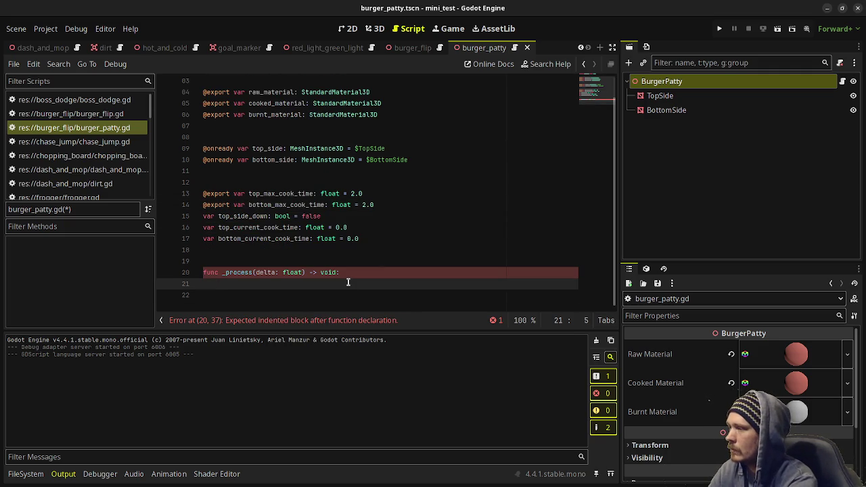
- Write 'if top_side_down == true:' inside _process
{"action": "type", "text": "if top_"}
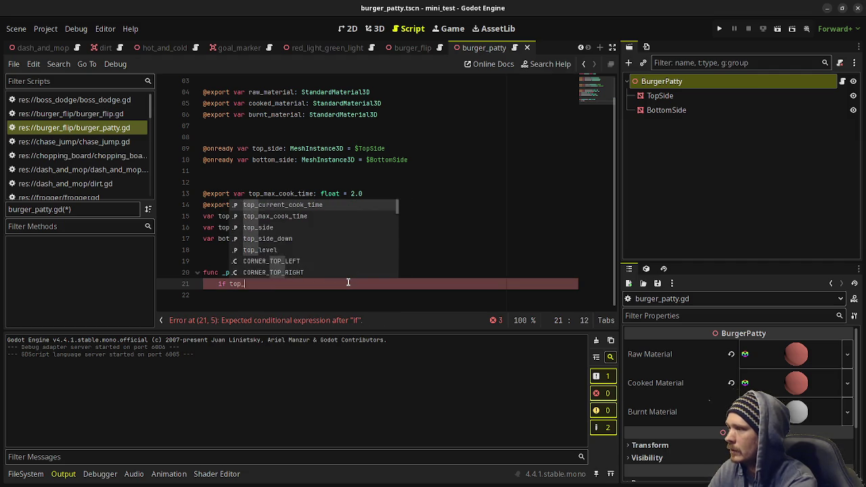
{"action": "type", "text": "side"}
{"action": "key", "text": "Down"}
{"action": "key", "text": "Return"}
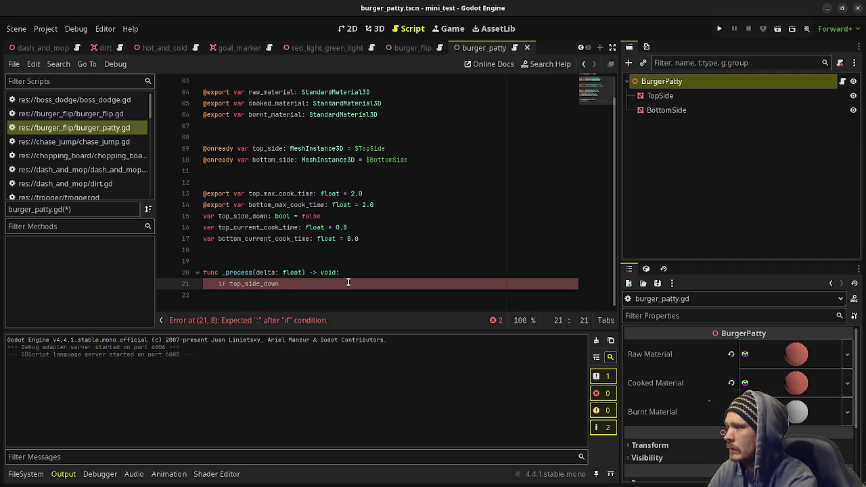
{"action": "type", "text": "="}
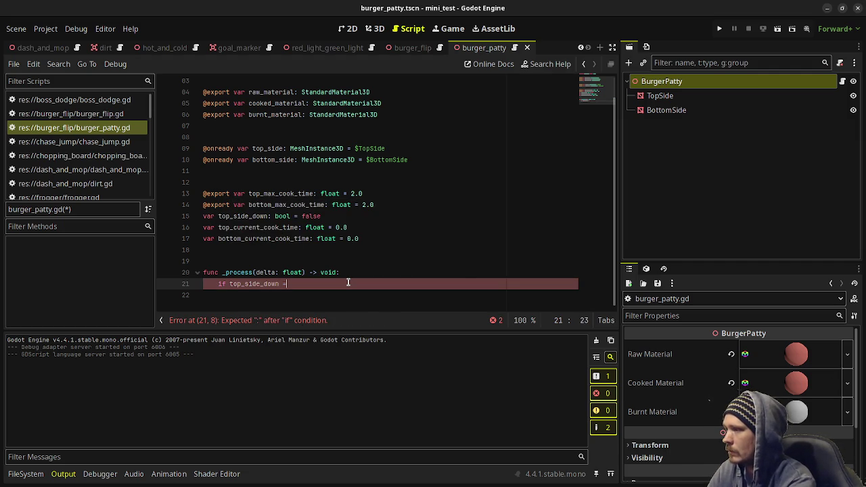
{"action": "type", "text": "= true:"}
{"action": "key", "text": "Return"}
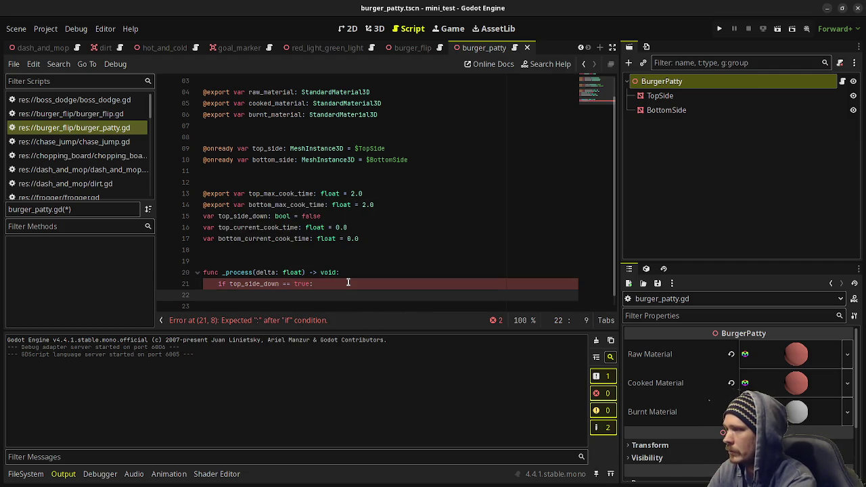
- Add 'top_current_cook_time += delta' and a check against top_max_cook_time beneath it
{"action": "type", "text": "top_"}
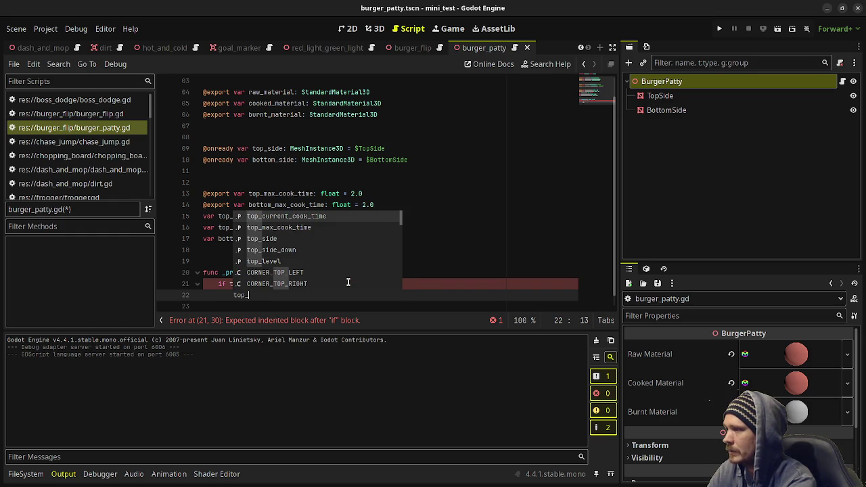
{"action": "type", "text": "cur"}
{"action": "key", "text": "Return"}
{"action": "type", "text": "+= "}
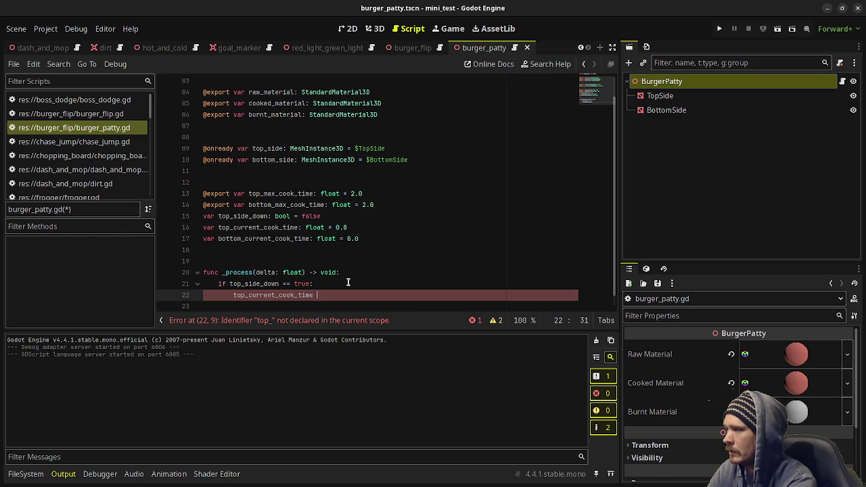
{"action": "type", "text": "delta"}
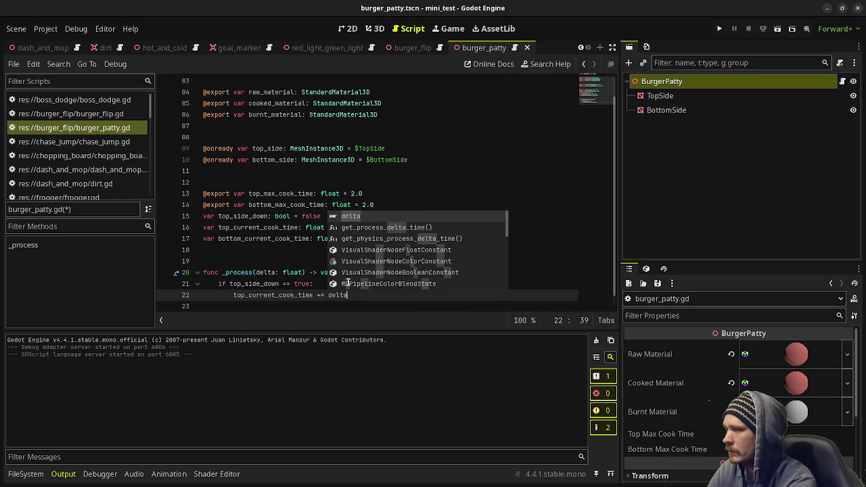
{"action": "key", "text": "Return"}
{"action": "key", "text": "Return"}
{"action": "type", "text": "if top_c"}
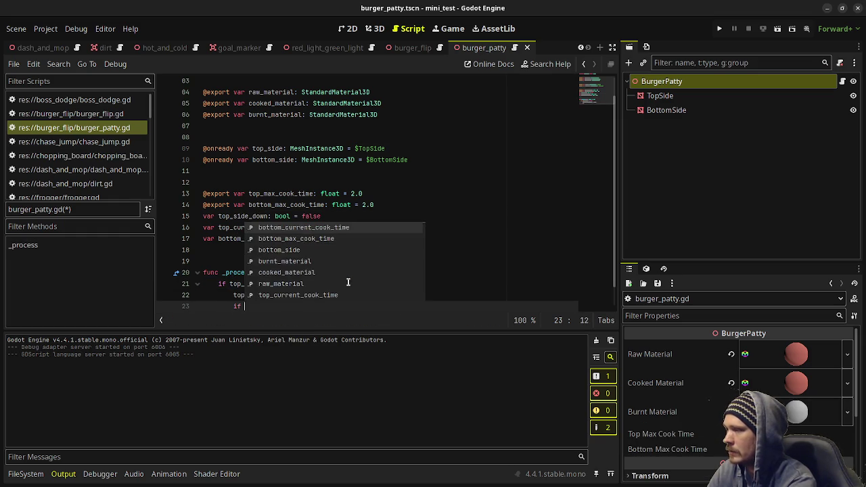
{"action": "key", "text": "Return"}
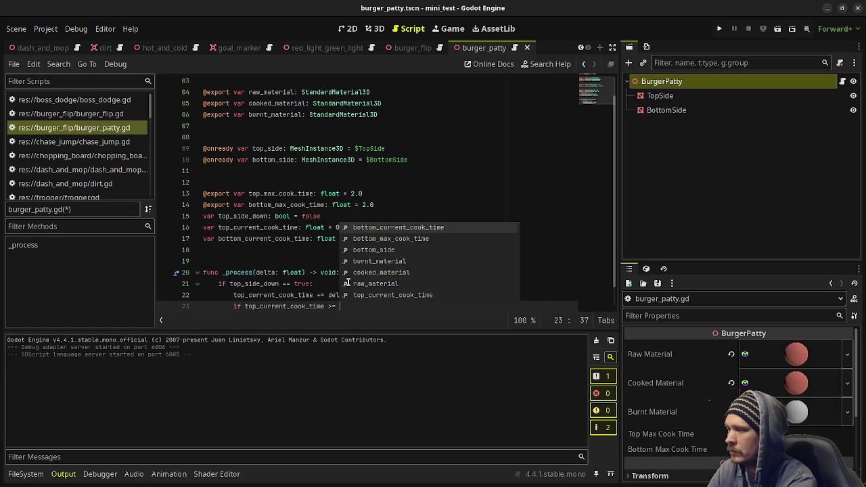
{"action": "type", "text": "top_max"}
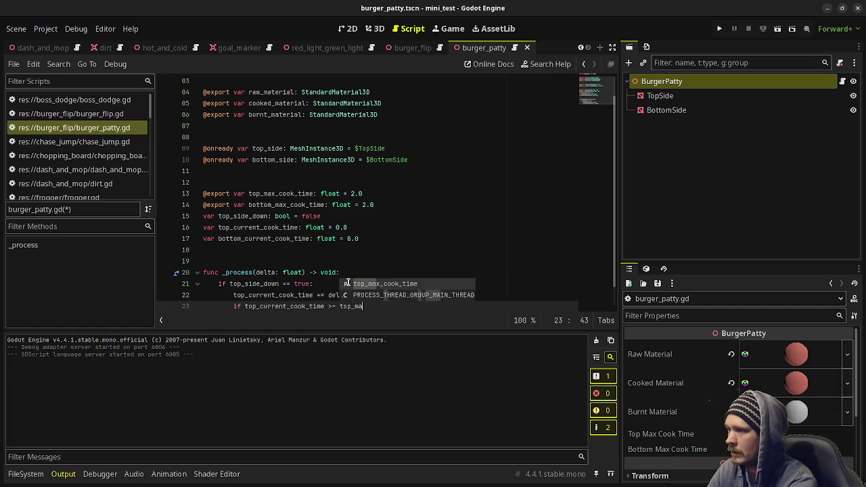
{"action": "key", "text": "Return"}
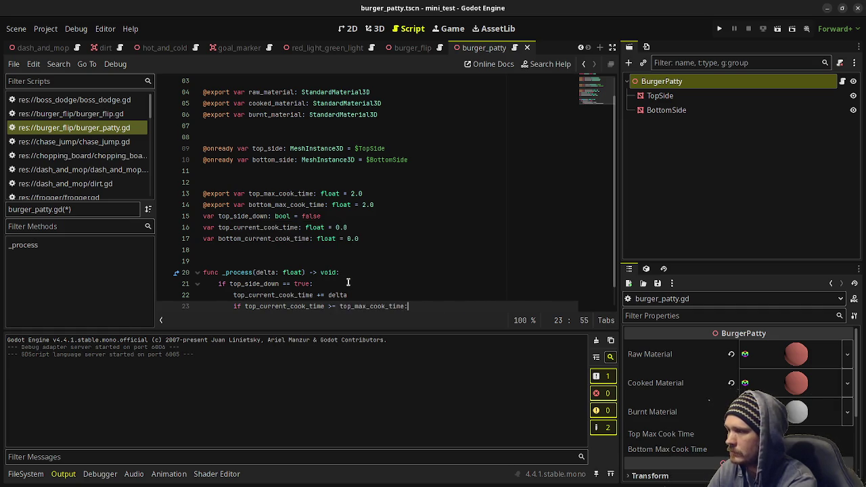
{"action": "key", "text": "Return"}
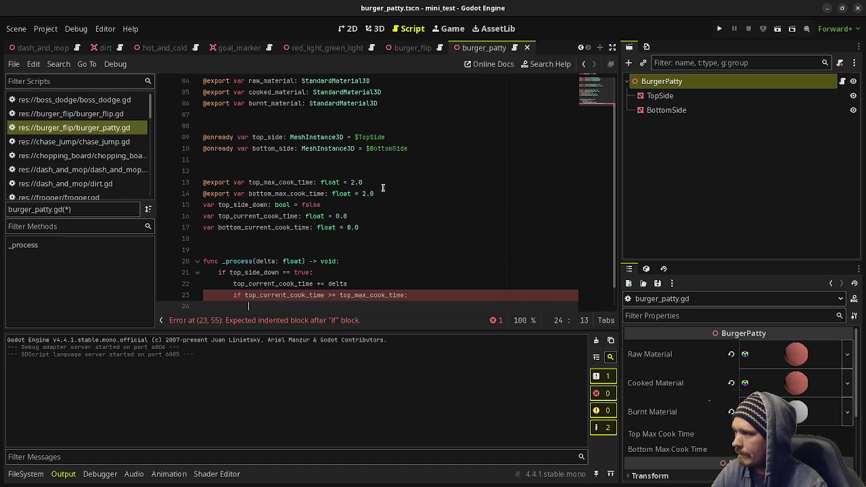
- Add exported top_burnt_time and bottom_burnt_time floats of 4.0 under each max cook time, then save
{"action": "left_click", "coordinate": [372, 185]}
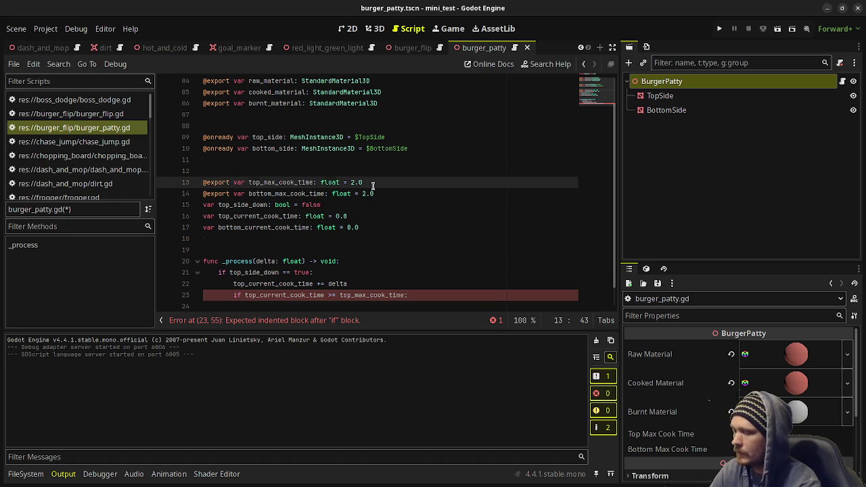
{"action": "key", "text": "Return"}
{"action": "type", "text": "@export var top_burn"}
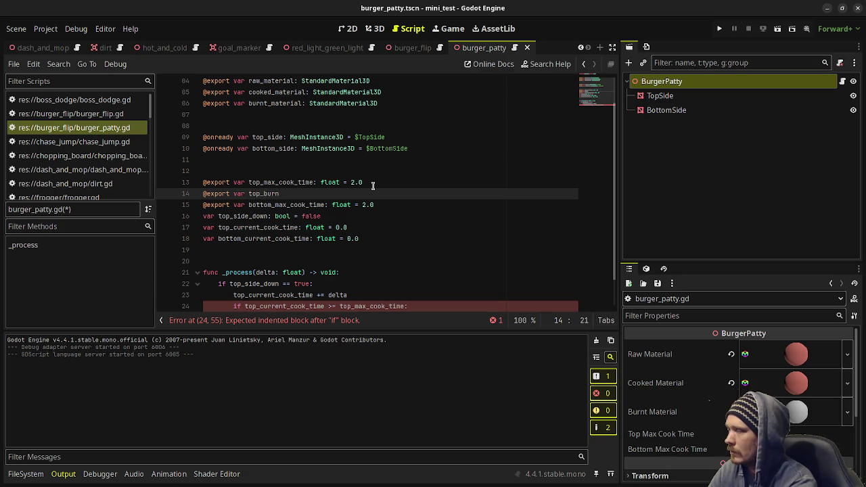
{"action": "type", "text": "t_time"}
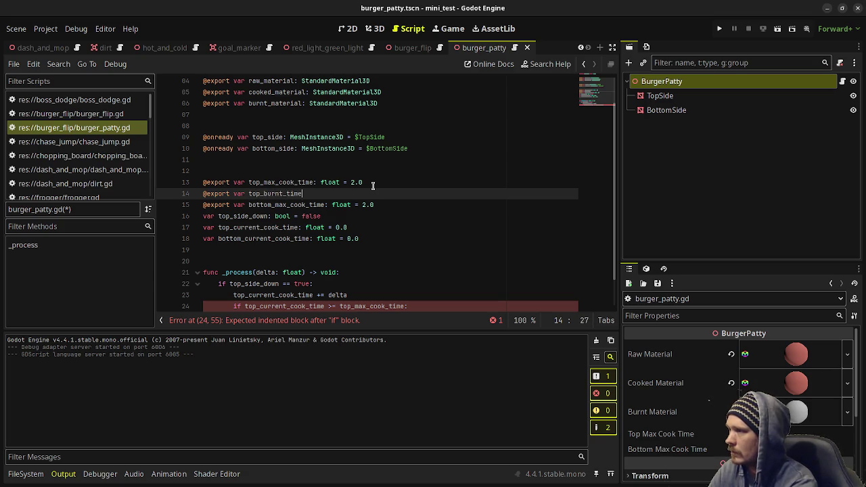
{"action": "type", "text": ": float "}
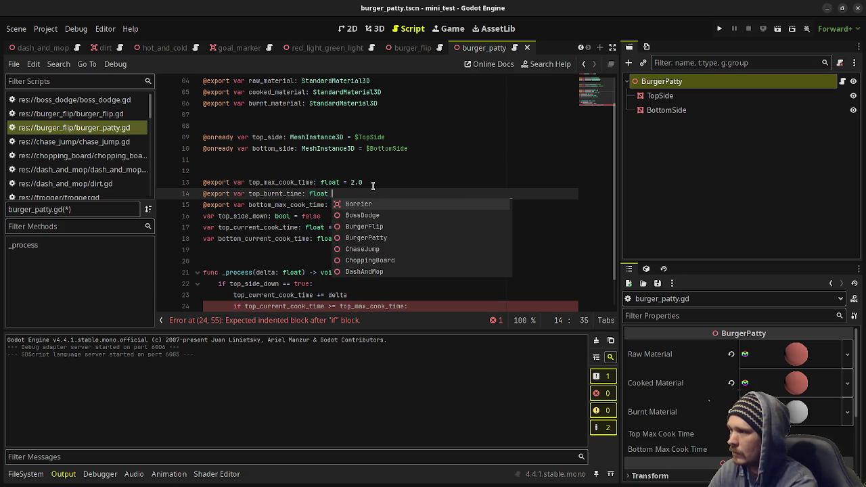
{"action": "type", "text": "= 4.0"}
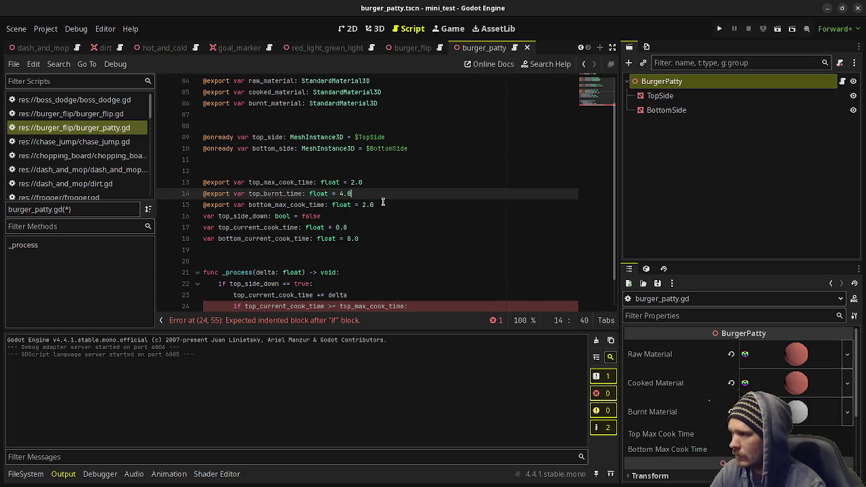
{"action": "left_click", "coordinate": [388, 206]}
{"action": "key", "text": "Return"}
{"action": "type", "text": "@exp"}
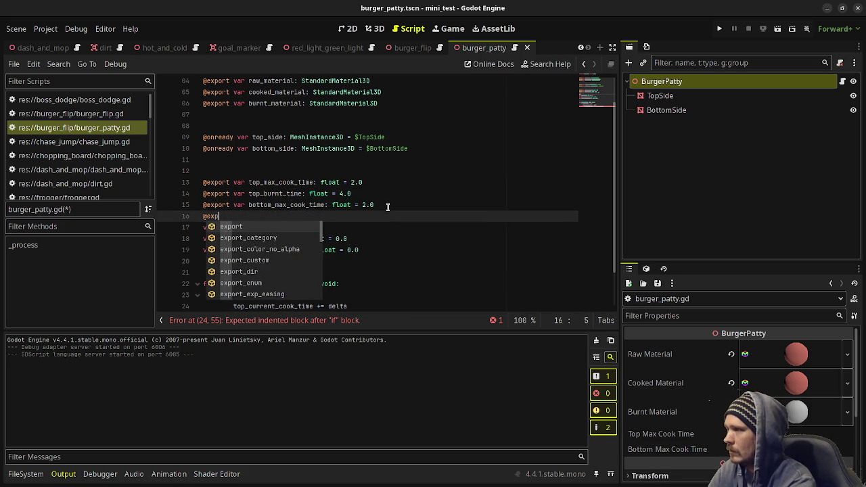
{"action": "type", "text": "ort var bottom"}
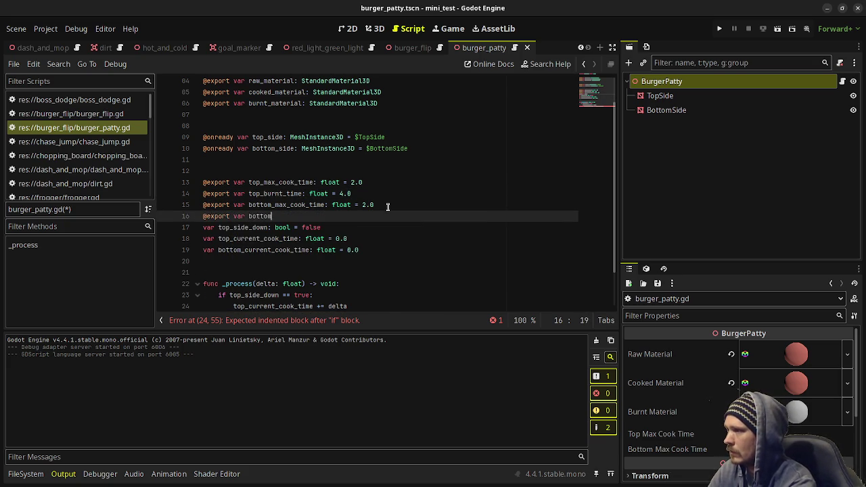
{"action": "type", "text": "_burnt_"}
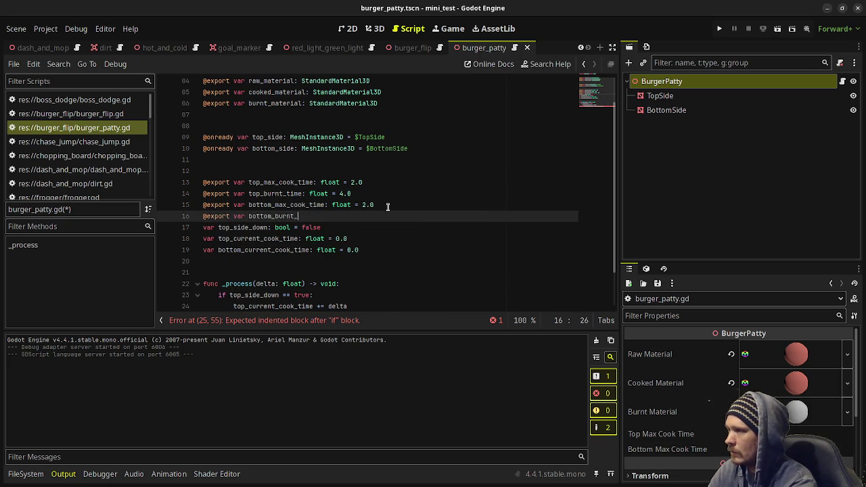
{"action": "type", "text": "time: float = 4.0"}
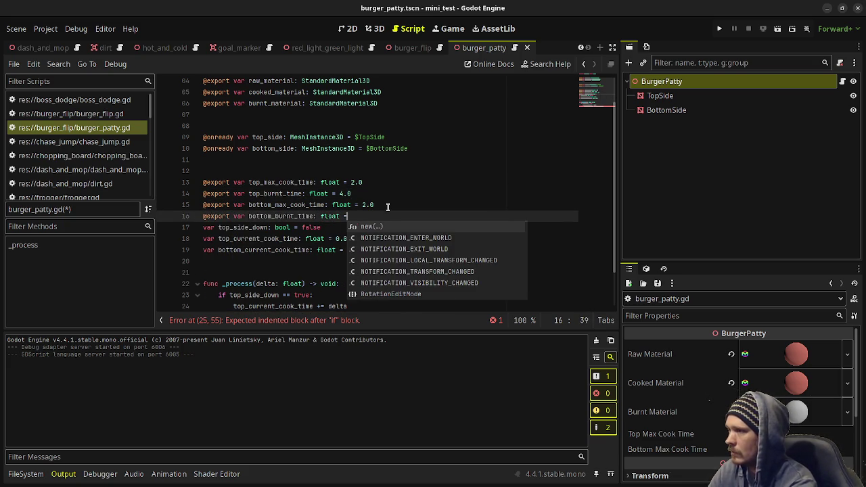
{"action": "left_click", "coordinate": [388, 205]}
{"action": "key", "text": "ctrl+s"}
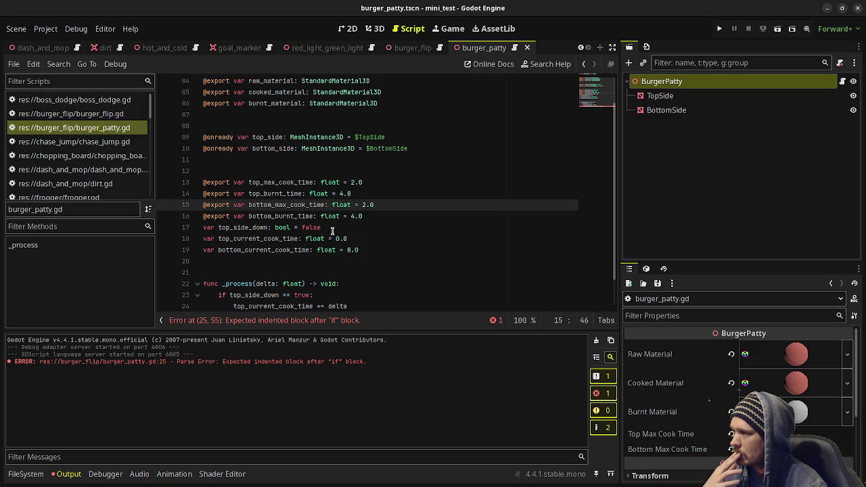
- Move each current cook time under its side's burnt time and set top_side_down apart
{"action": "left_click", "coordinate": [350, 238]}
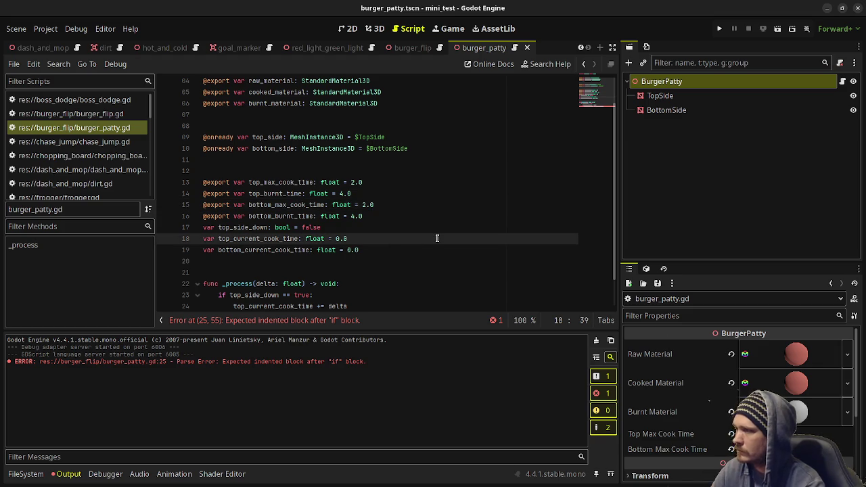
{"action": "key", "text": "alt+Up"}
{"action": "key", "text": "alt+Up"}
{"action": "key", "text": "alt+Up"}
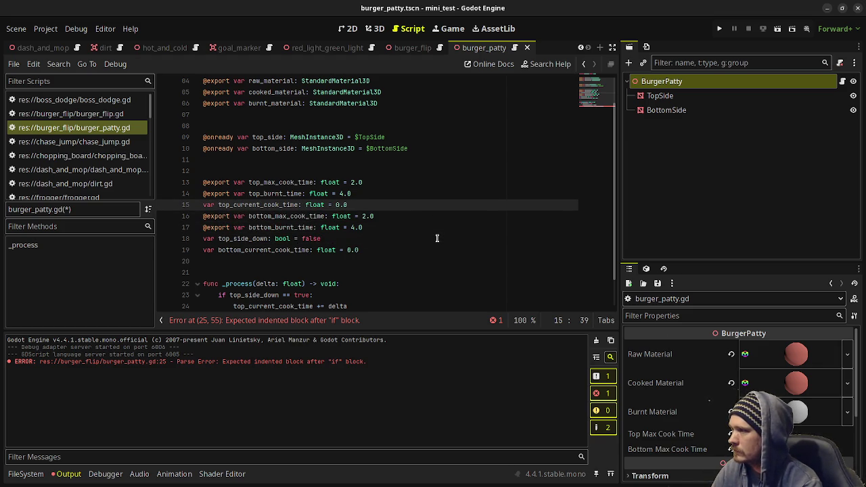
{"action": "key", "text": "Down"}
{"action": "key", "text": "Down"}
{"action": "key", "text": "Down"}
{"action": "key", "text": "alt+Up"}
{"action": "key", "text": "alt+Up"}
{"action": "key", "text": "alt+Down"}
{"action": "key", "text": "Down"}
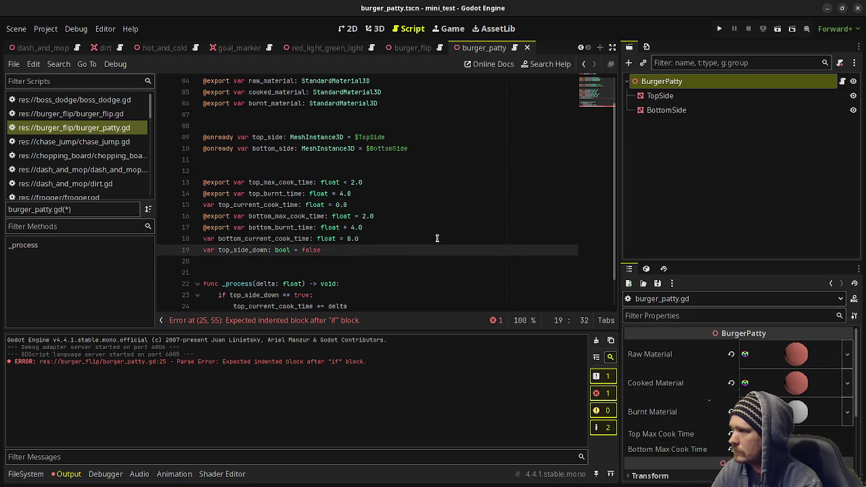
{"action": "key", "text": "alt+Down"}
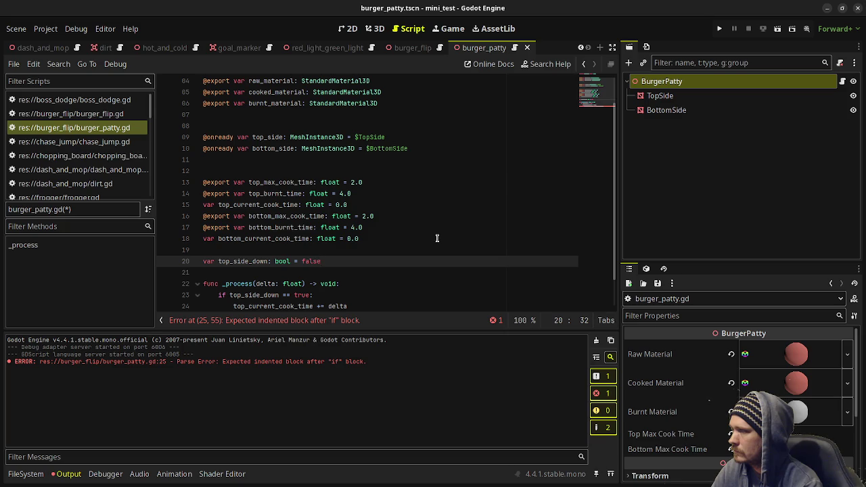
{"action": "key", "text": "Down"}
{"action": "key", "text": "Return"}
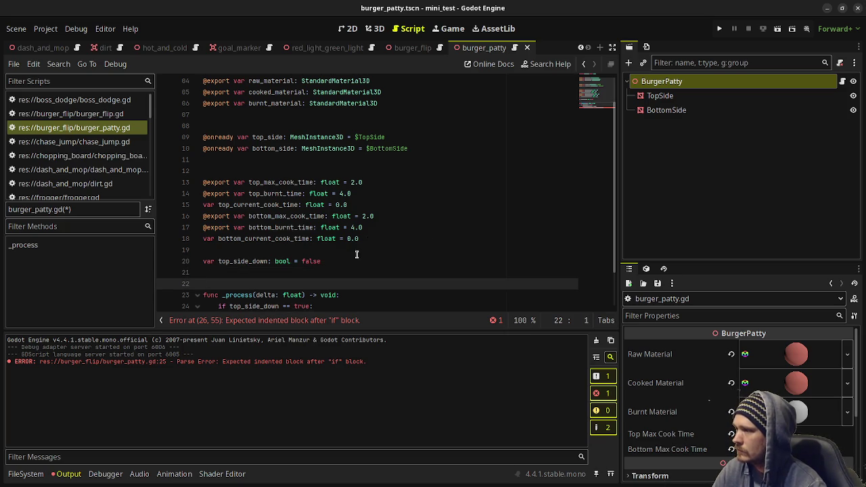
- Add blank lines below the class_name line
{"action": "left_click", "coordinate": [351, 260]}
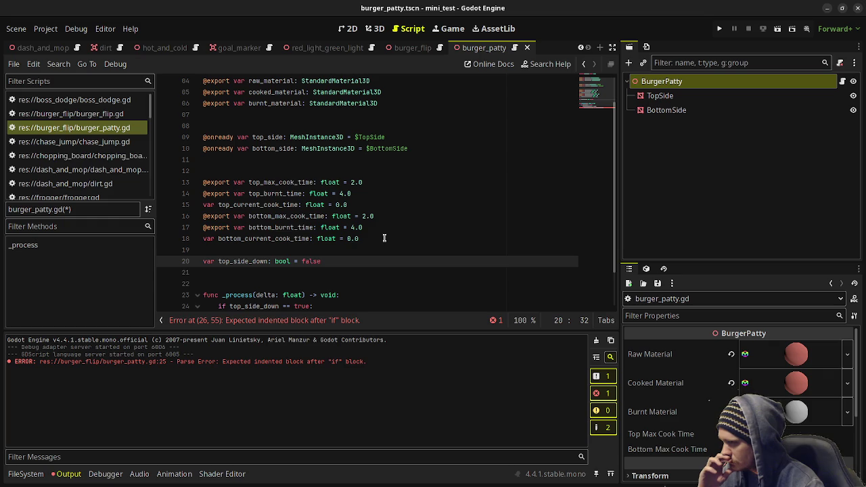
{"action": "scroll", "coordinate": [384, 238], "scroll_direction": "up", "scroll_amount": 1}
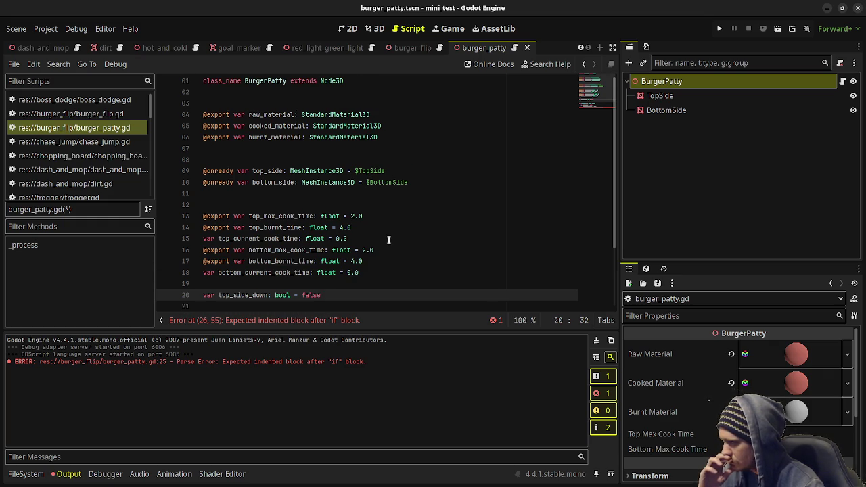
{"action": "left_click", "coordinate": [372, 83]}
{"action": "key", "text": "Return"}
{"action": "key", "text": "Return"}
{"action": "key", "text": "Return"}
- Declare signals perfect_cook_time_reached and burnt_time_reached on separate lines below class_name
{"action": "type", "text": "signal "}
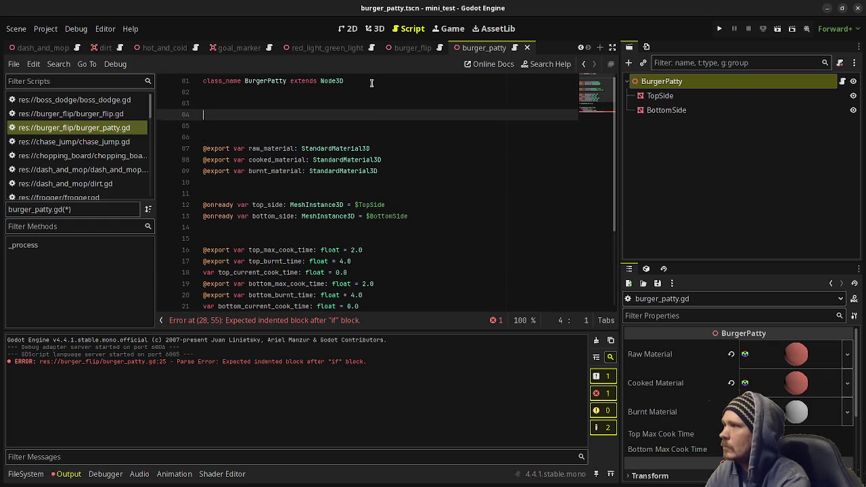
{"action": "type", "text": "reached_"}
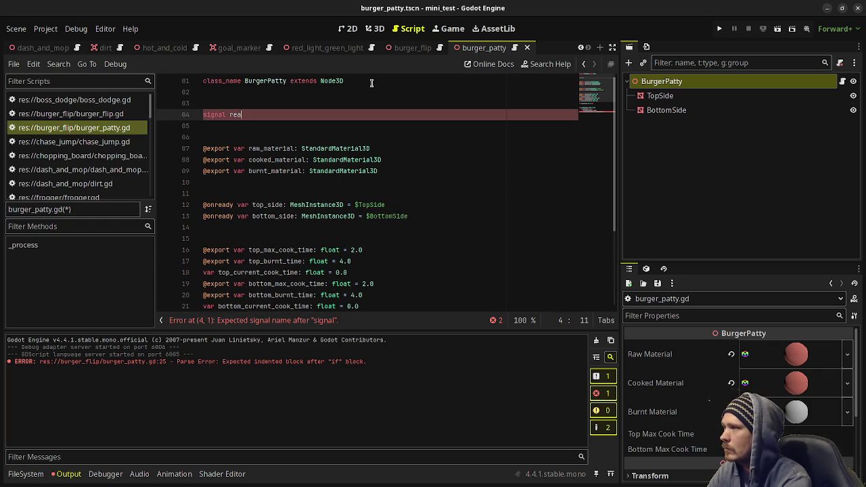
{"action": "key", "text": "BackSpace"}
{"action": "key", "text": "BackSpace"}
{"action": "key", "text": "BackSpace"}
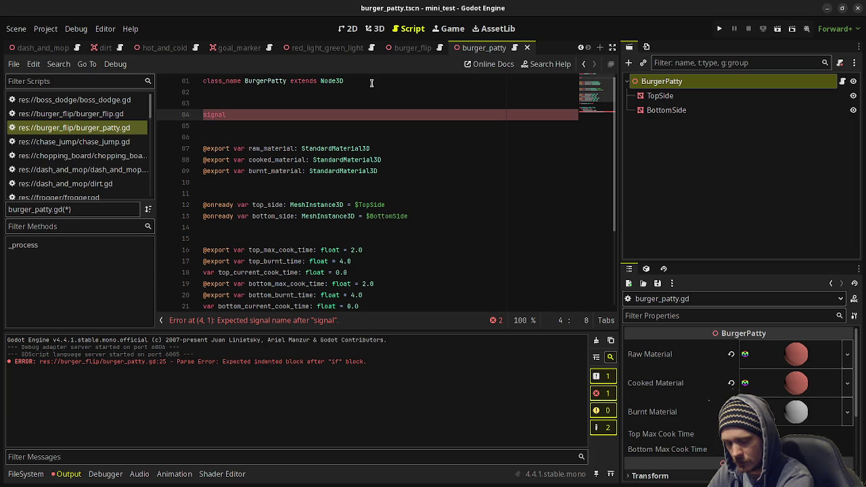
{"action": "type", "text": "perfect_co"}
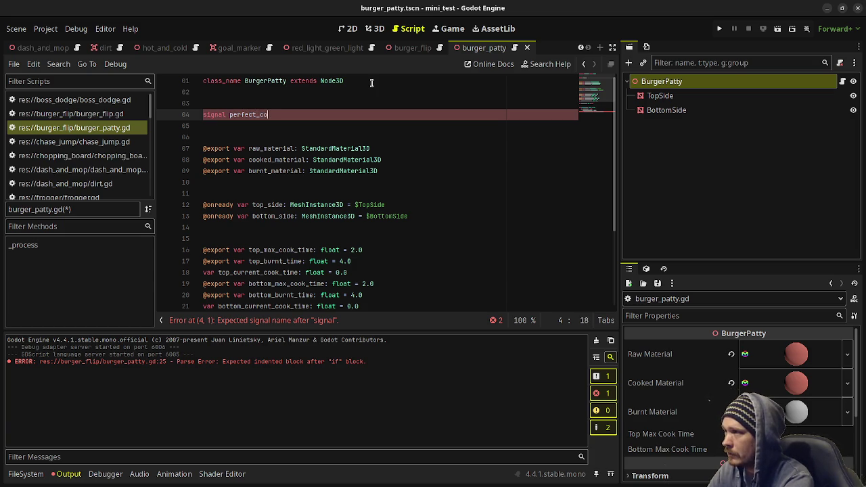
{"action": "type", "text": "ok_time_reached("}
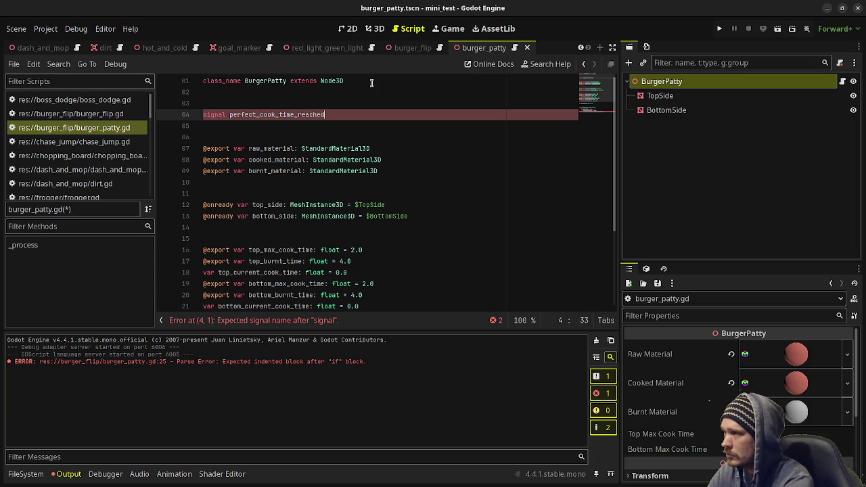
{"action": "key", "text": "BackSpace"}
{"action": "key", "text": "Return"}
{"action": "type", "text": "signal "}
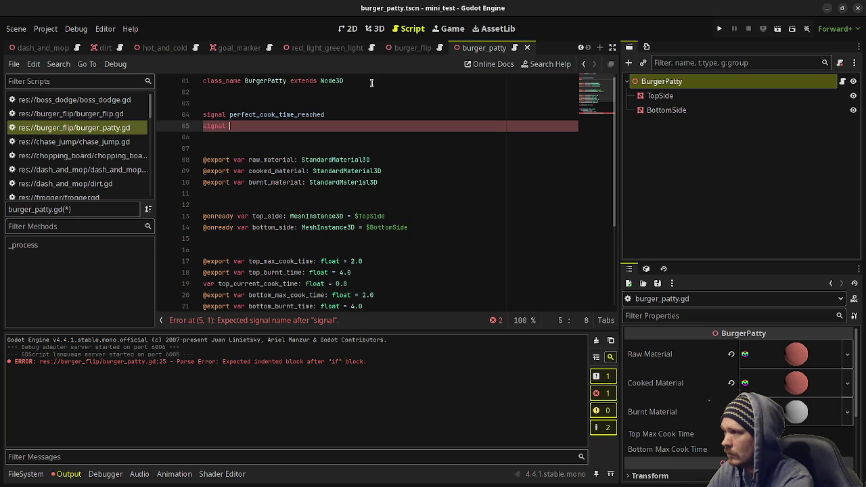
{"action": "type", "text": "burnt"}
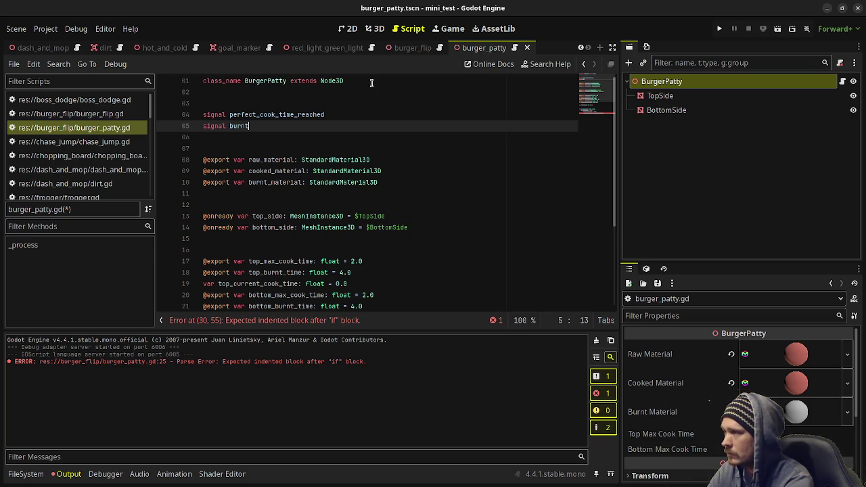
{"action": "type", "text": "_time_reached"}
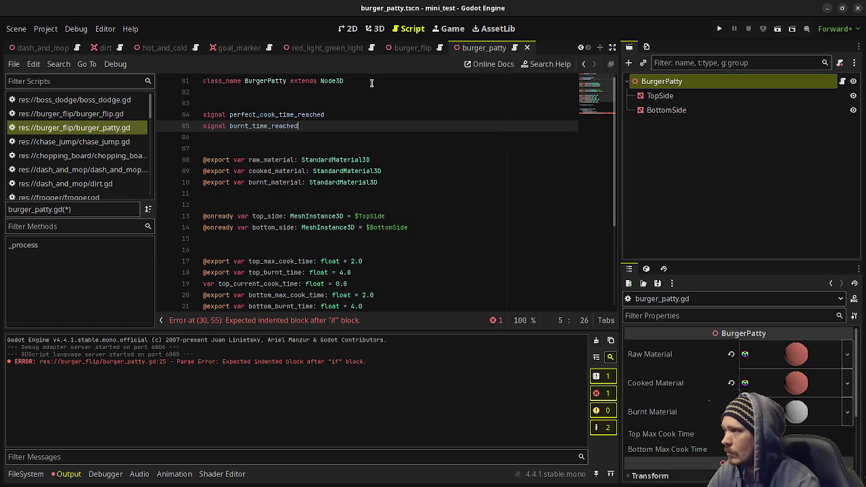
{"action": "scroll", "coordinate": [347, 142], "scroll_direction": "down", "scroll_amount": 4}
- Put '# change top material to cooked' inside the top cook-time check and review the signal declarations
{"action": "left_click", "coordinate": [436, 286]}
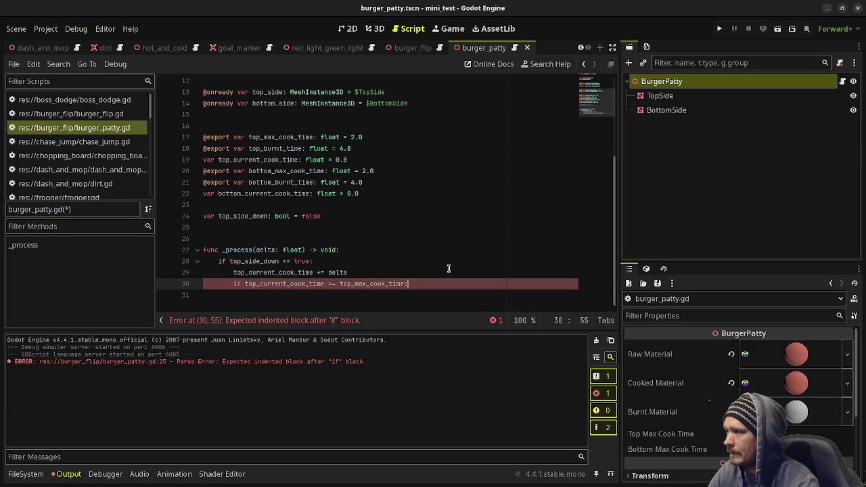
{"action": "key", "text": "Return"}
{"action": "type", "text": "t"}
{"action": "type", "text": "change top "}
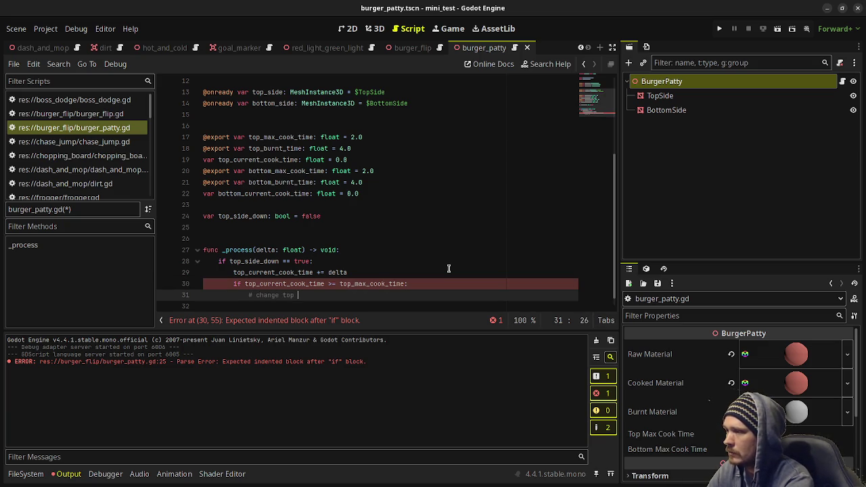
{"action": "type", "text": "material to cooked"}
{"action": "key", "text": "Return"}
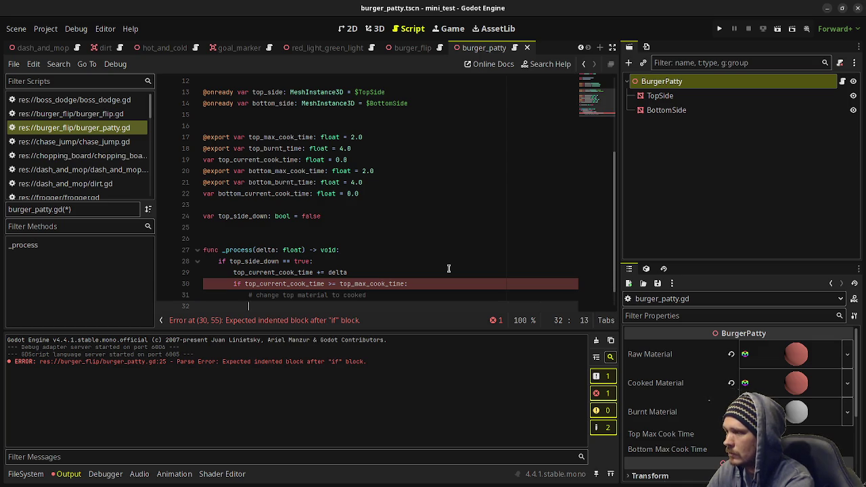
{"action": "scroll", "coordinate": [449, 268], "scroll_direction": "up", "scroll_amount": 4}
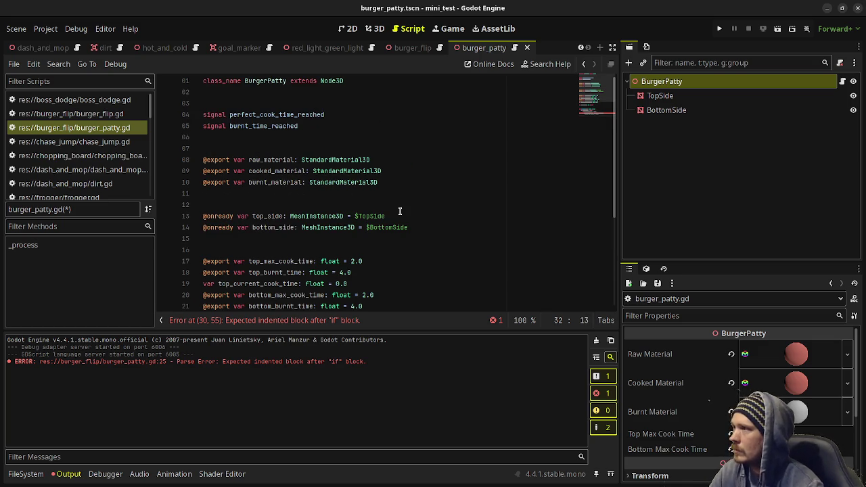
{"action": "left_click", "coordinate": [331, 115]}
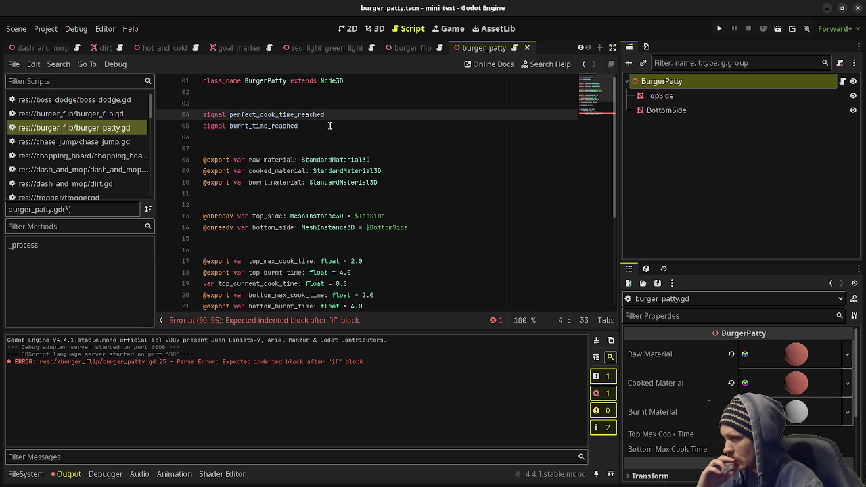
{"action": "scroll", "coordinate": [378, 247], "scroll_direction": "down", "scroll_amount": 4}
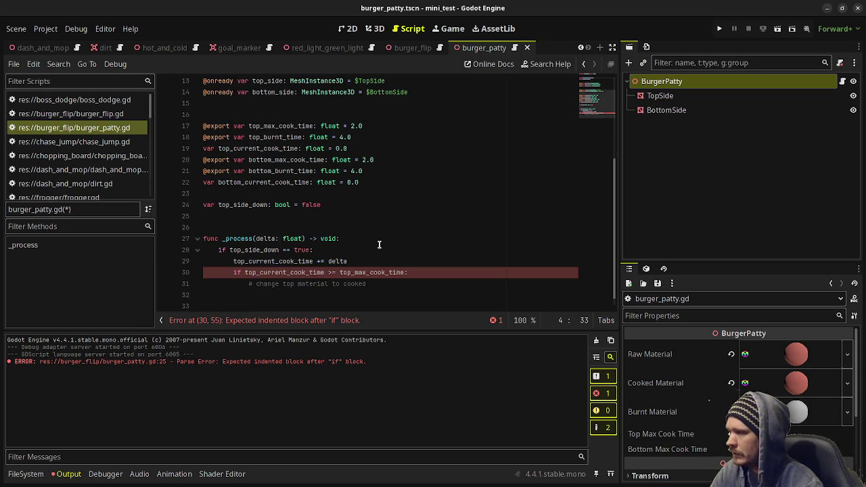
- Add perfect_cook_time_reached.emit() on line 32, after the top-side cooked comment
{"action": "left_click", "coordinate": [411, 284]}
{"action": "key", "text": "Return"}
{"action": "type", "text": "perfect_cook_ti"}
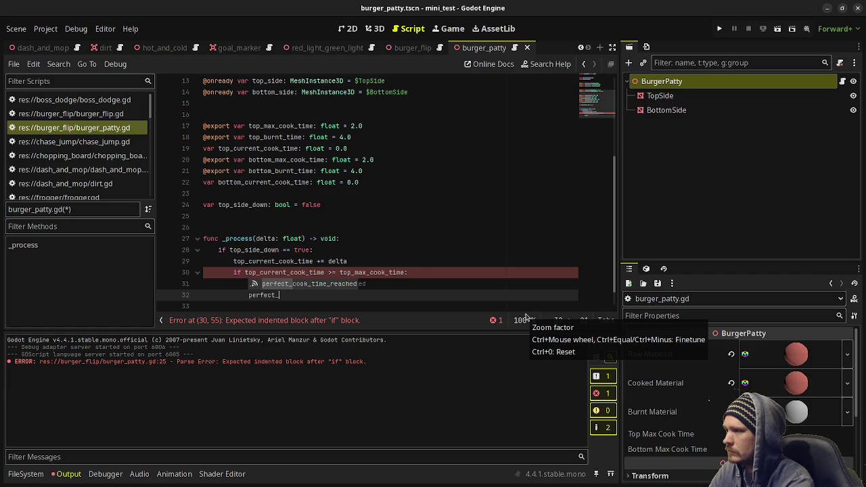
{"action": "type", "text": "me_reach"}
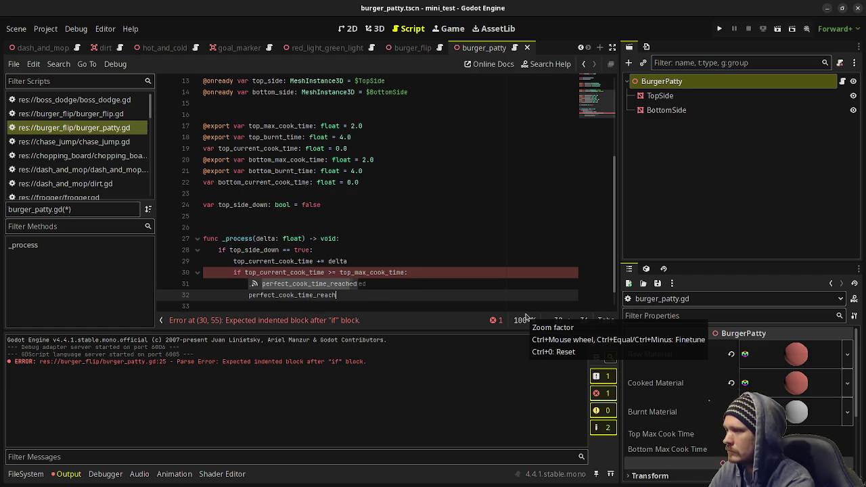
{"action": "type", "text": "ed.emit("}
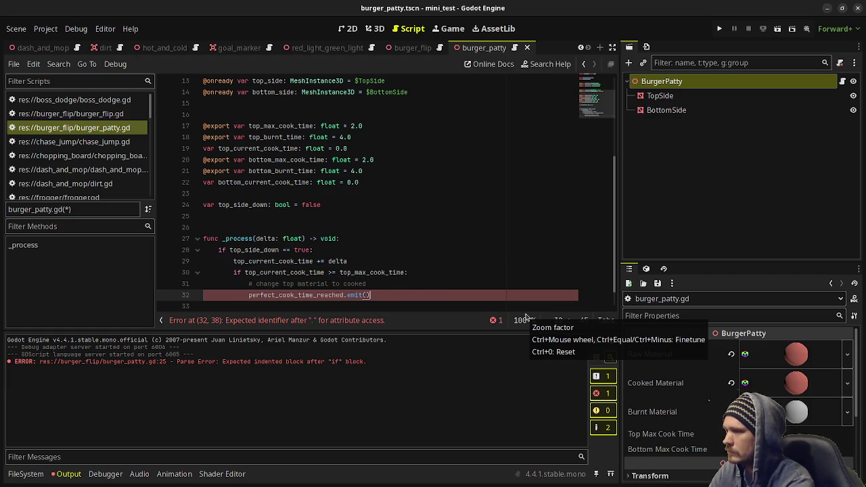
{"action": "key", "text": "Return"}
{"action": "key", "text": "Return"}
- Dedent the next line and write an else: branch for when the top side isn't down
{"action": "key", "text": "BackSpace"}
{"action": "type", "text": "else"}
{"action": "key", "text": "BackSpace"}
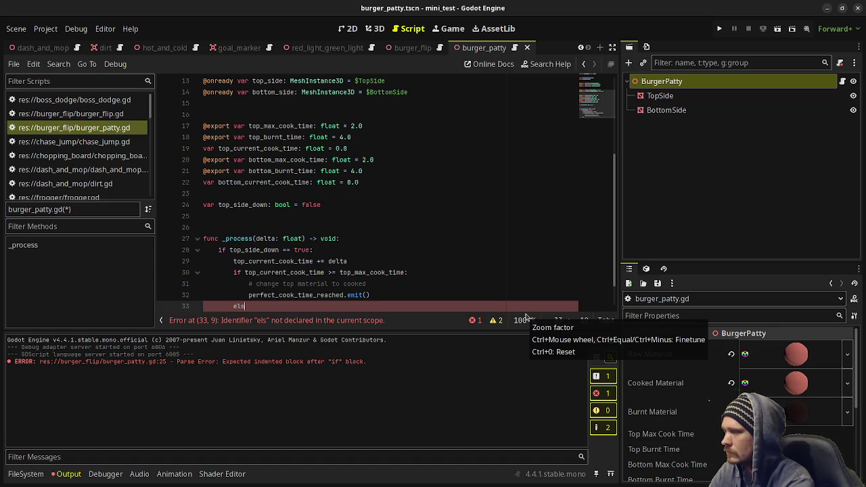
{"action": "type", "text": "e if"}
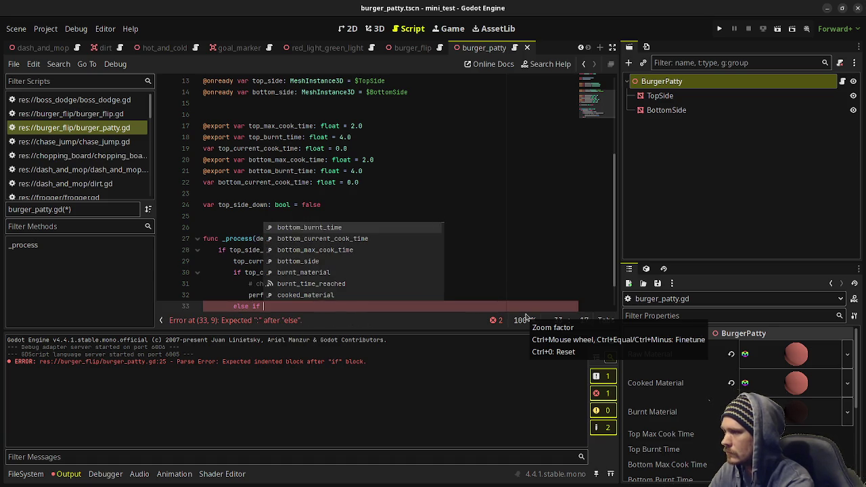
{"action": "key", "text": "BackSpace"}
{"action": "key", "text": "BackSpace"}
{"action": "key", "text": "BackSpace"}
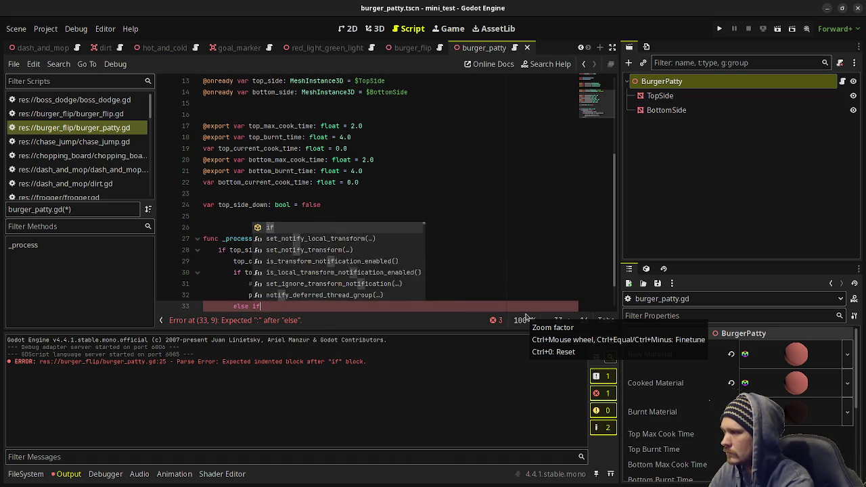
{"action": "key", "text": "BackSpace"}
{"action": "type", "text": "if"}
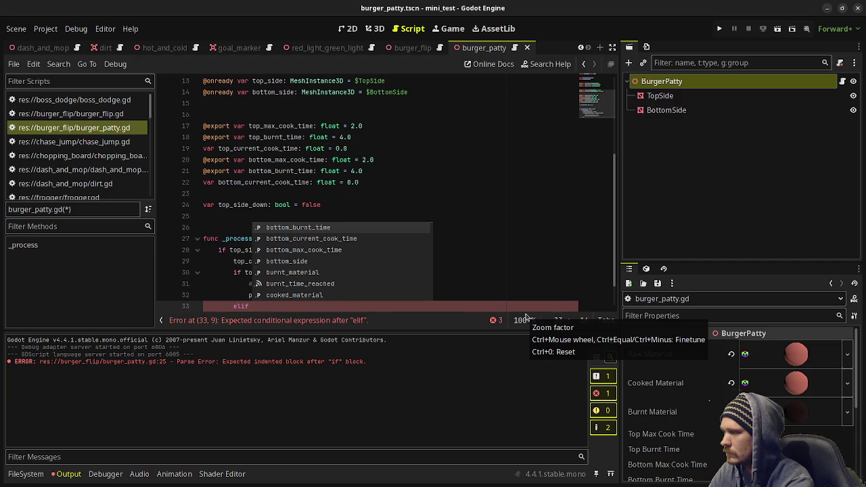
{"action": "type", "text": " botto"}
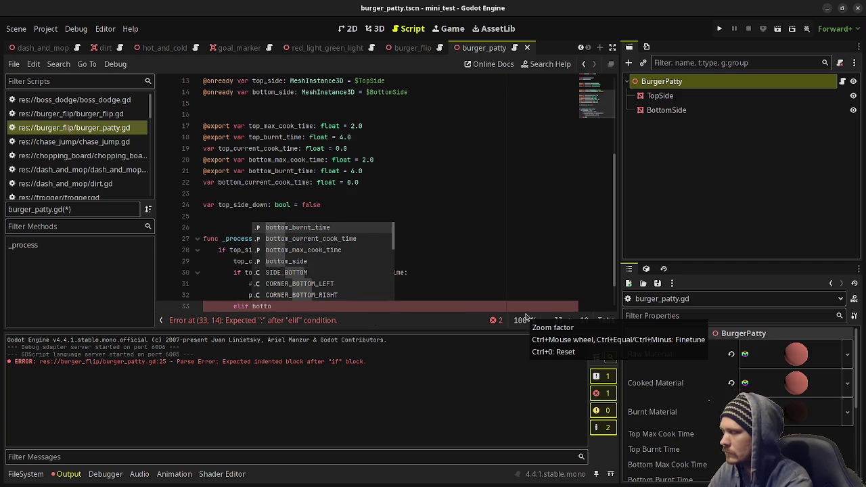
{"action": "key", "text": "BackSpace"}
{"action": "key", "text": "BackSpace"}
{"action": "key", "text": "BackSpace"}
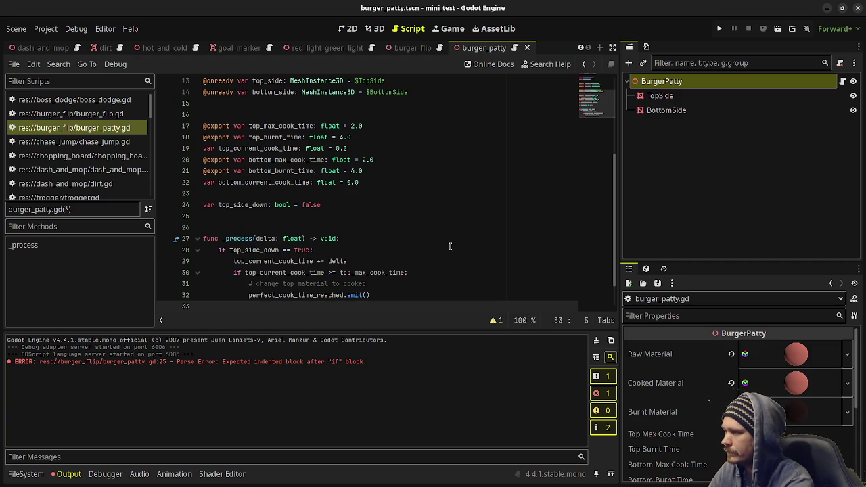
{"action": "type", "text": "else:"}
{"action": "key", "text": "Return"}
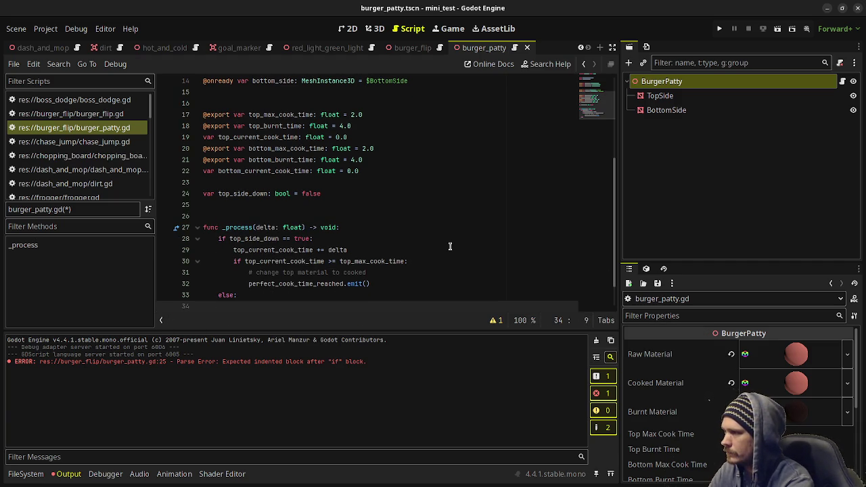
- Inside the else branch, add bottom_current_cook_time += delta
{"action": "type", "text": "bottom_curr"}
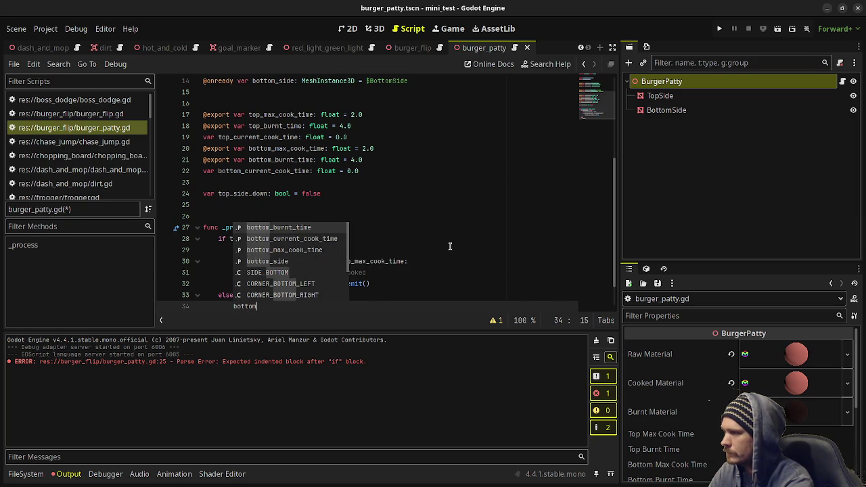
{"action": "key", "text": "Return"}
{"action": "type", "text": "+= delta"}
{"action": "key", "text": "Return"}
{"action": "key", "text": "Return"}
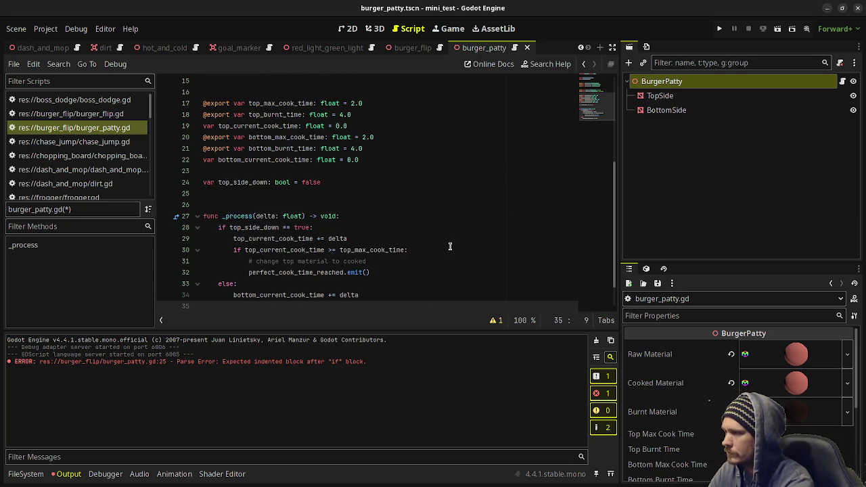
- When bottom_current_cook_time >= bottom_max_cook_time, add a cooked comment and emit perfect_cook_time_reached(false)
{"action": "type", "text": "if bottom_curren"}
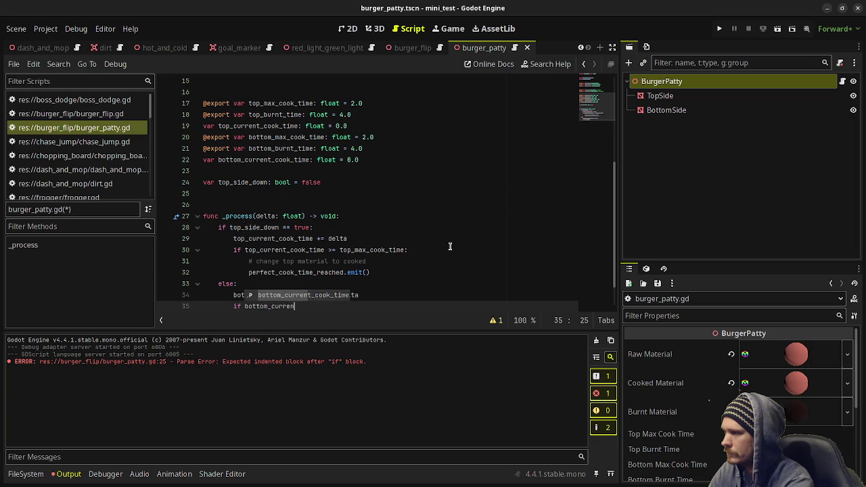
{"action": "key", "text": "Return"}
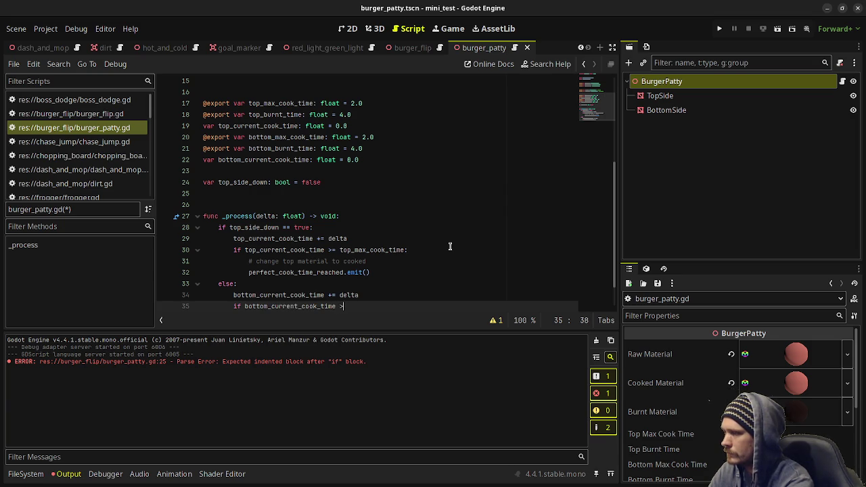
{"action": "type", "text": ">= "}
{"action": "type", "text": "bottom_"}
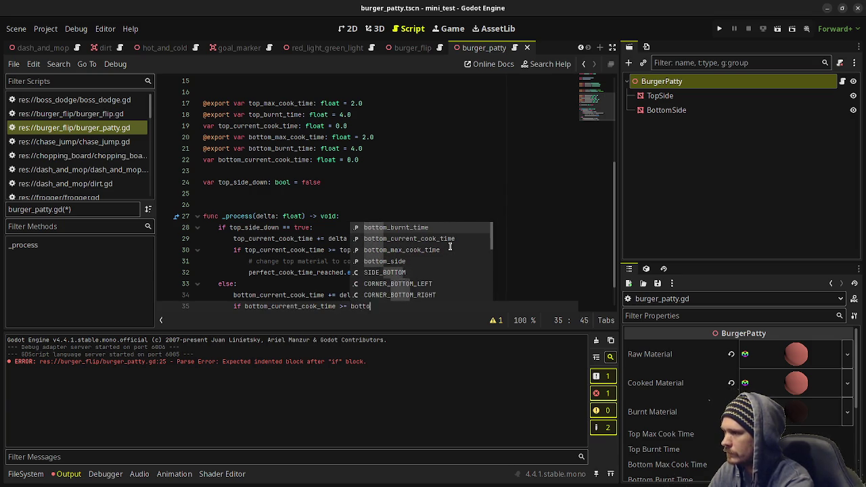
{"action": "type", "text": "max"}
{"action": "key", "text": "Return"}
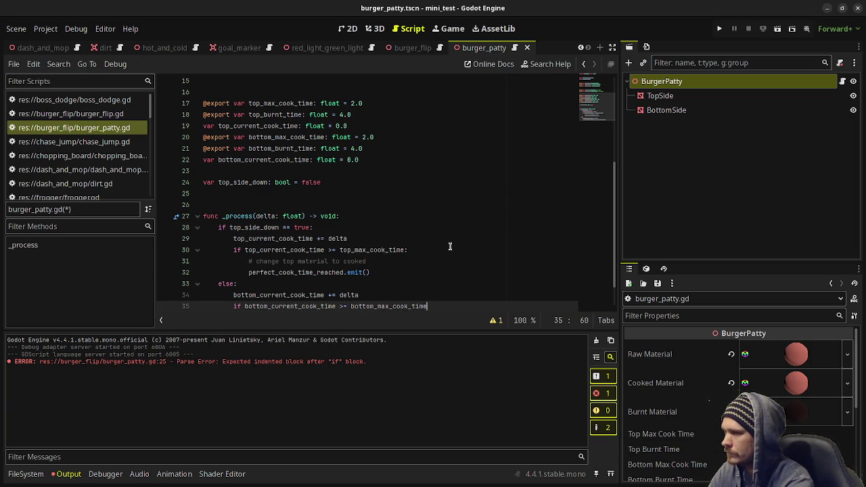
{"action": "type", "text": ":"}
{"action": "key", "text": "Return"}
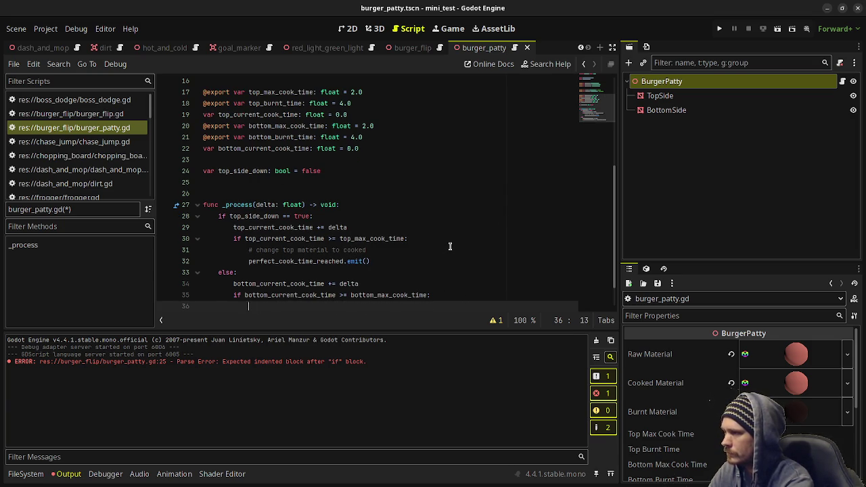
{"action": "type", "text": "#change bottom"}
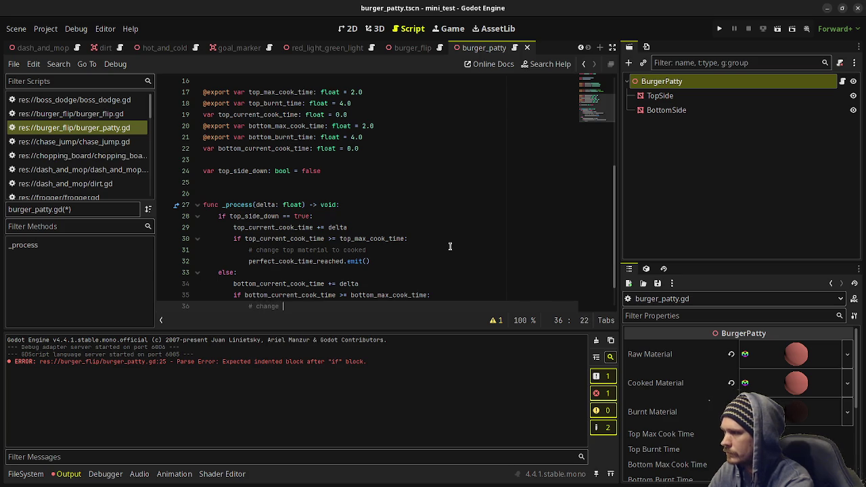
{"action": "type", "text": " material to cooked"}
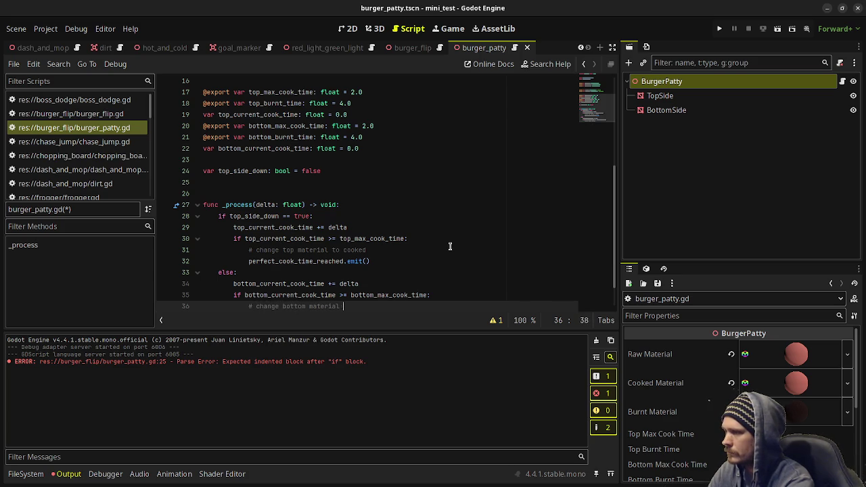
{"action": "key", "text": "Return"}
{"action": "type", "text": "p"}
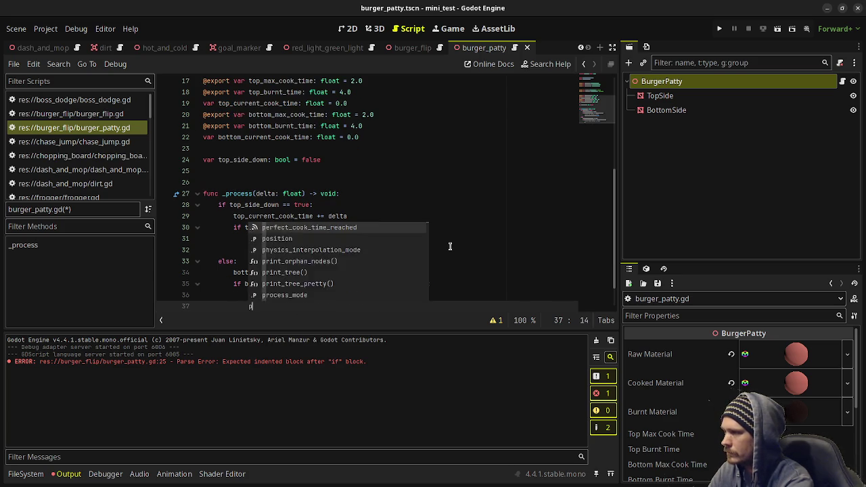
{"action": "type", "text": "erfect_cook_tim"}
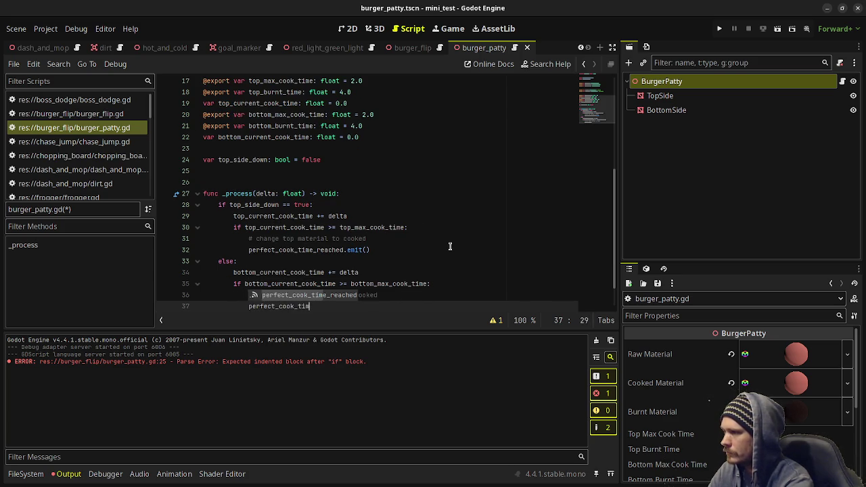
{"action": "type", "text": "e_reached.em"}
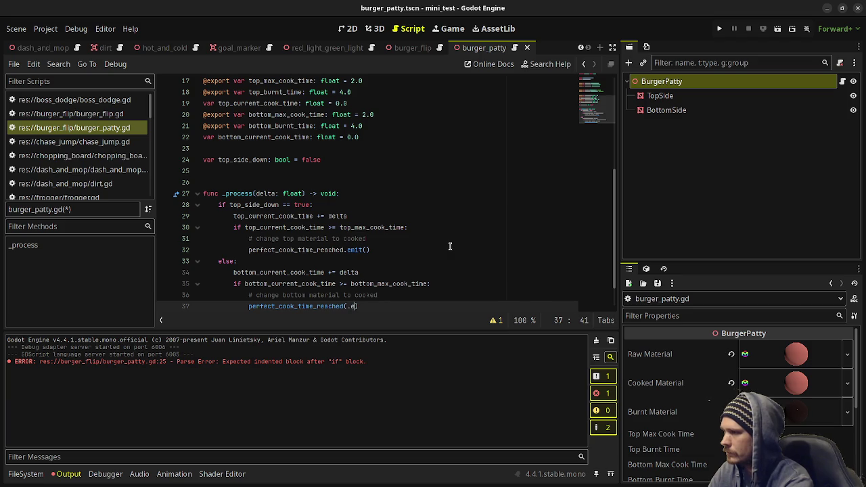
{"action": "key", "text": "Return"}
{"action": "type", "text": "false"}
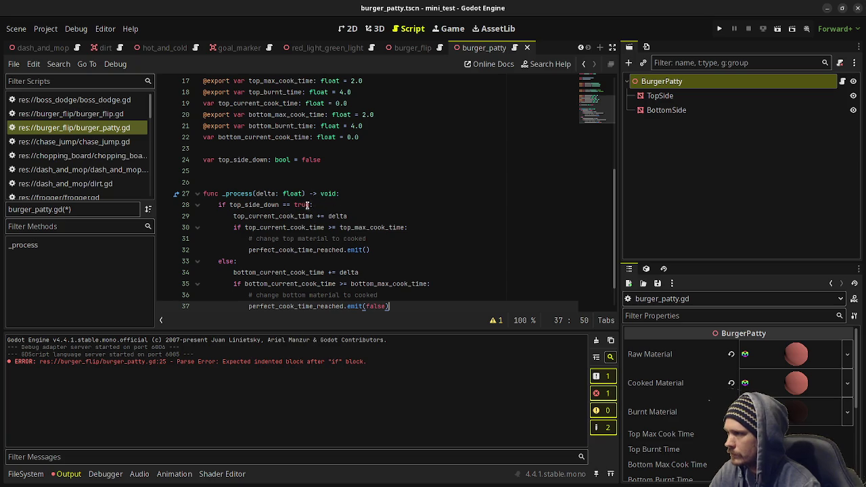
- Pass true to the top-side perfect_cook_time_reached.emit call
{"action": "left_click", "coordinate": [365, 251]}
{"action": "type", "text": "true"}
{"action": "scroll", "coordinate": [346, 169], "scroll_direction": "up", "scroll_amount": 5}
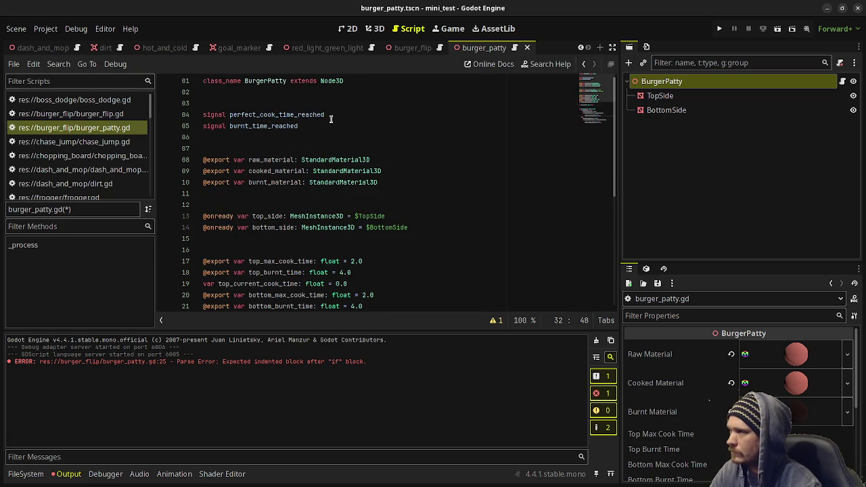
- Add an (is_top_side: bool) parameter to both signal declarations and save burger_patty.gd
{"action": "left_click", "coordinate": [346, 108]}
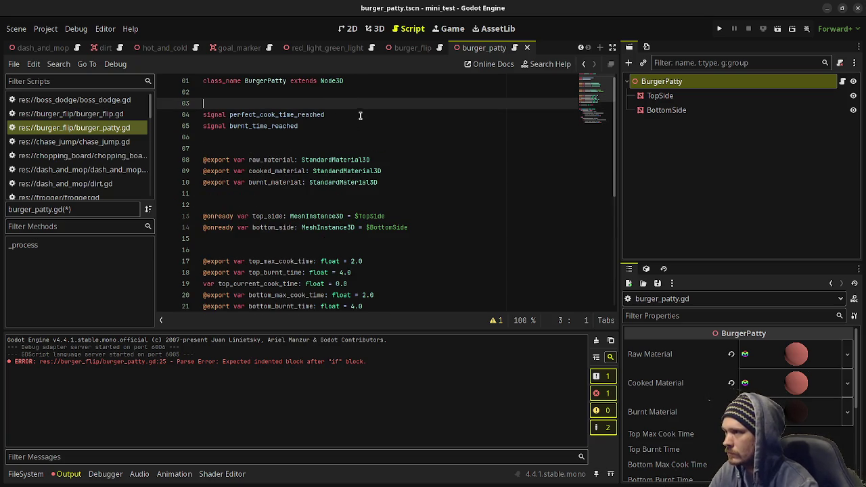
{"action": "left_click", "coordinate": [361, 115]}
{"action": "type", "text": "("}
{"action": "type", "text": "is_top_sid"}
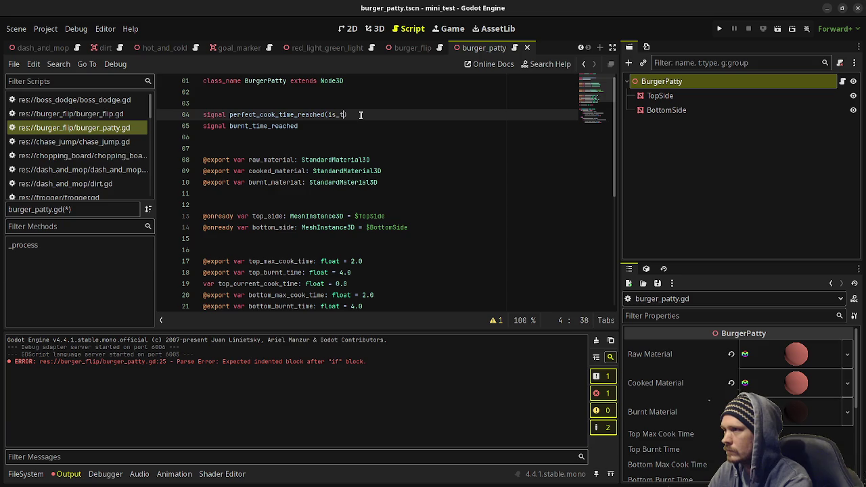
{"action": "type", "text": "e: bool)"}
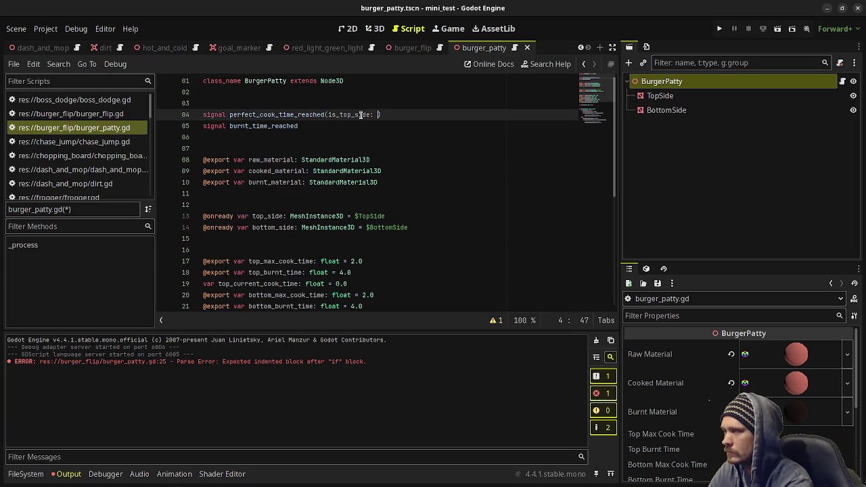
{"action": "key", "text": "Down"}
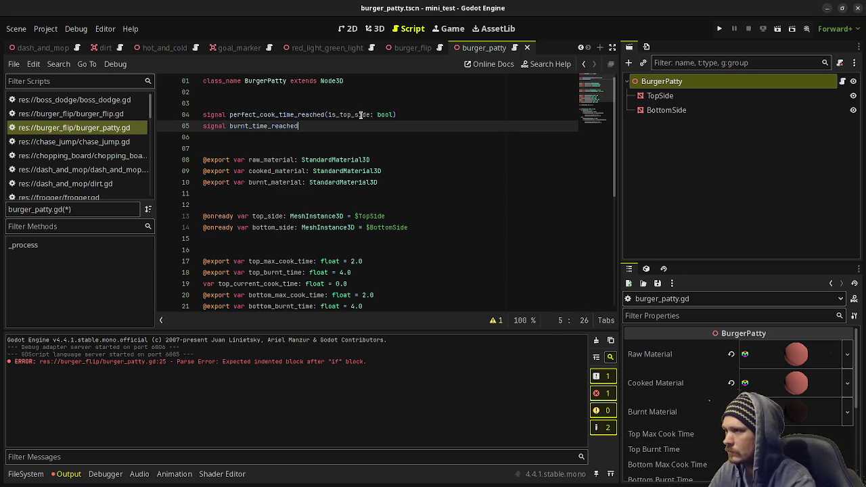
{"action": "type", "text": "(is_top_side"}
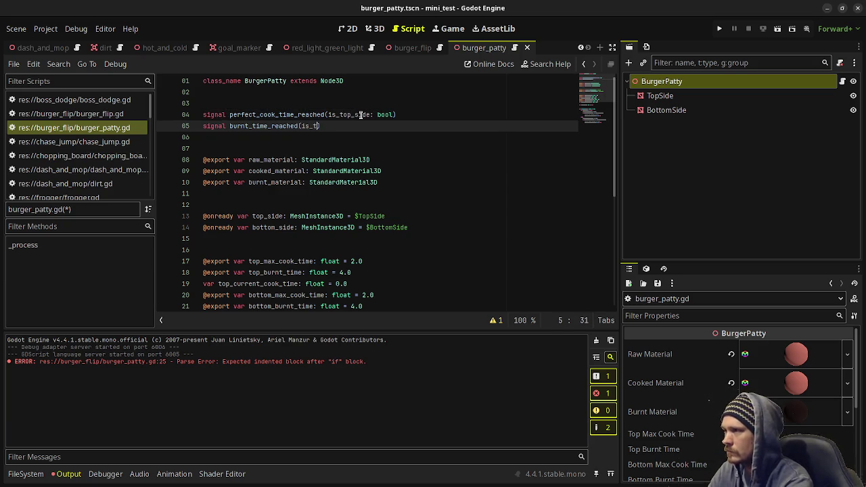
{"action": "type", "text": ": bool)"}
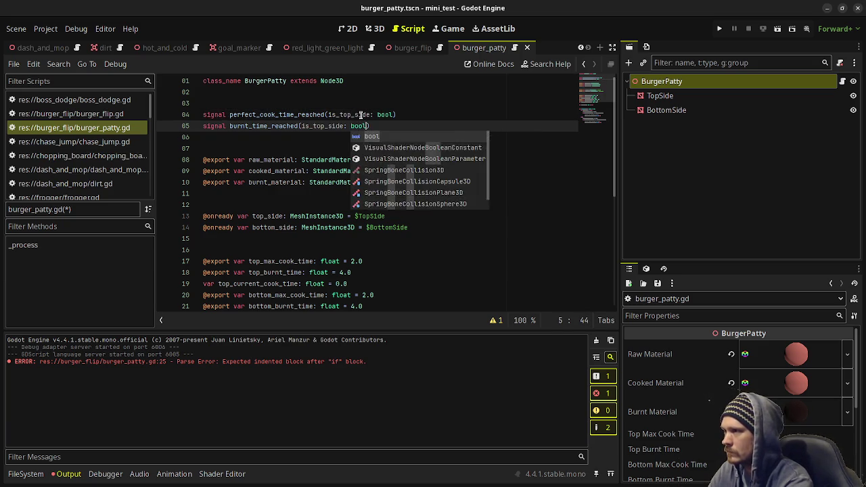
{"action": "key", "text": "ctrl+s"}
{"action": "scroll", "coordinate": [361, 115], "scroll_direction": "down", "scroll_amount": 6}
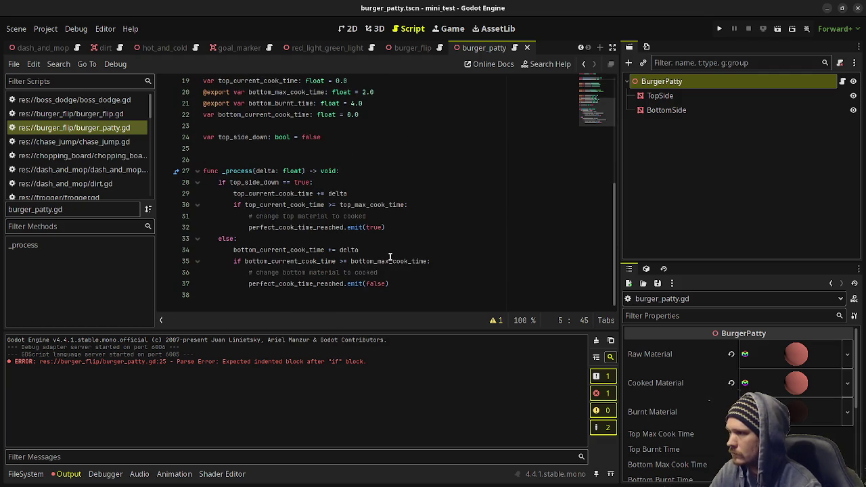
{"action": "left_click", "coordinate": [403, 230]}
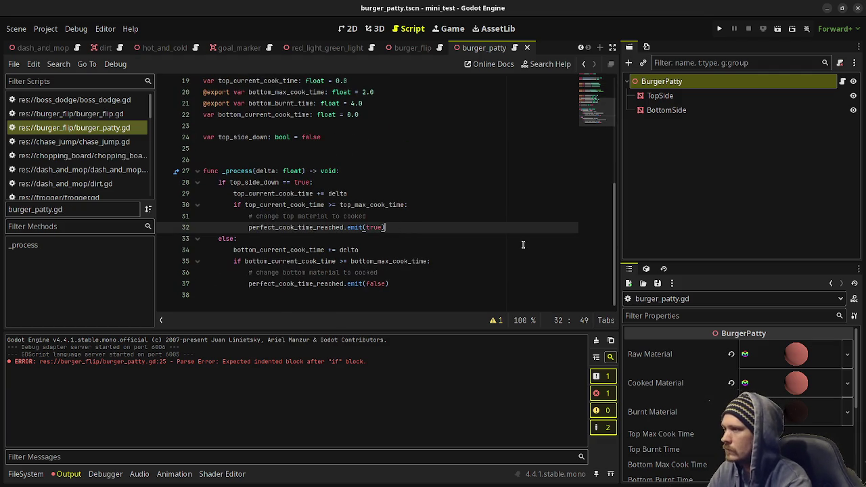
- Below emit(true), start a new dedented line reading 'if top_c' for a top cook-time check
{"action": "key", "text": "Return"}
{"action": "key", "text": "BackSpace"}
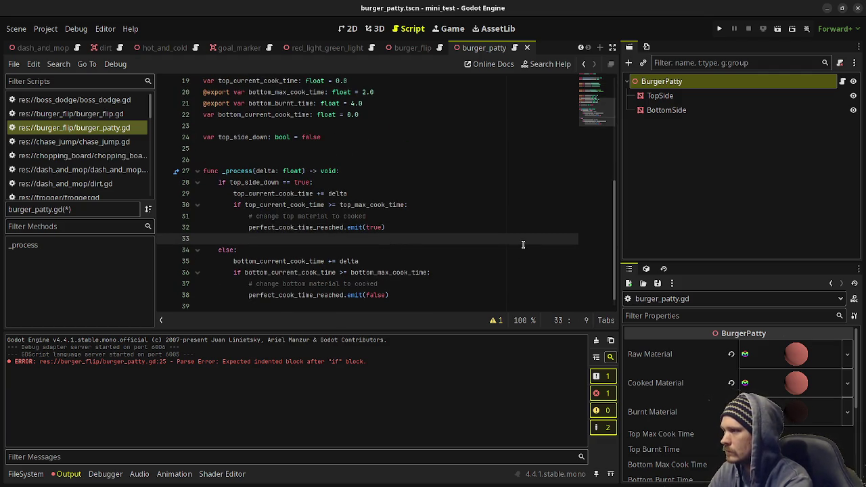
{"action": "type", "text": "el"}
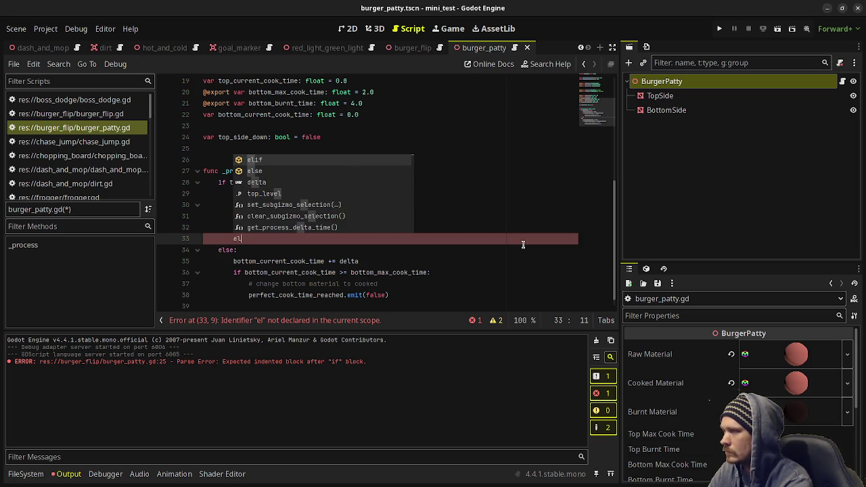
{"action": "key", "text": "BackSpace"}
{"action": "key", "text": "BackSpace"}
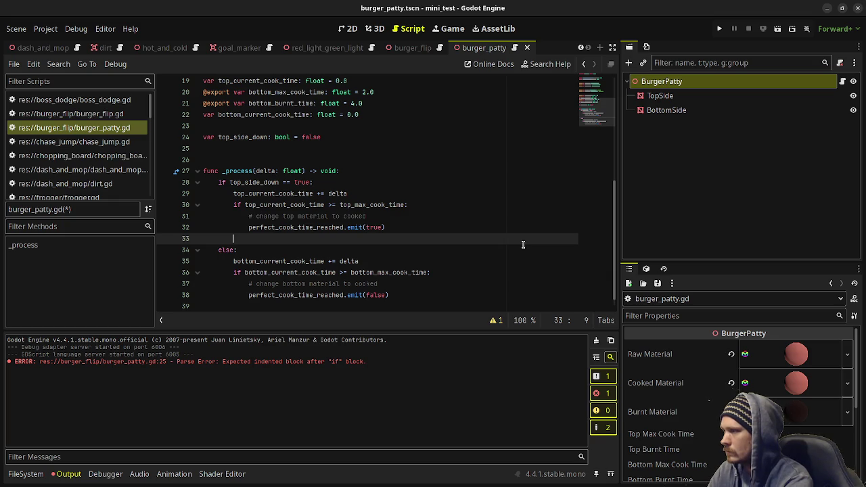
{"action": "type", "text": "if top_c"}
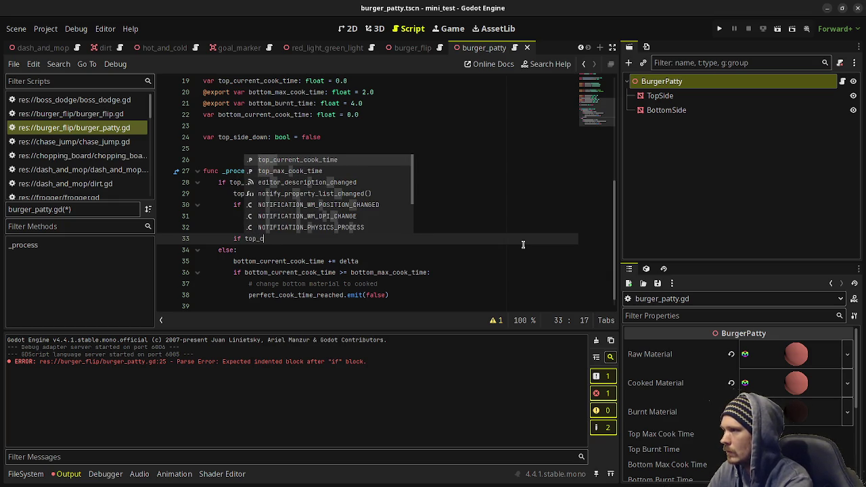
{"action": "left_click", "coordinate": [523, 245]}
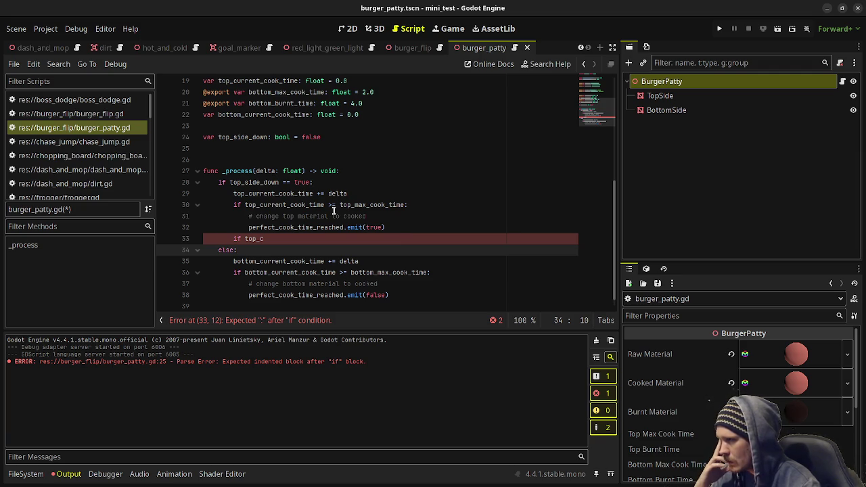
{"action": "scroll", "coordinate": [372, 196], "scroll_direction": "up", "scroll_amount": 2}
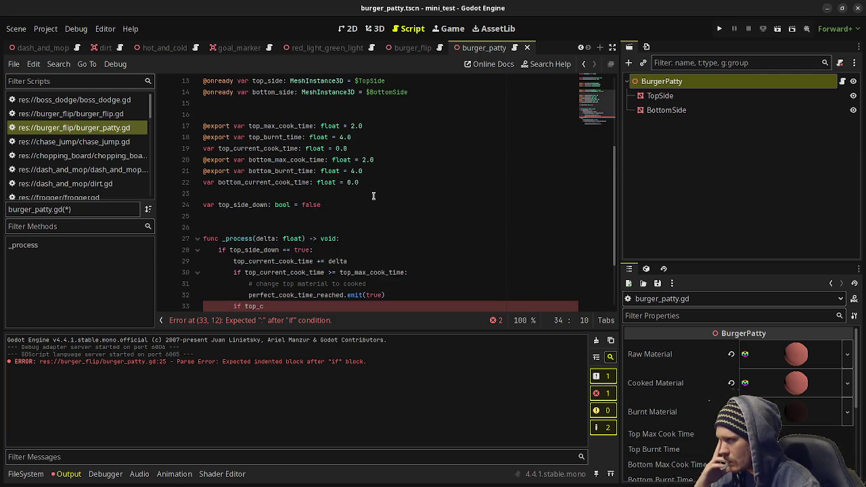
- Declare var top_side_cooked: bool = false and var bottom_side_cooked: bool = false below top_side_down
{"action": "left_click", "coordinate": [335, 204]}
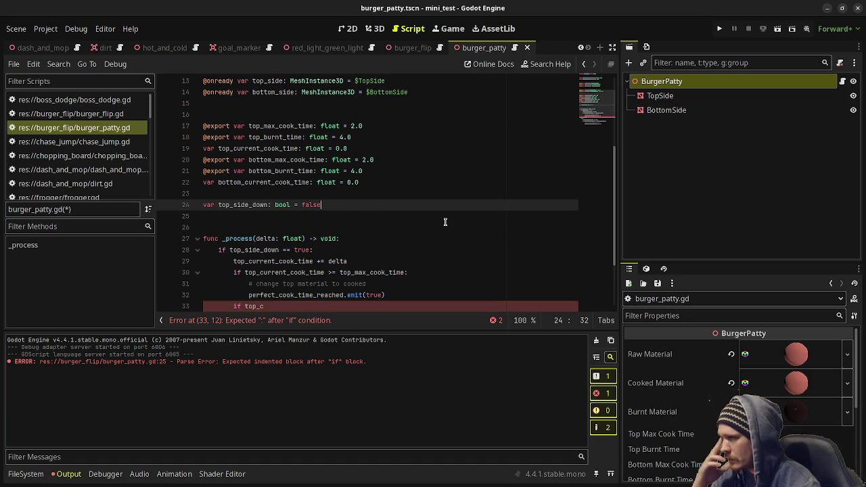
{"action": "key", "text": "Return"}
{"action": "key", "text": "Return"}
{"action": "type", "text": "var "}
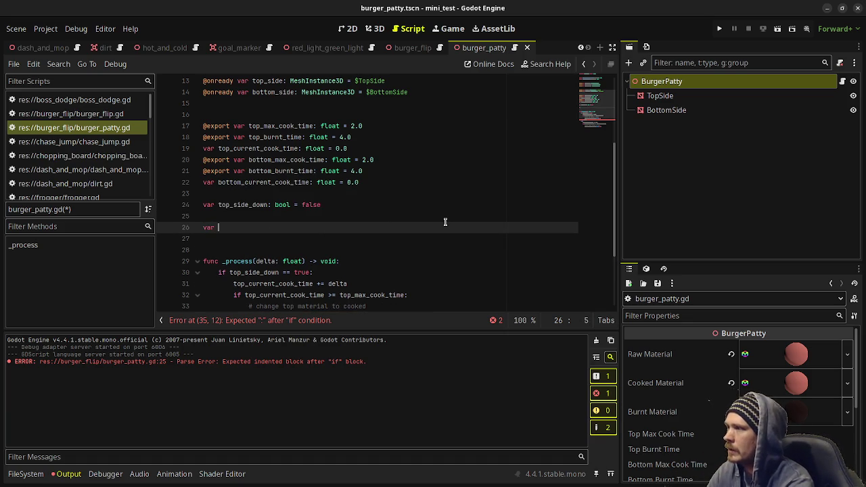
{"action": "type", "text": "top_"}
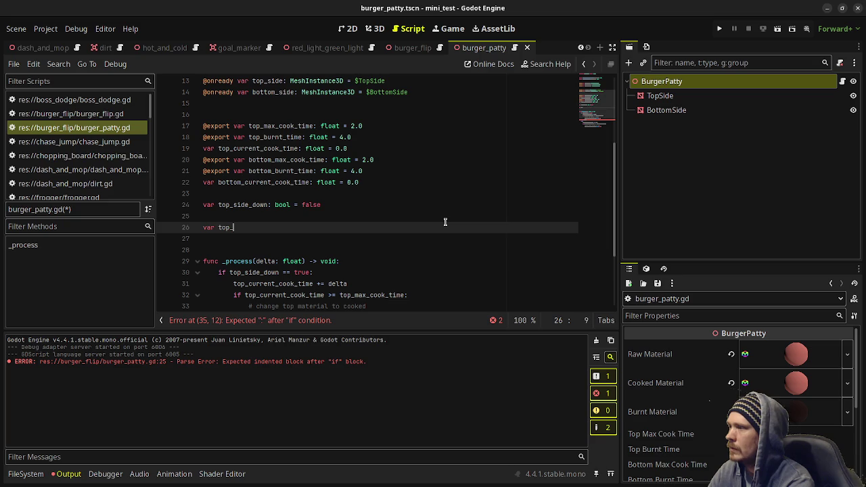
{"action": "type", "text": "side_cooked"}
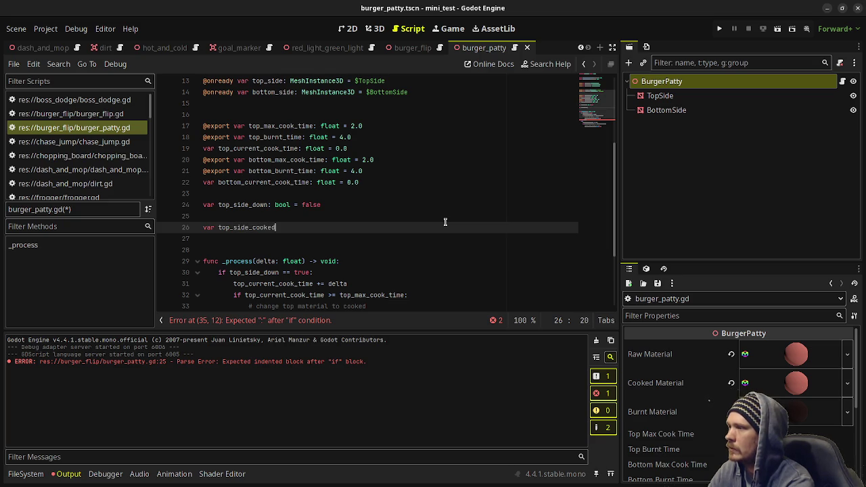
{"action": "type", "text": ": bool = false"}
{"action": "key", "text": "Return"}
{"action": "type", "text": "var bot"}
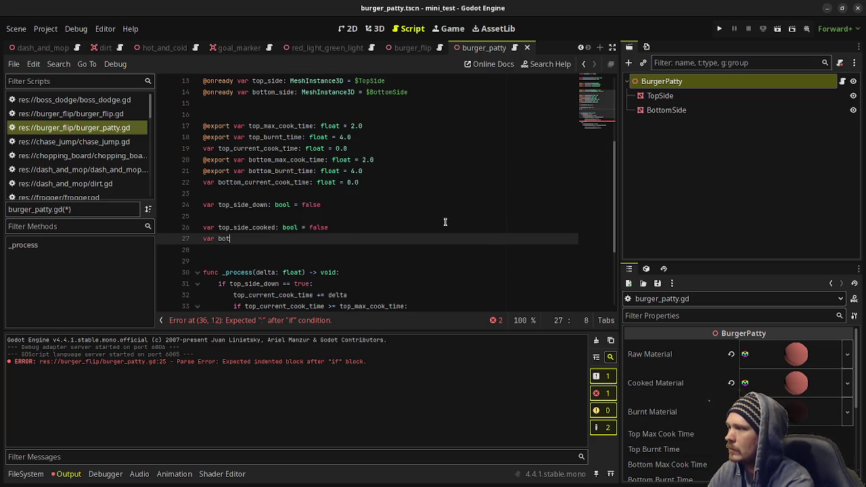
{"action": "type", "text": "tom_side_cook"}
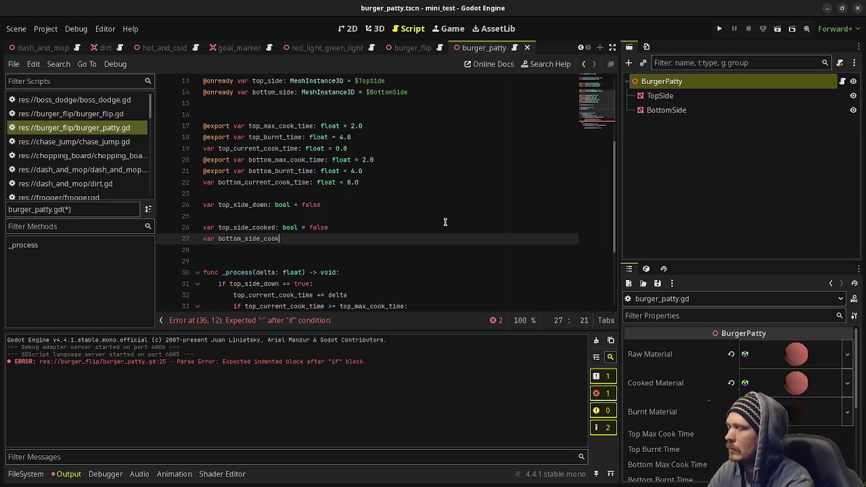
{"action": "type", "text": "ed: bool = tru"}
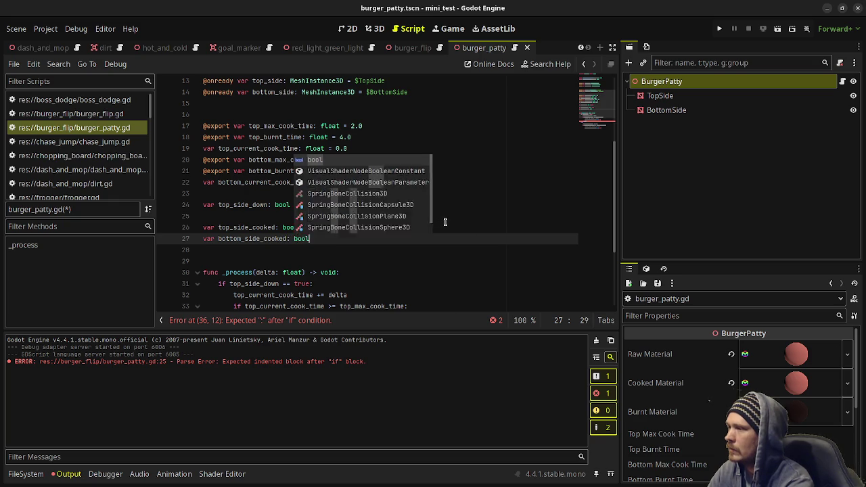
{"action": "key", "text": "BackSpace"}
{"action": "key", "text": "BackSpace"}
{"action": "key", "text": "BackSpace"}
{"action": "type", "text": "false"}
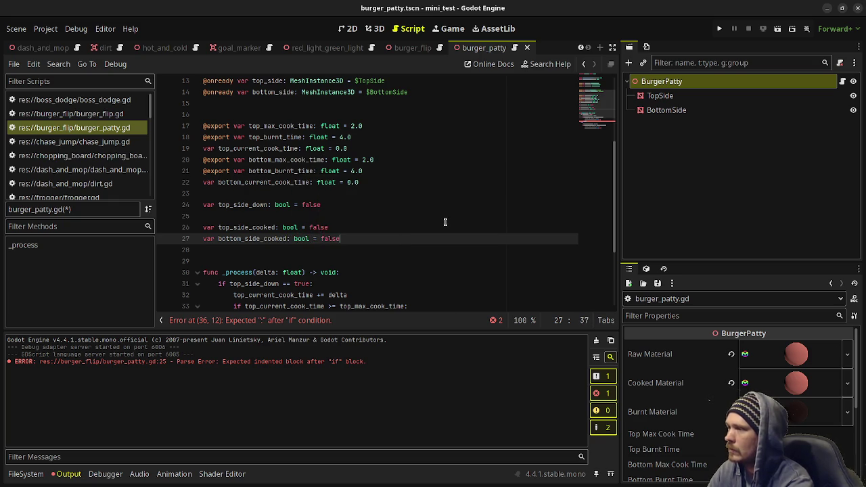
{"action": "scroll", "coordinate": [355, 230], "scroll_direction": "down", "scroll_amount": 3}
{"action": "left_click", "coordinate": [284, 229]}
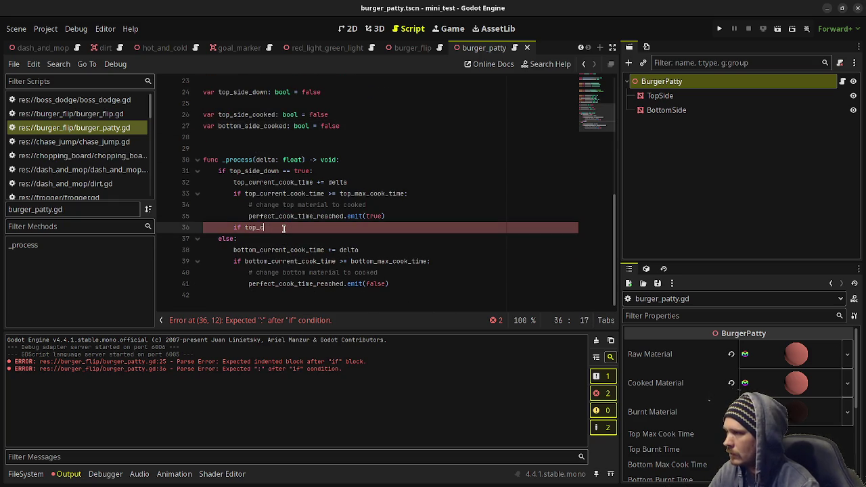
- Add '&& top_side_cooked == false' to the top cooked check and set top_side_cooked = true inside it
{"action": "left_click", "coordinate": [405, 194]}
{"action": "type", "text": "&& toop"}
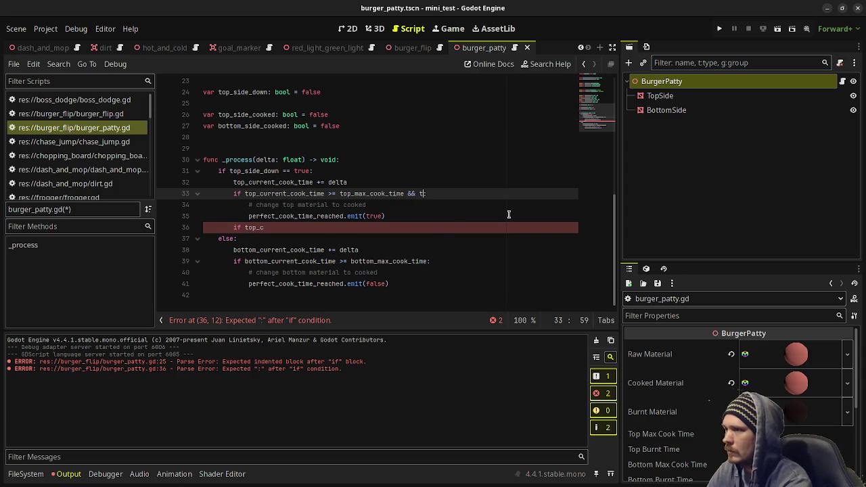
{"action": "key", "text": "BackSpace"}
{"action": "key", "text": "BackSpace"}
{"action": "type", "text": "p_s"}
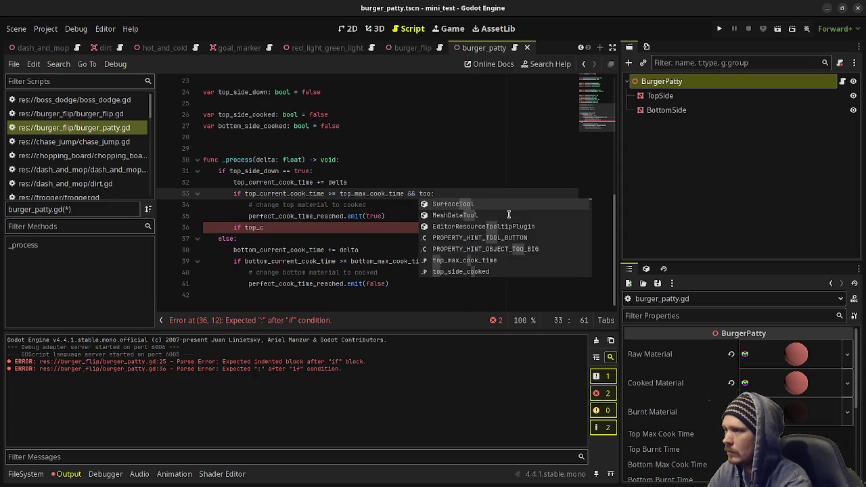
{"action": "type", "text": "ide_cooked =="}
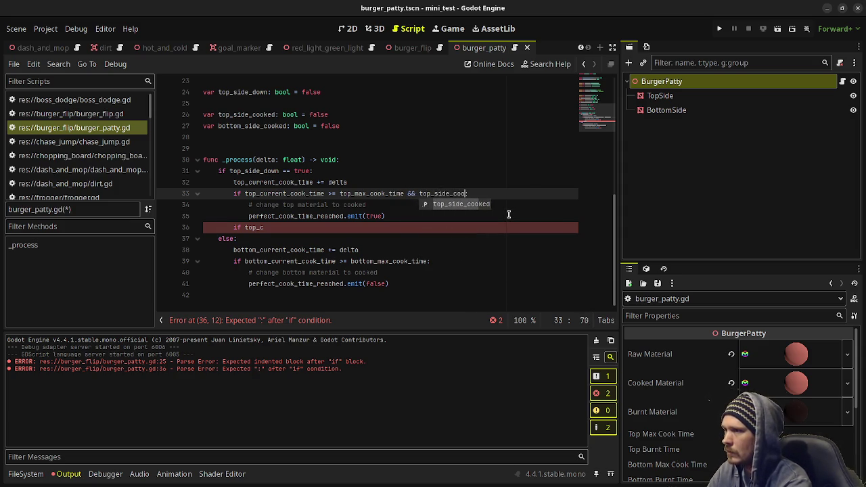
{"action": "type", "text": " false"}
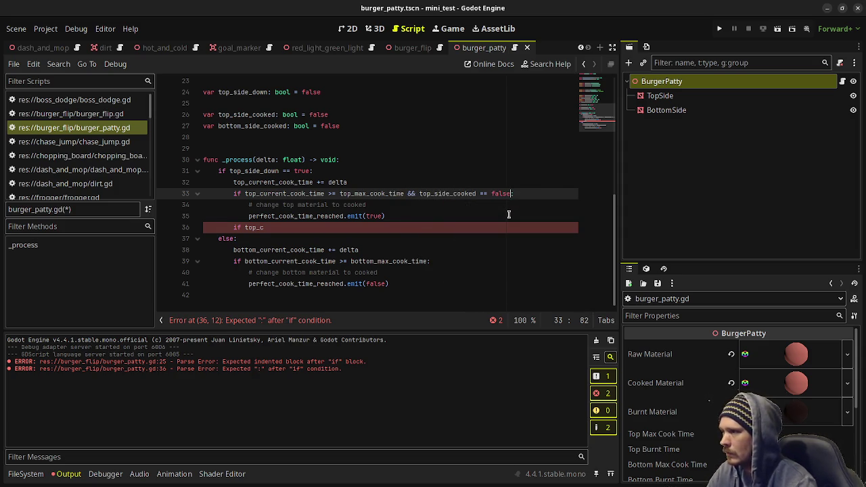
{"action": "left_click", "coordinate": [442, 218]}
{"action": "left_click", "coordinate": [427, 208]}
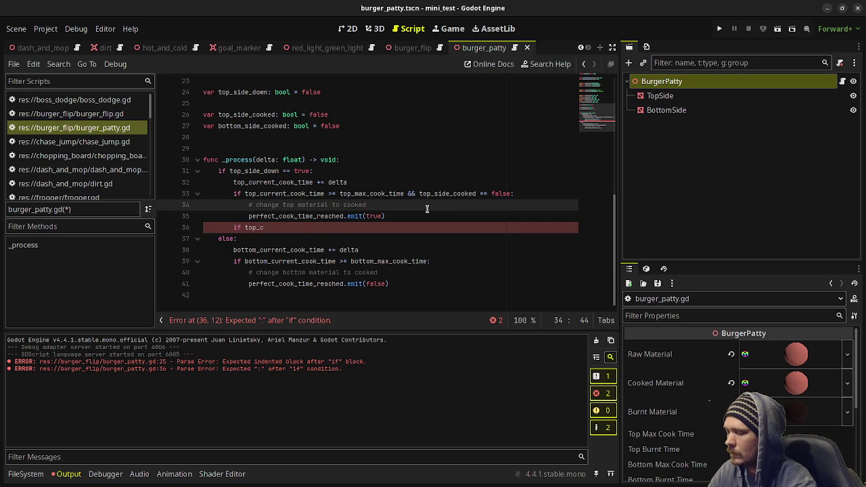
{"action": "key", "text": "Return"}
{"action": "type", "text": "top_side_coo"}
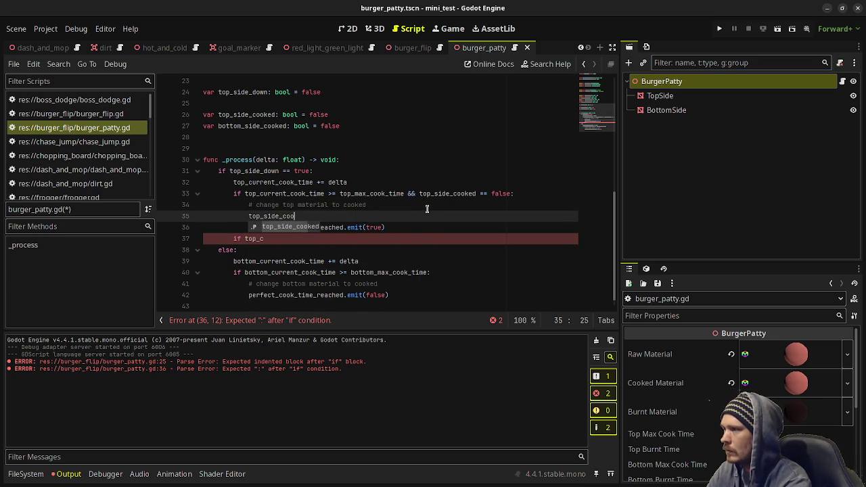
{"action": "type", "text": "ked = true"}
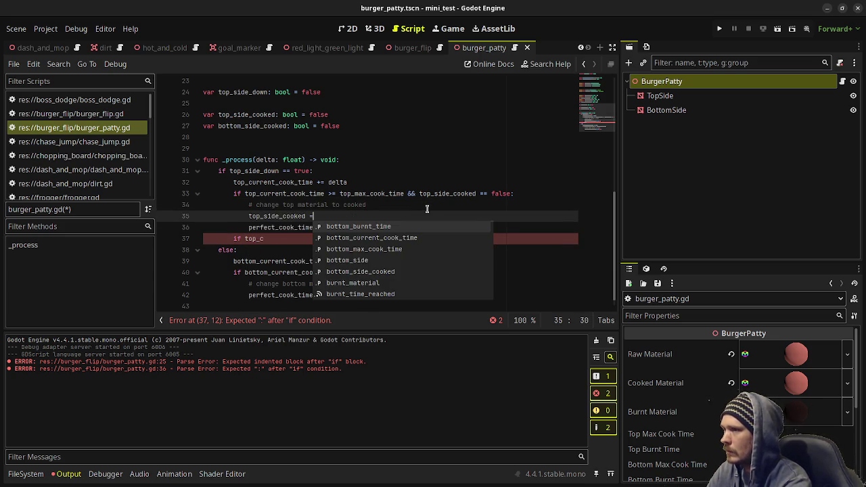
- Complete the unfinished line as 'if top_current_cook_time >= top_burnt_time'
{"action": "left_click", "coordinate": [282, 240]}
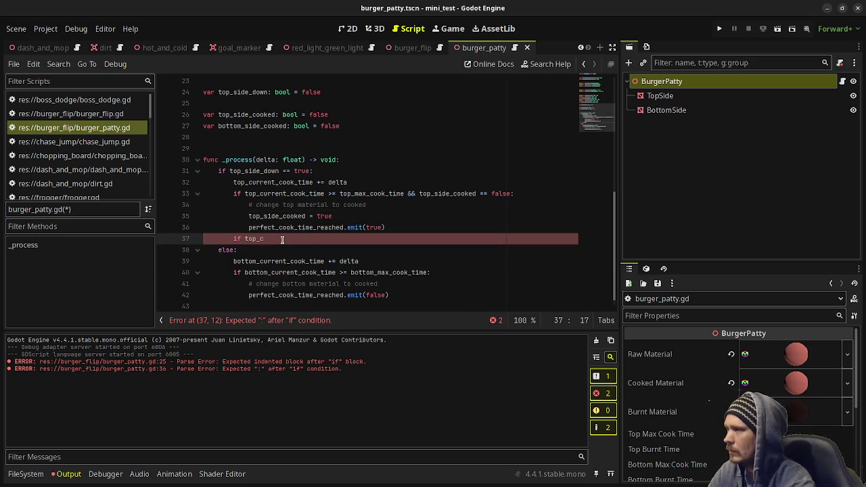
{"action": "key", "text": "BackSpace"}
{"action": "key", "text": "BackSpace"}
{"action": "key", "text": "BackSpace"}
{"action": "type", "text": "t"}
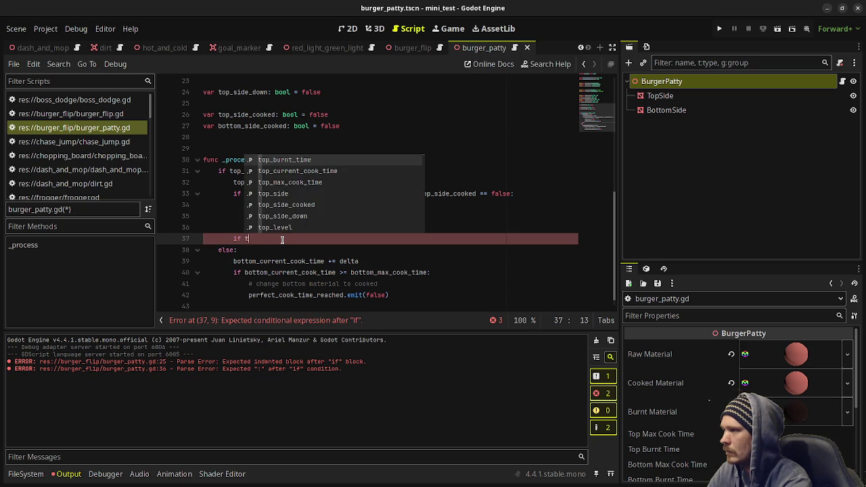
{"action": "type", "text": "op_current"}
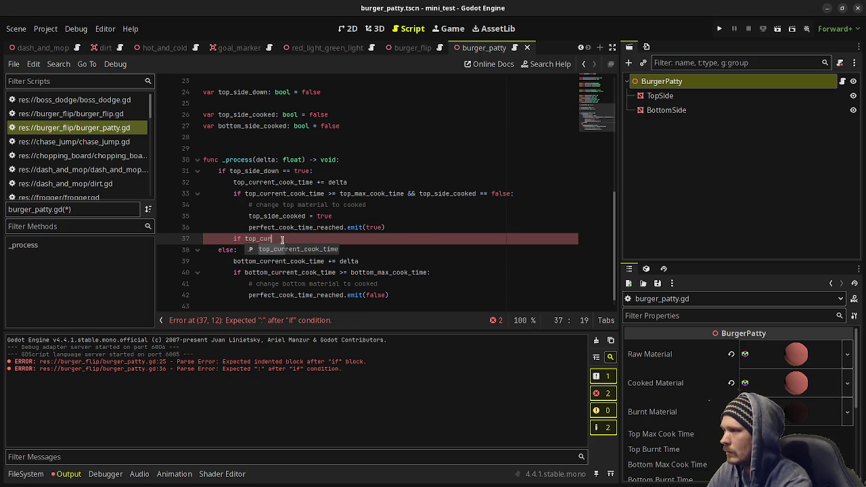
{"action": "key", "text": "Return"}
{"action": "type", "text": "= "}
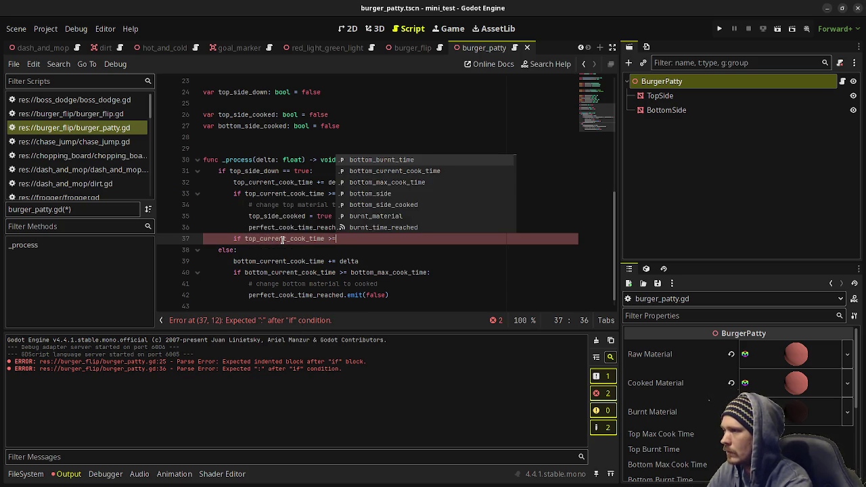
{"action": "type", "text": "top_burnt_time "}
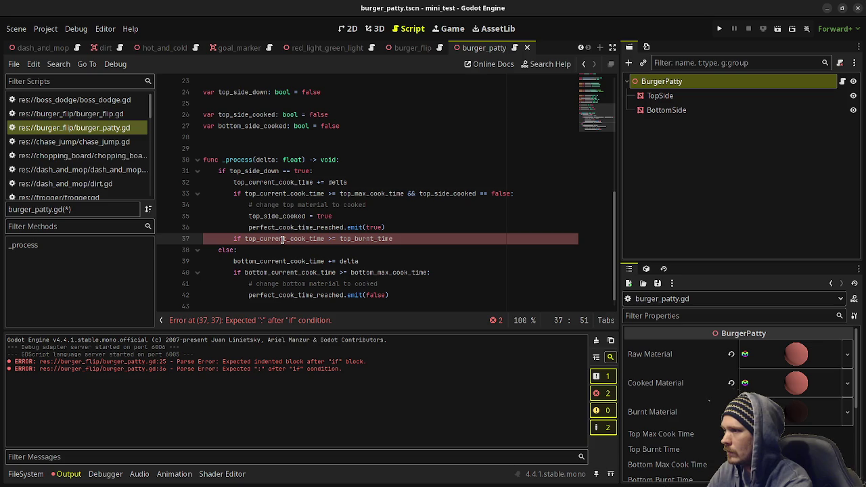
{"action": "type", "text": "*"}
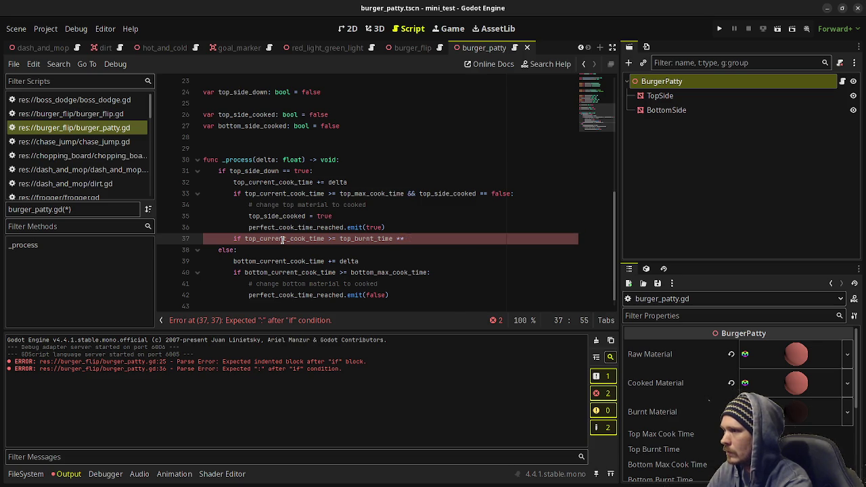
{"action": "key", "text": "BackSpace"}
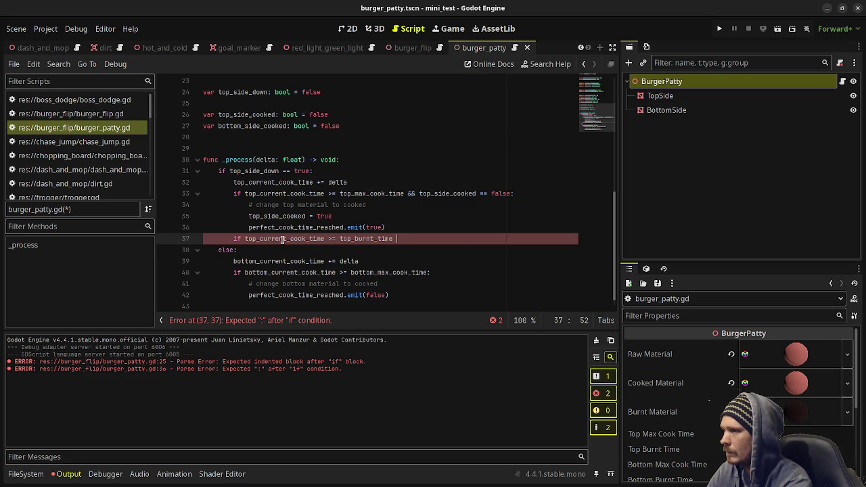
{"action": "scroll", "coordinate": [392, 205], "scroll_direction": "up", "scroll_amount": 2}
{"action": "left_click", "coordinate": [306, 171]}
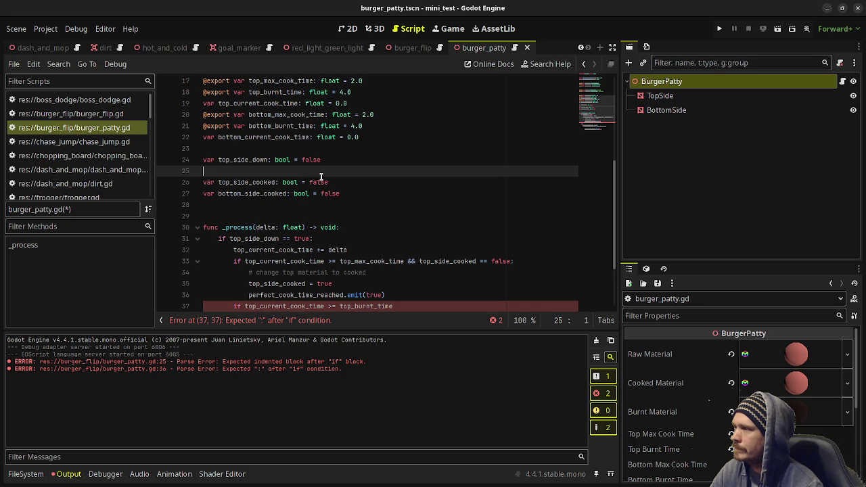
- Define an enum STAGE with entries RAW, COOKED and BURNT
{"action": "key", "text": "Return"}
{"action": "type", "text": "num "}
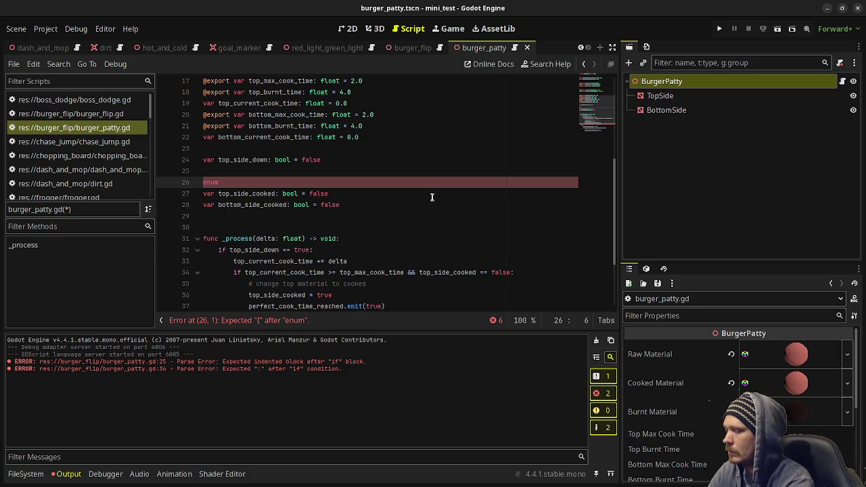
{"action": "type", "text": "STAGE"}
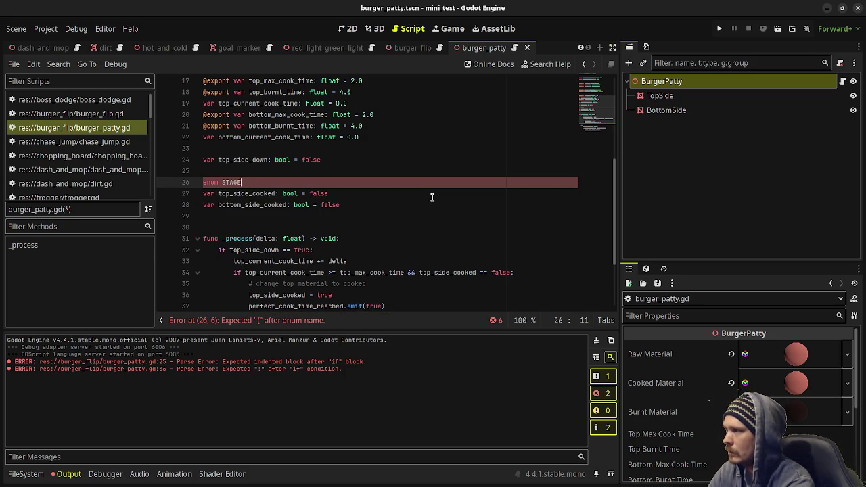
{"action": "type", "text": " {"}
{"action": "key", "text": "Return"}
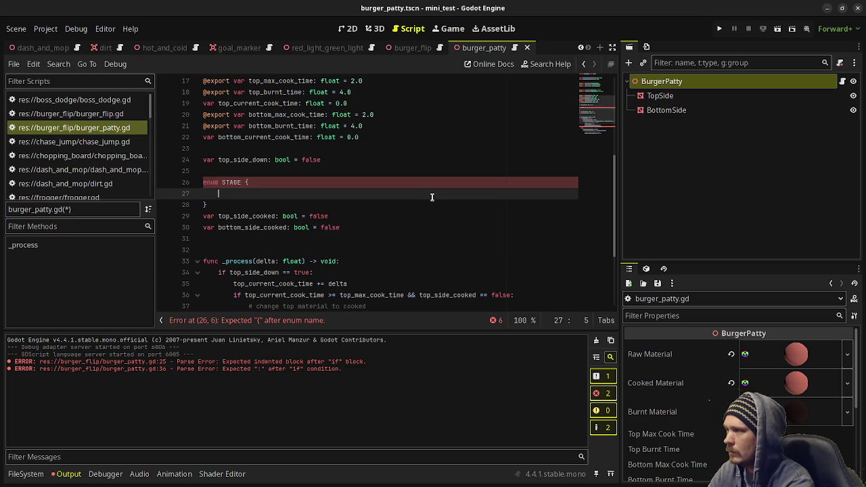
{"action": "type", "text": "RAW,"}
{"action": "key", "text": "Return"}
{"action": "type", "text": "COOKED,"}
{"action": "key", "text": "Return"}
{"action": "type", "text": "BURNT"}
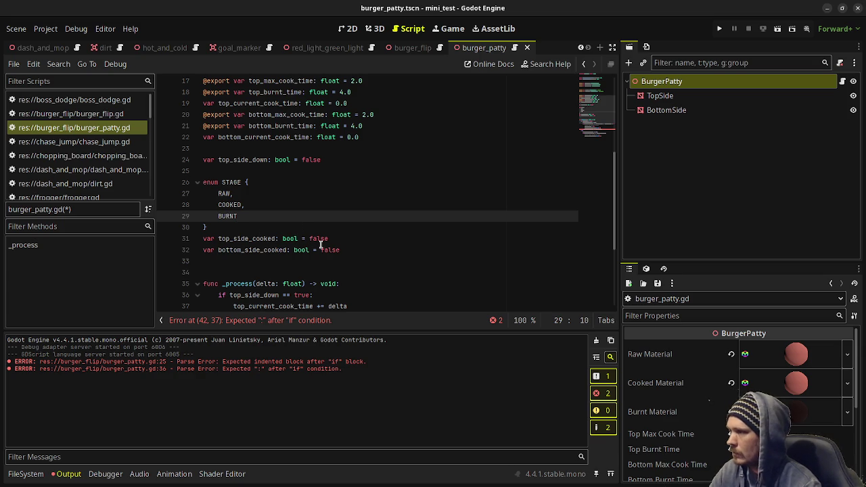
- Turn the cooked flags into top_side_stage and bottom_side_stage of type STAGE = STAGE.RAW, then save
{"action": "mouse_move", "coordinate": [358, 253]}
{"action": "left_mouse_down"}
{"action": "mouse_move", "coordinate": [211, 237]}
{"action": "mouse_move", "coordinate": [256, 233]}
{"action": "left_mouse_up"}
{"action": "type", "text": "stag"}
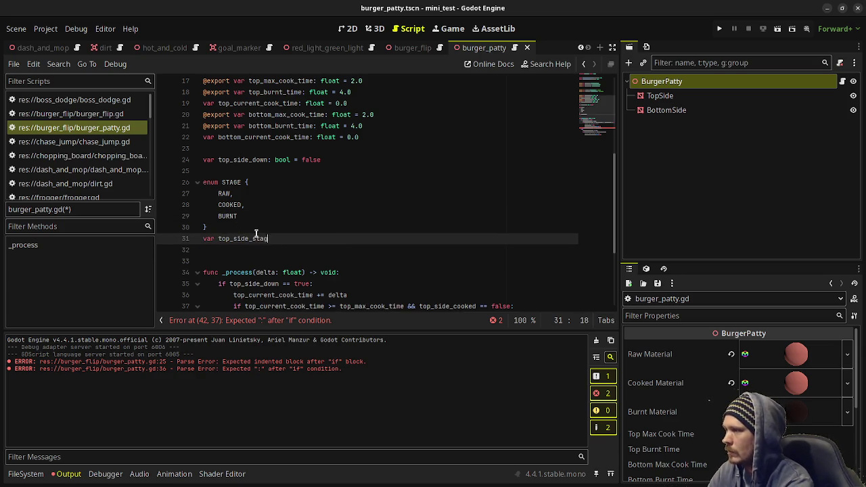
{"action": "type", "text": "e: STAGE"}
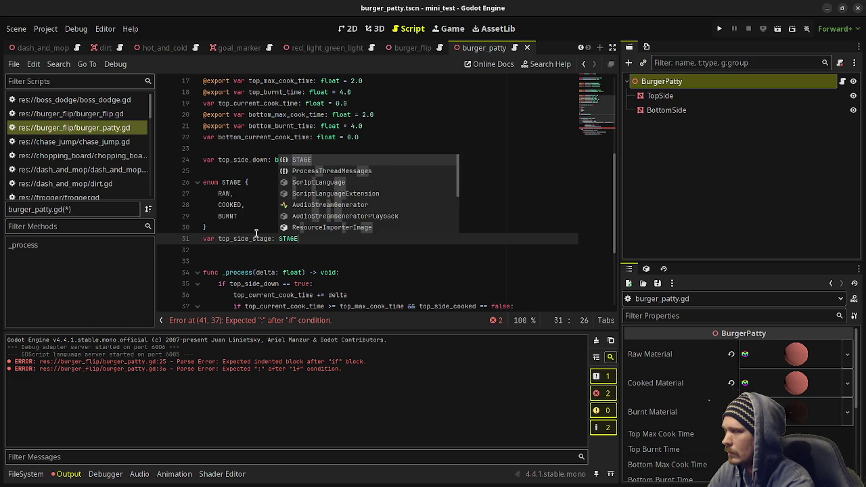
{"action": "type", "text": " = STAGE."}
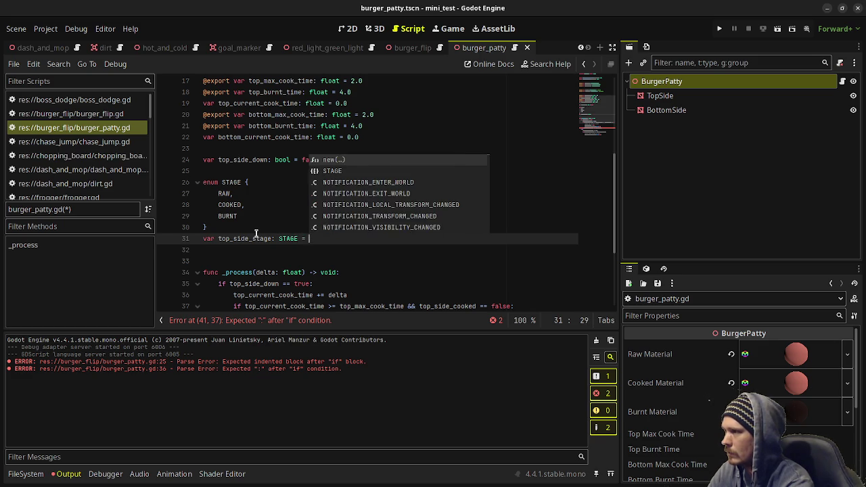
{"action": "key", "text": "Return"}
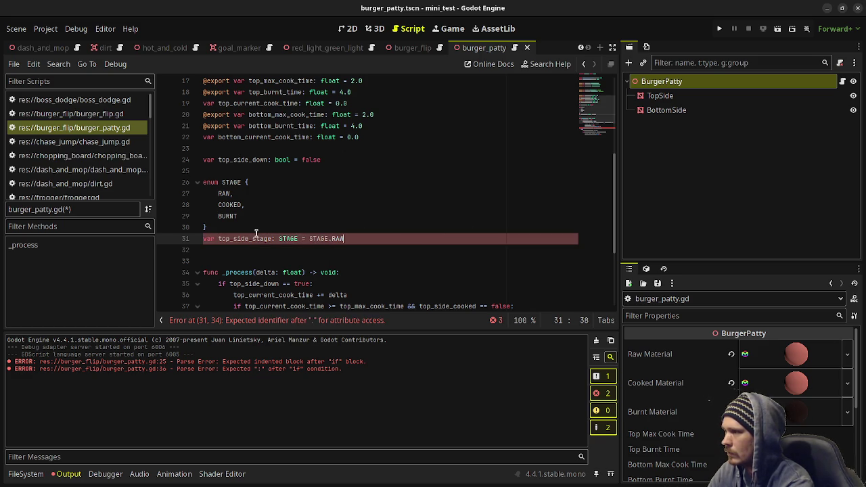
{"action": "left_click_drag", "start_coordinate": [350, 238], "coordinate": [202, 239]}
{"action": "key", "text": "ctrl+c"}
{"action": "left_click", "coordinate": [379, 239]}
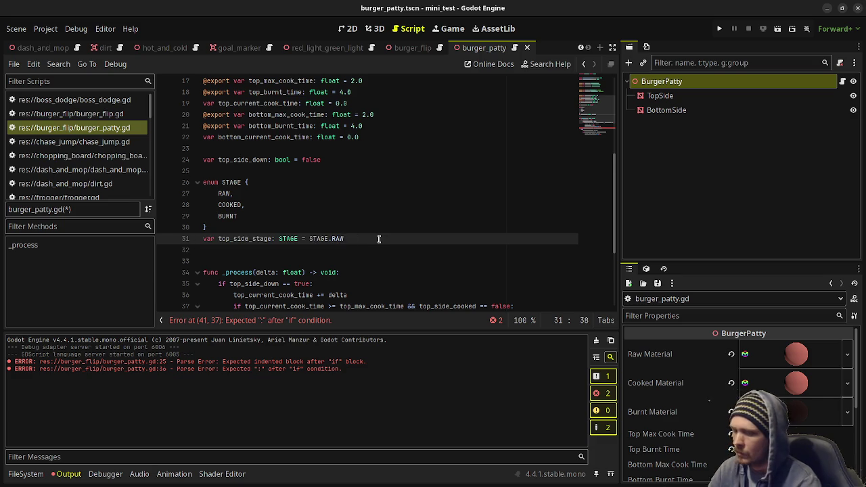
{"action": "key", "text": "Return"}
{"action": "key", "text": "ctrl+v"}
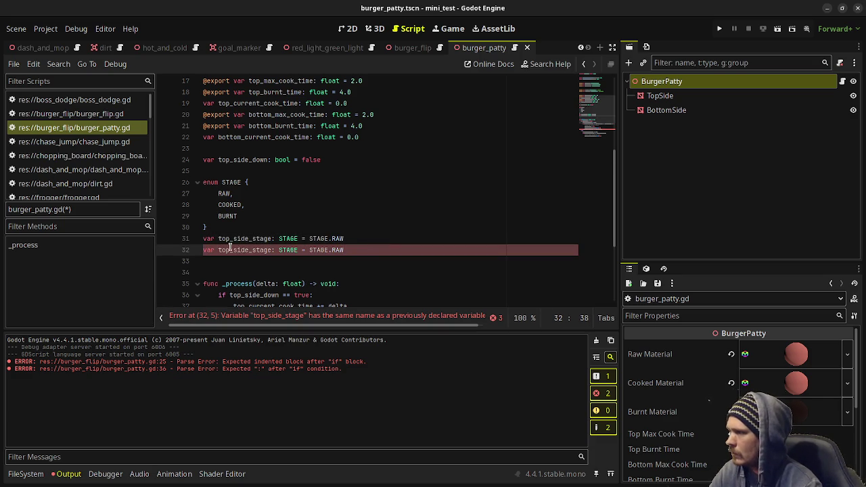
{"action": "left_click", "coordinate": [231, 250]}
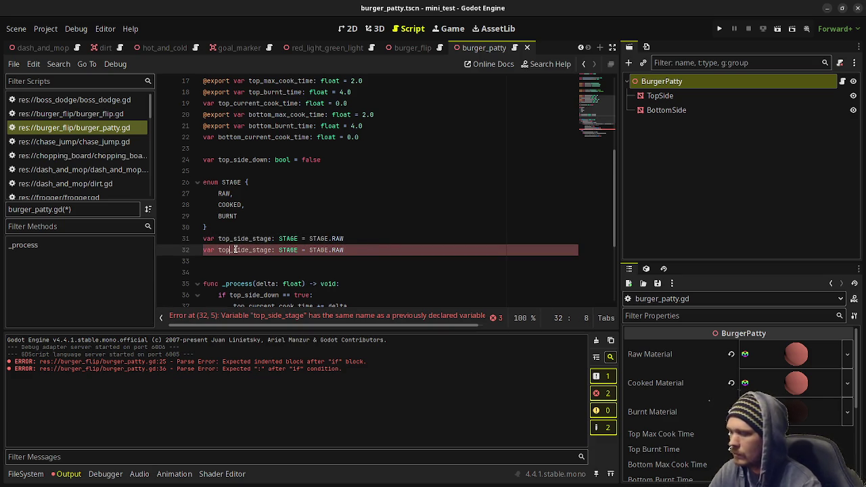
{"action": "key", "text": "BackSpace"}
{"action": "key", "text": "BackSpace"}
{"action": "key", "text": "BackSpace"}
{"action": "type", "text": "bottom"}
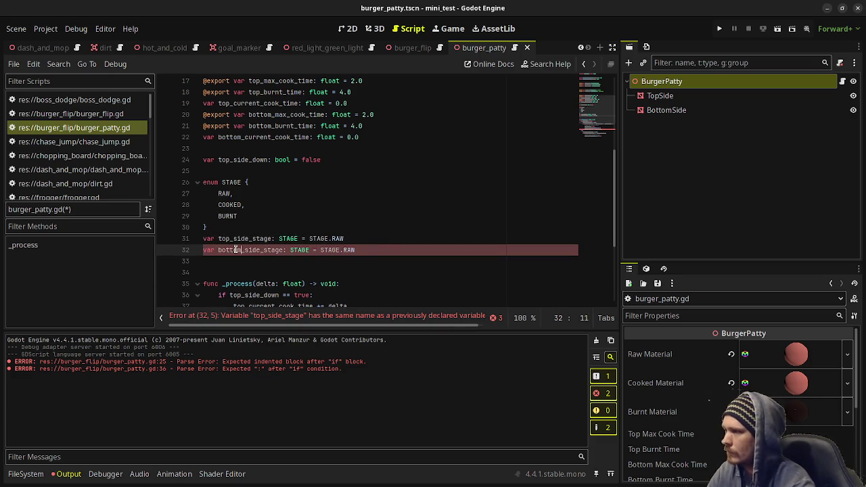
{"action": "key", "text": "ctrl+s"}
{"action": "scroll", "coordinate": [365, 254], "scroll_direction": "down", "scroll_amount": 3}
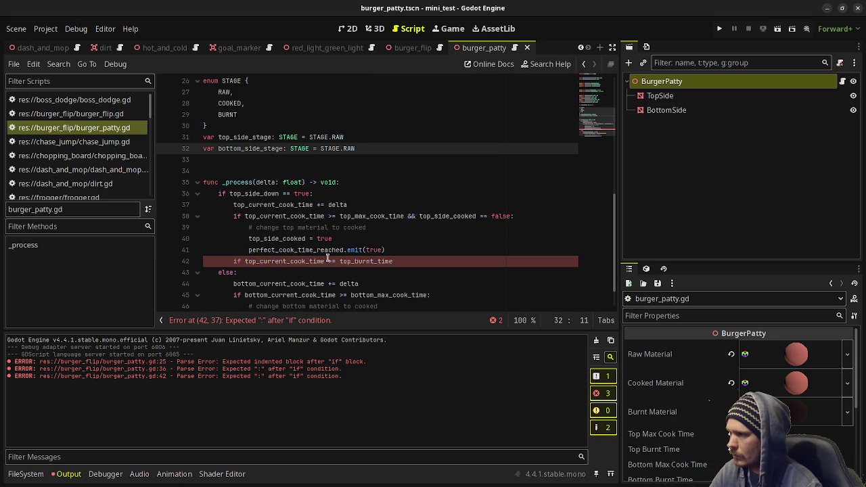
- Replace 'top_side_cooked == false' on line 38 with 'top_side_stage == STAGE.RAW'
{"action": "left_click", "coordinate": [511, 216]}
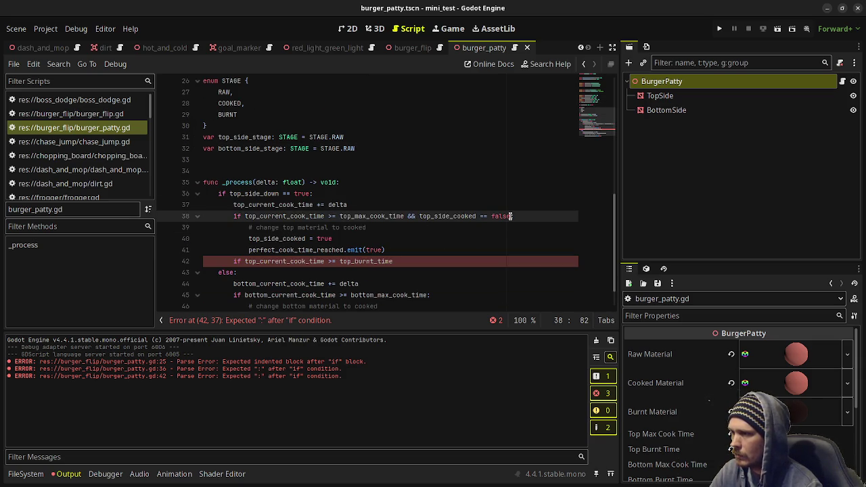
{"action": "left_click_drag", "start_coordinate": [512, 216], "coordinate": [420, 217]}
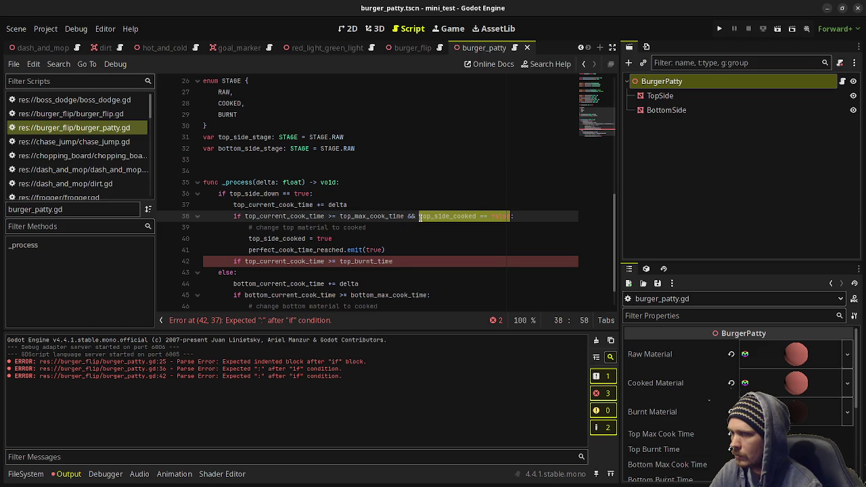
{"action": "key", "text": "BackSpace"}
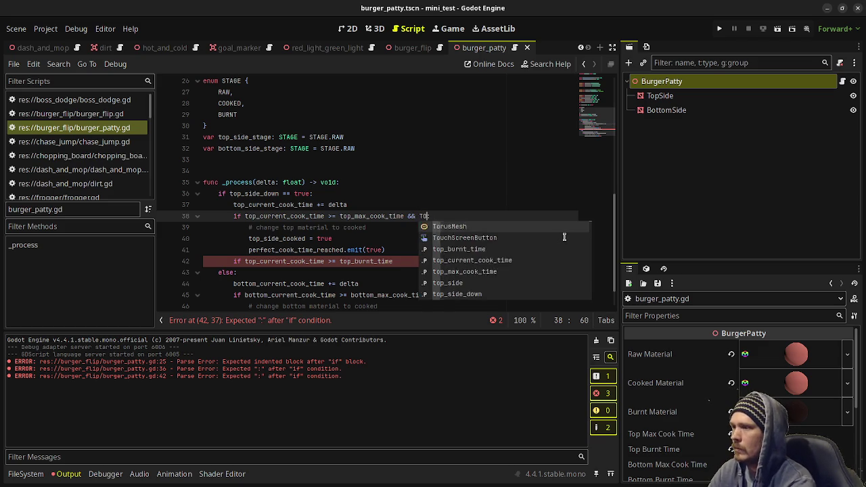
{"action": "key", "text": "Escape"}
{"action": "type", "text": "op"}
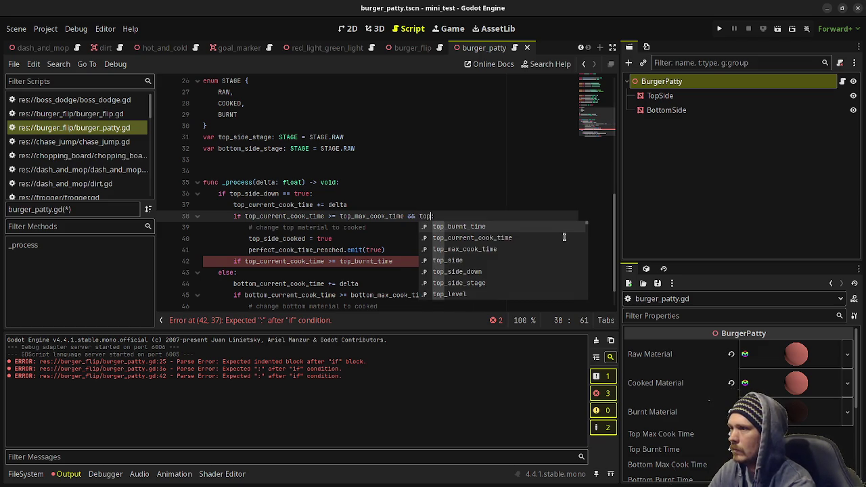
{"action": "type", "text": "_side_stage =="}
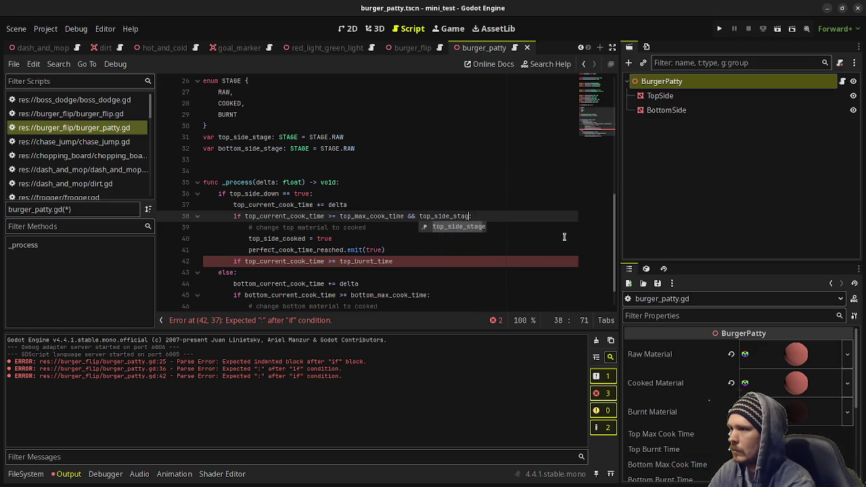
{"action": "type", "text": " STAGE"}
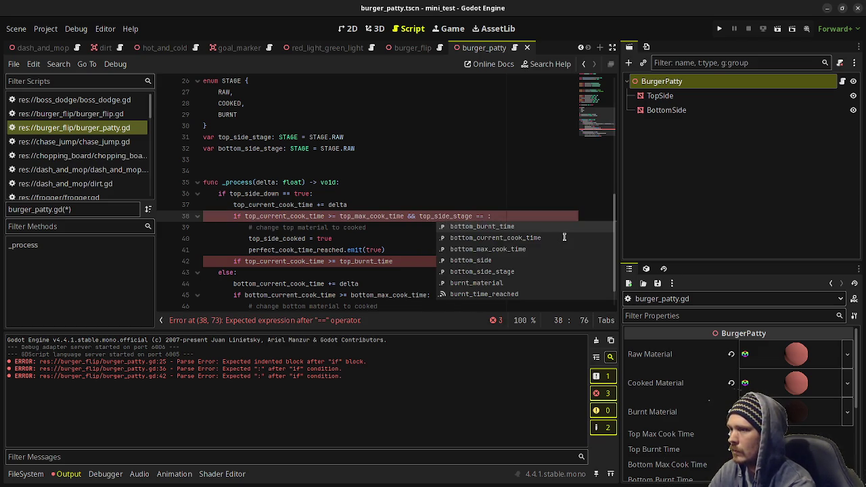
{"action": "type", "text": ".RAW"}
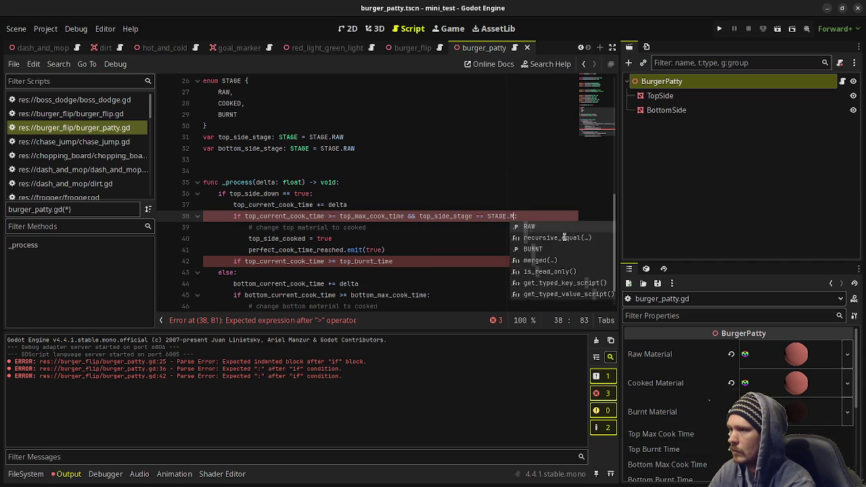
{"action": "left_click", "coordinate": [420, 263]}
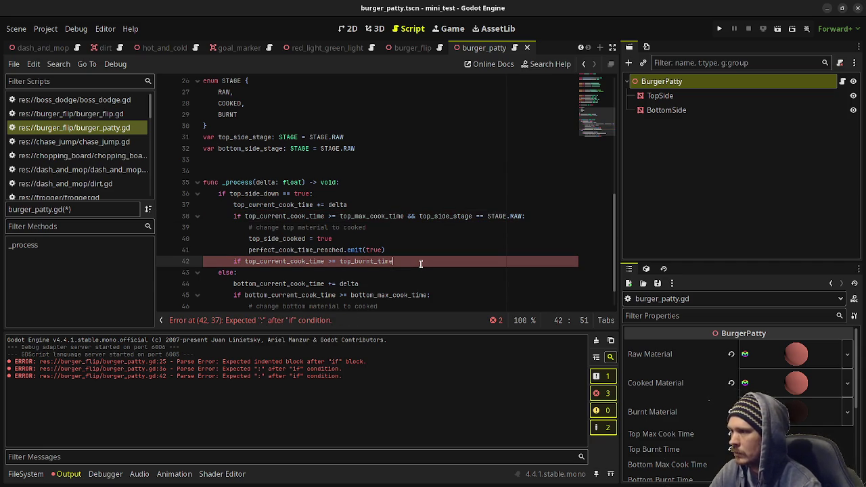
- Append '&& top_side_stage == STAGE.COOKED' to the top burnt condition on line 42
{"action": "type", "text": "&& "}
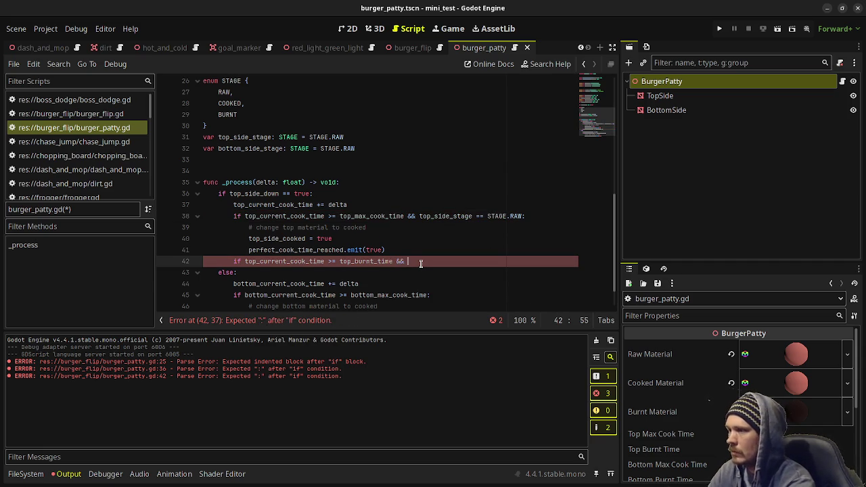
{"action": "type", "text": "top_sid"}
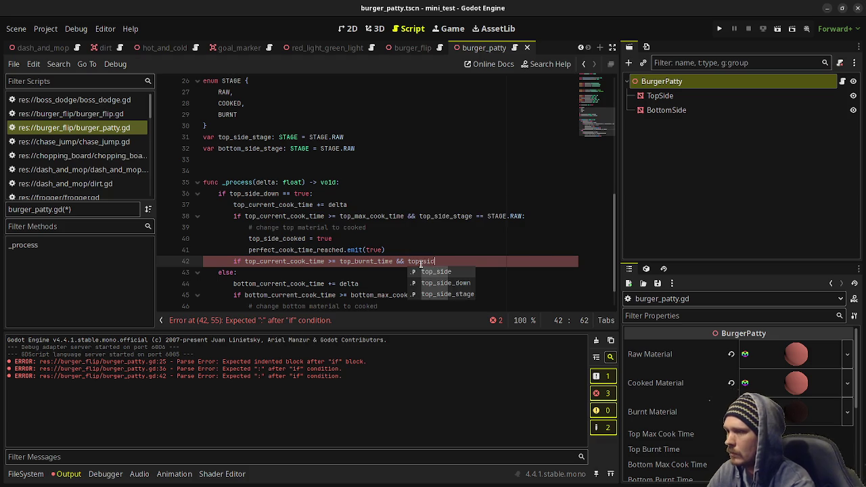
{"action": "key", "text": "Down"}
{"action": "key", "text": "Down"}
{"action": "key", "text": "Return"}
{"action": "type", "text": "== STR"}
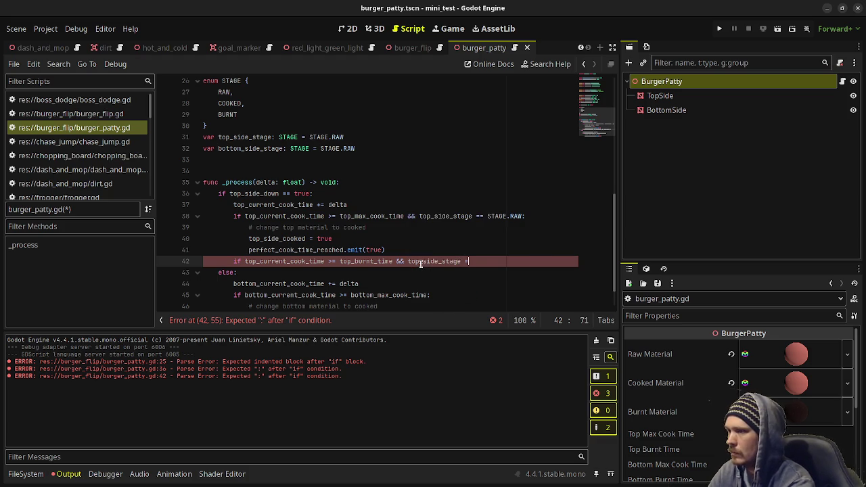
{"action": "key", "text": "BackSpace"}
{"action": "key", "text": "Return"}
{"action": "type", "text": ".COOKED:"}
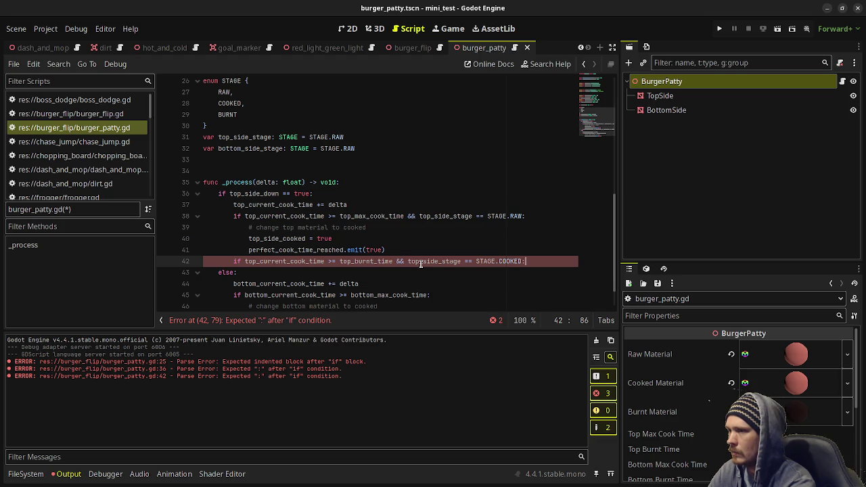
- Under it, add a 'change top material to burnt' comment and set top_side_stage = STAGE.BURNT
{"action": "key", "text": "Return"}
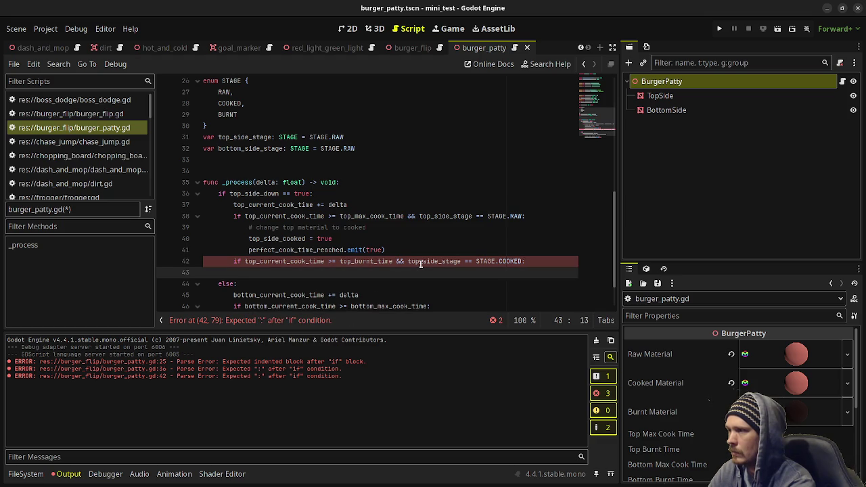
{"action": "type", "text": "chang"}
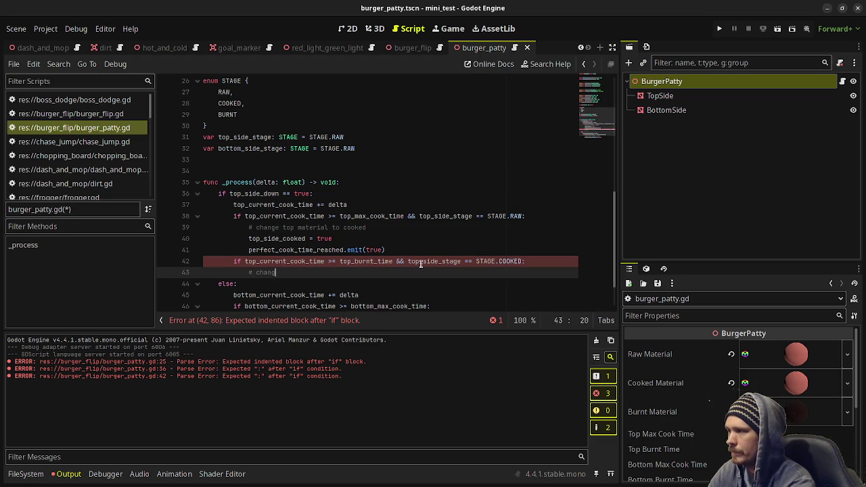
{"action": "type", "text": "e top material to "}
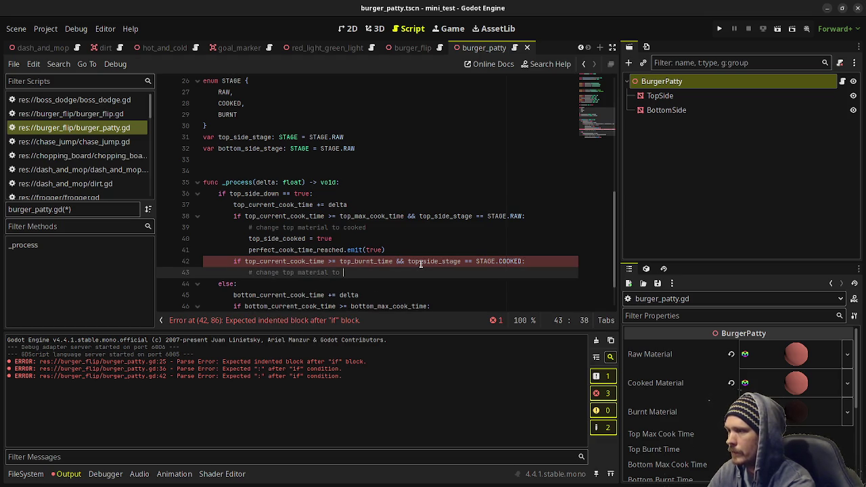
{"action": "type", "text": "burnt"}
{"action": "key", "text": "Return"}
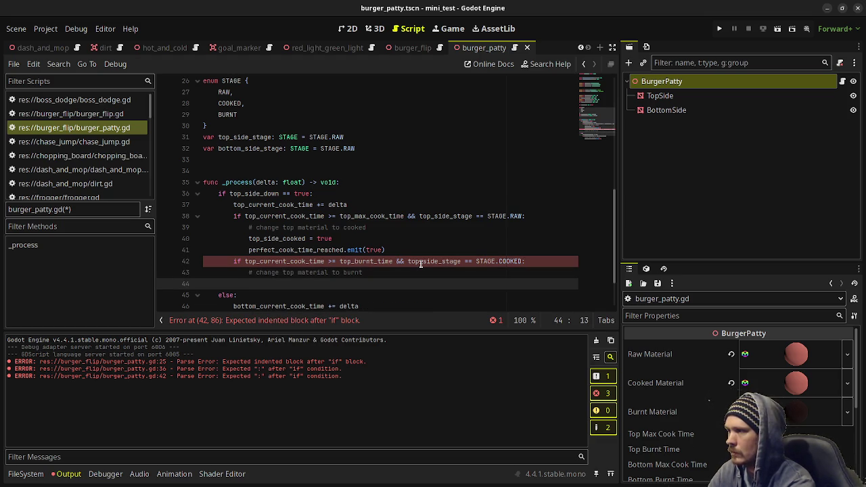
{"action": "type", "text": "op_"}
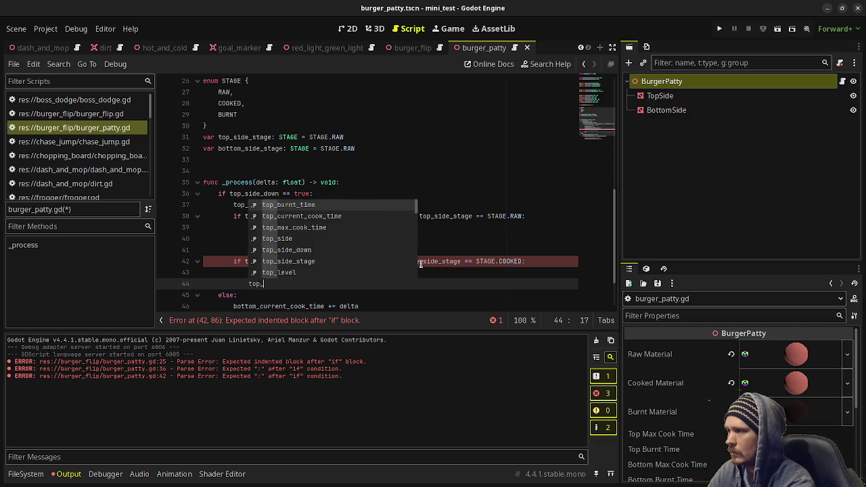
{"action": "type", "text": "side_stage"}
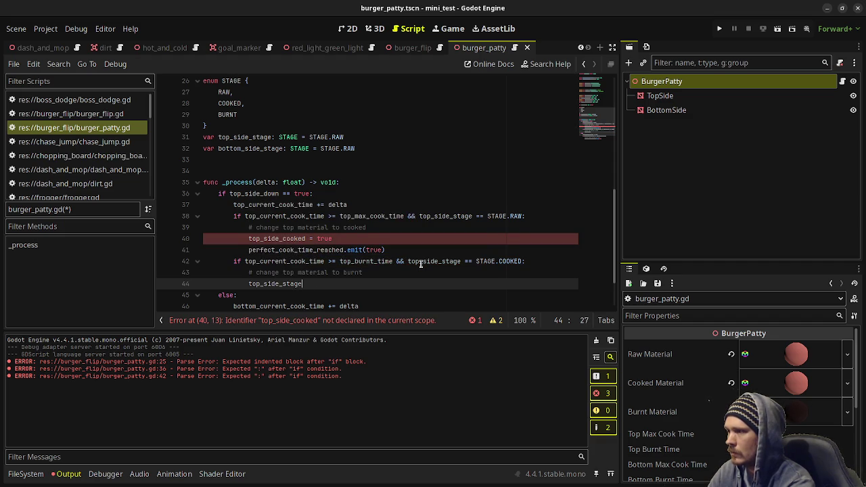
{"action": "type", "text": "STAGE.BURNT"}
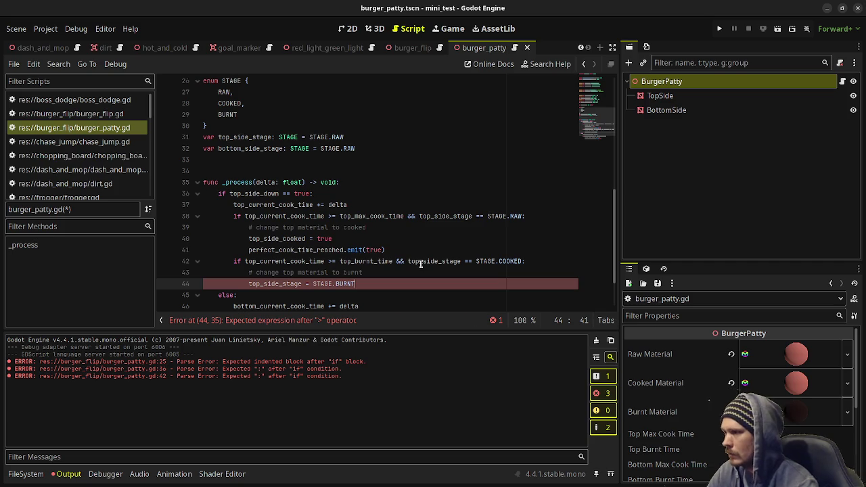
- Change line 40's assignment to top_side_stage = STAGE.COOKED
{"action": "left_click", "coordinate": [332, 238]}
{"action": "left_click_drag", "start_coordinate": [332, 238], "coordinate": [283, 238]}
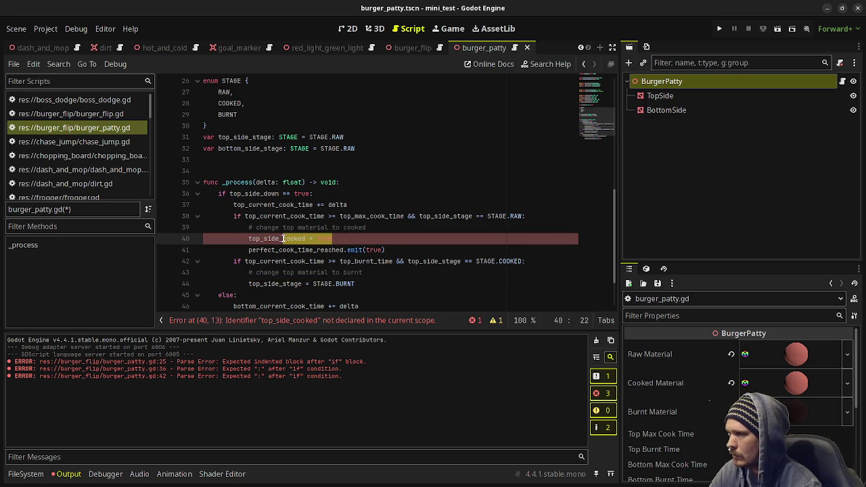
{"action": "type", "text": "stage = "}
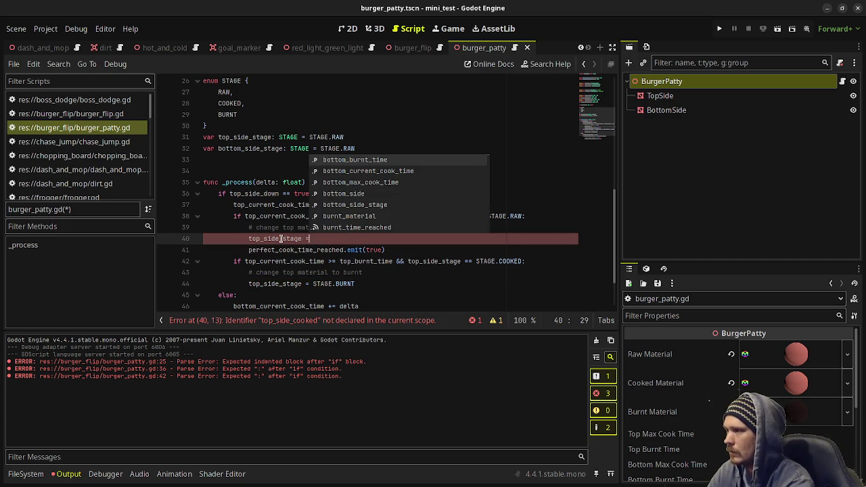
{"action": "type", "text": "STAGE"}
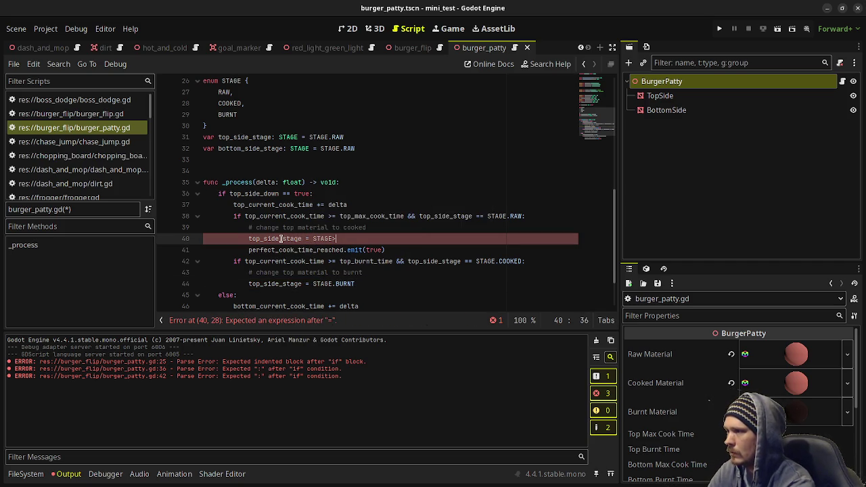
{"action": "type", "text": ".COOKED"}
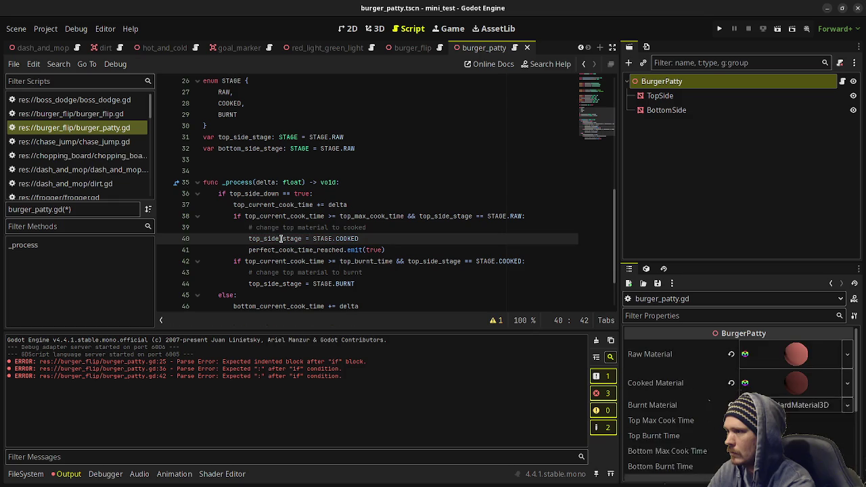
- Emit burnt_time_reached(true) in the top burnt branch after line 44
{"action": "left_click", "coordinate": [364, 284]}
{"action": "key", "text": "Return"}
{"action": "type", "text": "burnt_time_"}
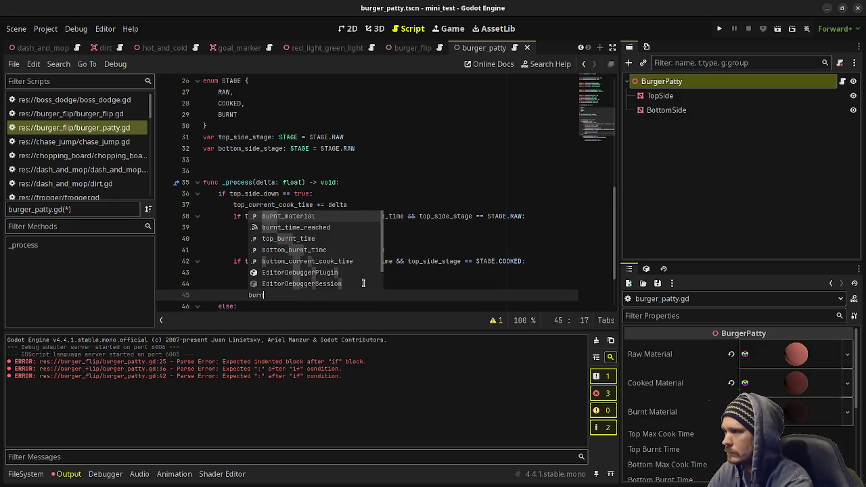
{"action": "type", "text": "reached"}
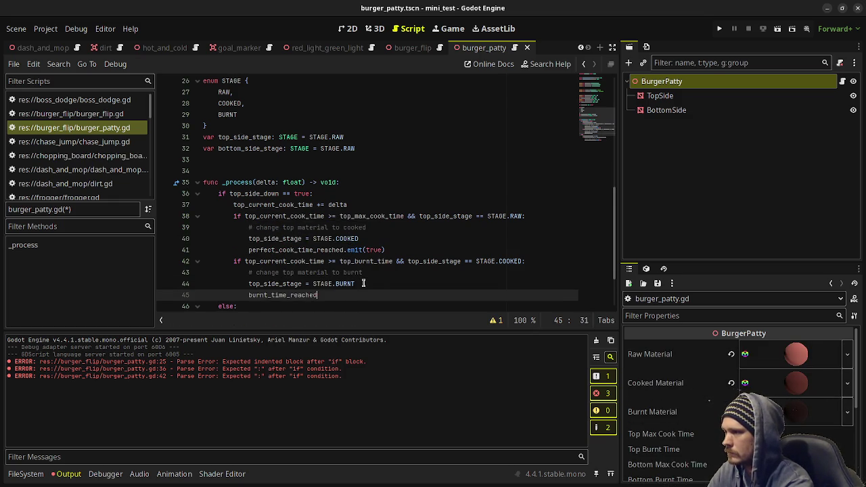
{"action": "type", "text": ".emit(true"}
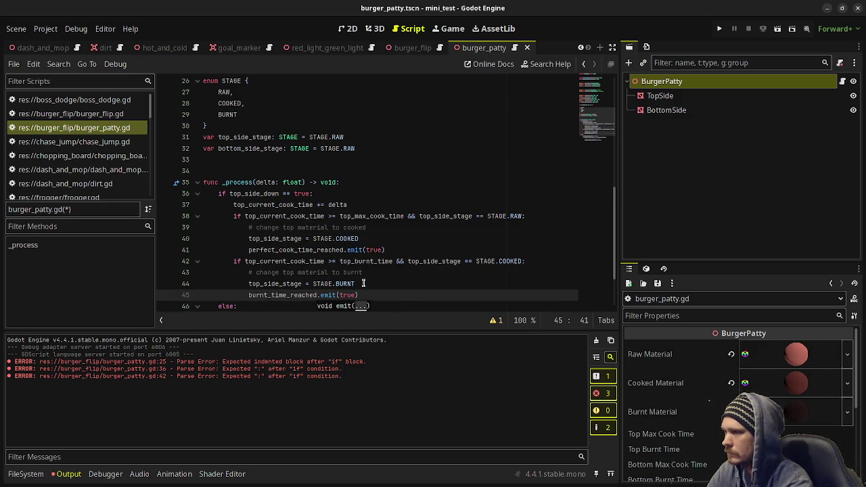
{"action": "left_click", "coordinate": [382, 239]}
{"action": "scroll", "coordinate": [382, 238], "scroll_direction": "down", "scroll_amount": 2}
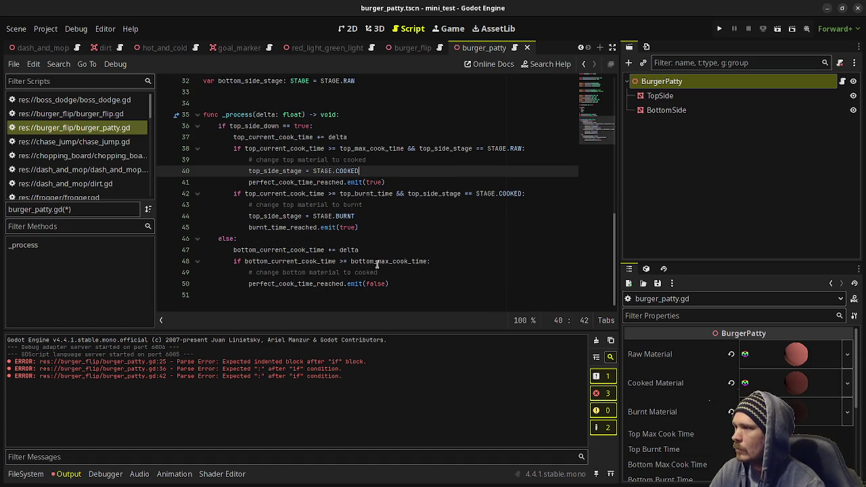
- Extend the line 48 bottom cooked condition with && bottom_side_stage == STAGE.RAW
{"action": "left_click_drag", "start_coordinate": [419, 150], "coordinate": [523, 149]}
{"action": "key", "text": "ctrl+c"}
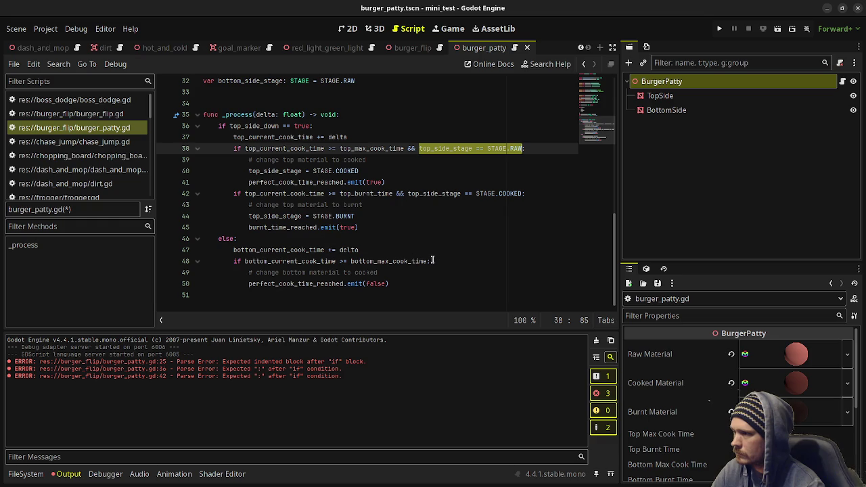
{"action": "left_click", "coordinate": [434, 261]}
{"action": "type", "text": "&&"}
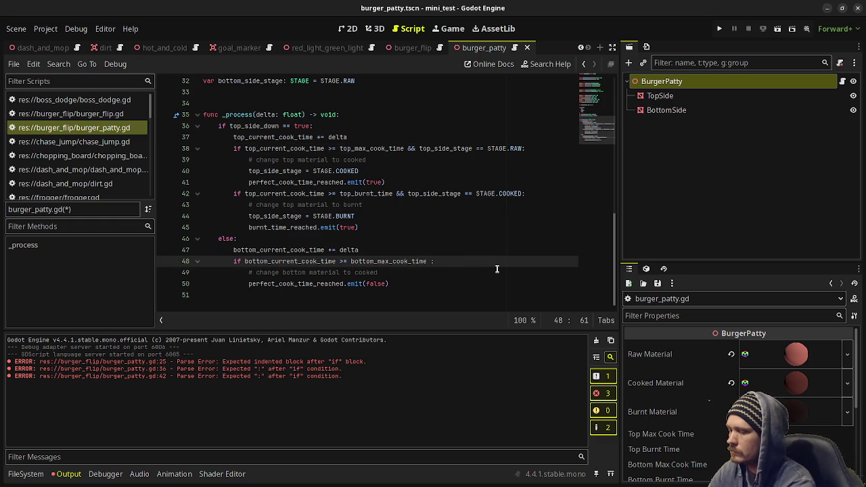
{"action": "key", "text": "ctrl+v"}
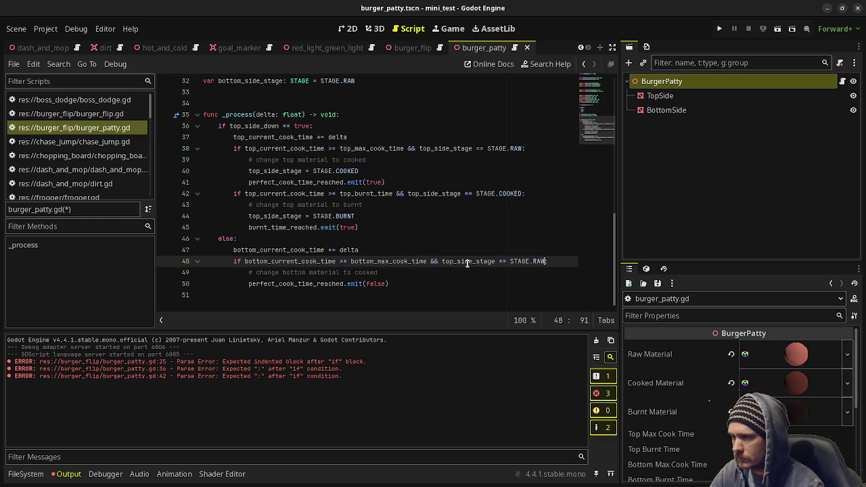
{"action": "left_click", "coordinate": [452, 261]}
{"action": "key", "text": "BackSpace"}
{"action": "key", "text": "BackSpace"}
{"action": "key", "text": "BackSpace"}
{"action": "type", "text": "bottom"}
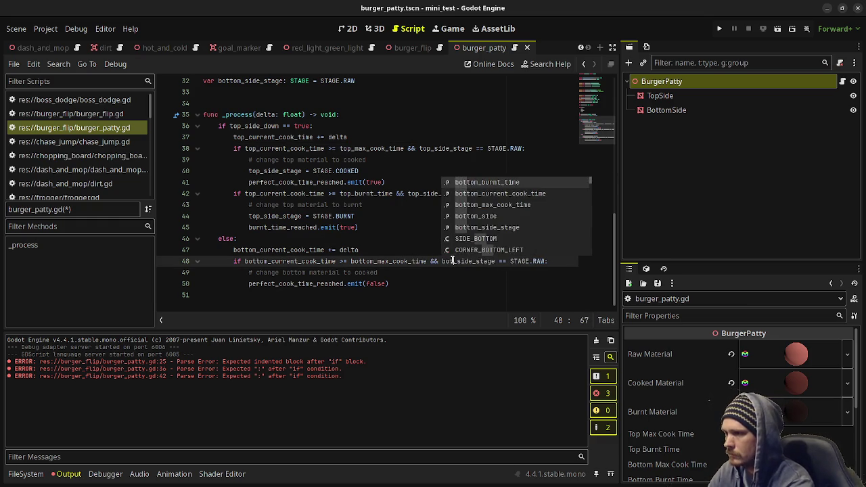
- Insert bottom_side_stage = STAGE.COOKED above the bottom cooked emit call
{"action": "left_click", "coordinate": [400, 283]}
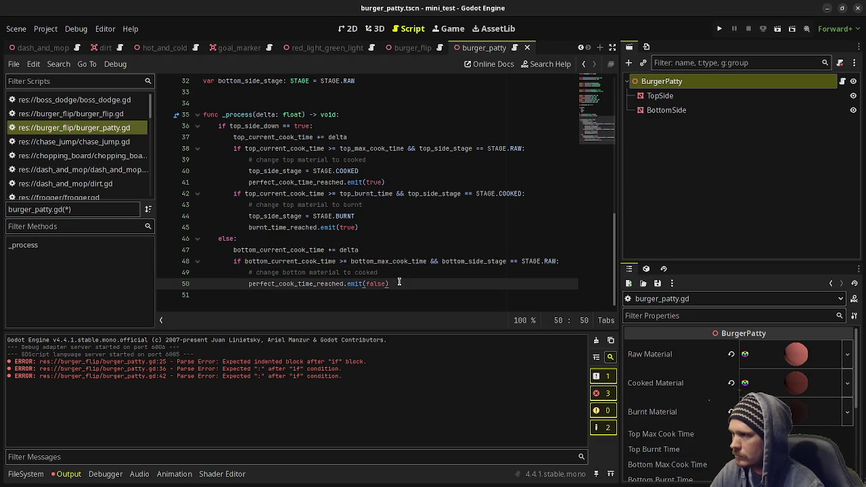
{"action": "key", "text": "Up"}
{"action": "key", "text": "Return"}
{"action": "type", "text": "bottom_side_stage "}
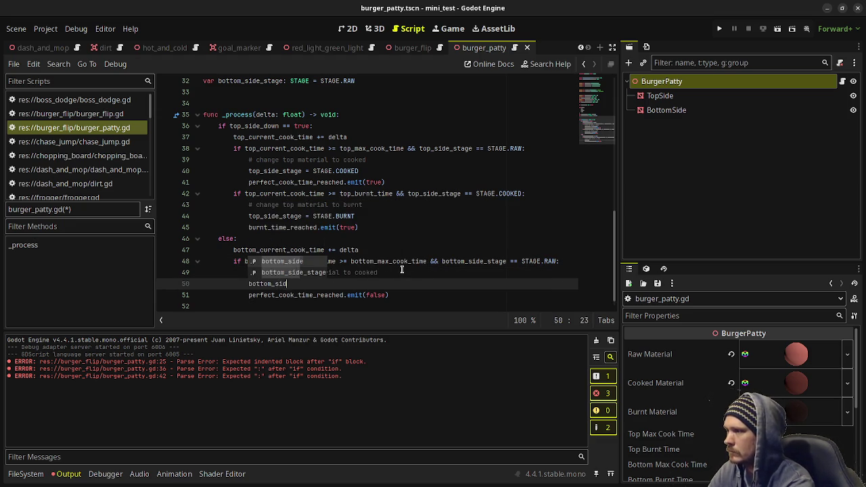
{"action": "type", "text": "= STAGE."}
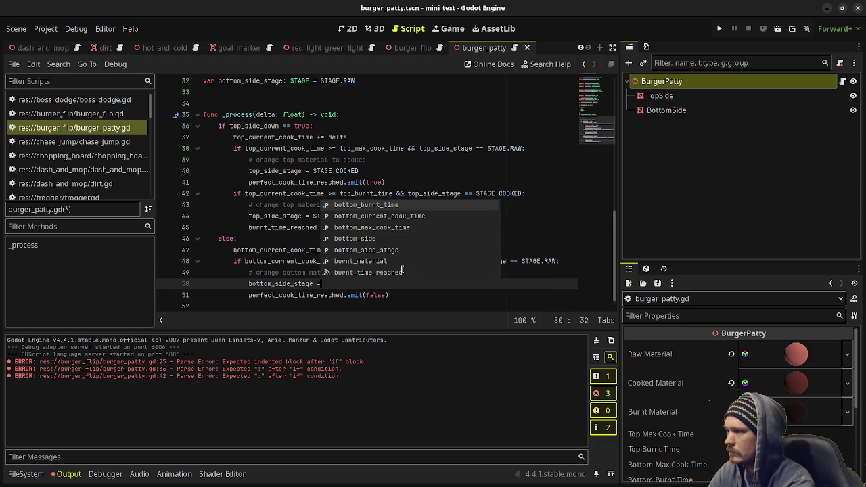
{"action": "key", "text": "Down"}
{"action": "key", "text": "Return"}
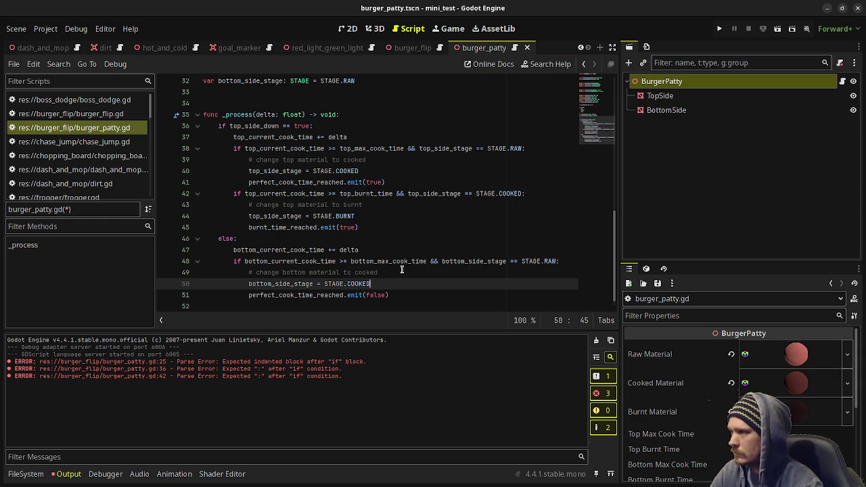
{"action": "left_click", "coordinate": [404, 292]}
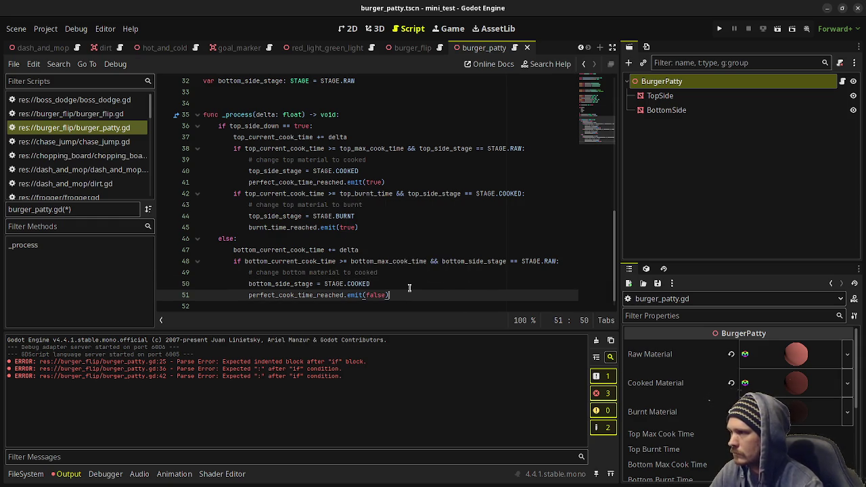
{"action": "key", "text": "Return"}
- Write the condition: if bottom_current_cook_time >= bottom_burnt_time && bottom_side_stage == STAGE.COOKED
{"action": "type", "text": "if top_cur"}
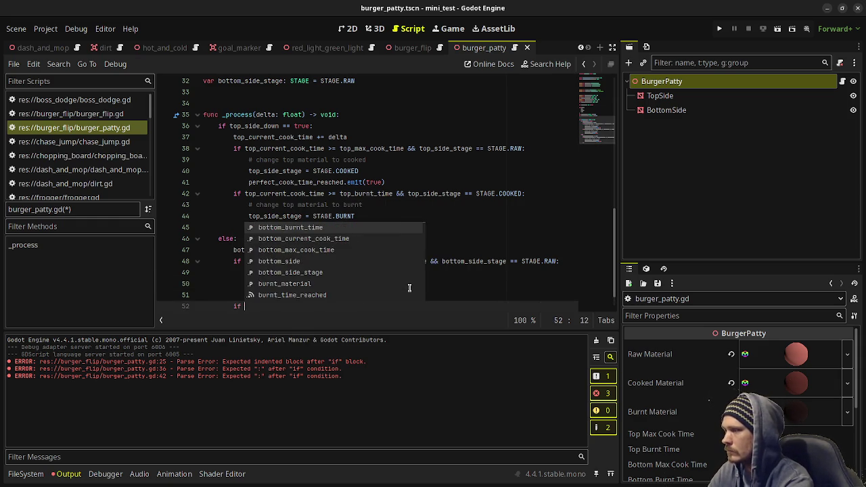
{"action": "key", "text": "BackSpace"}
{"action": "key", "text": "BackSpace"}
{"action": "key", "text": "BackSpace"}
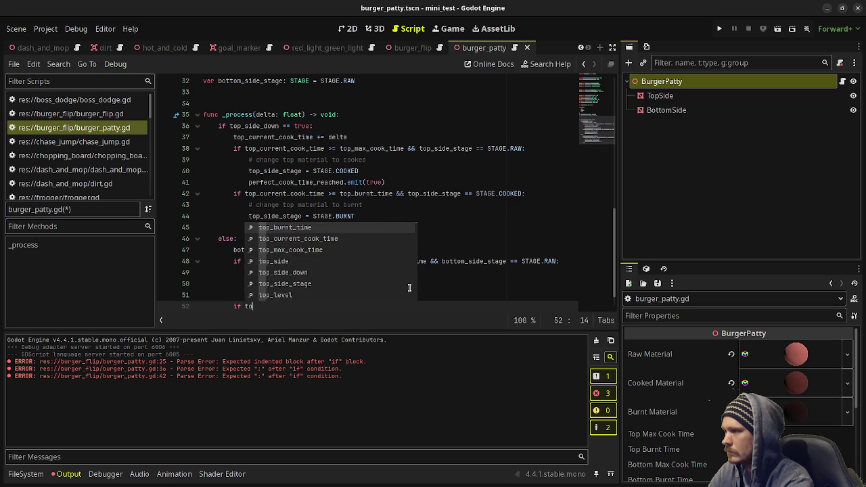
{"action": "type", "text": "bo"}
{"action": "key", "text": "BackSpace"}
{"action": "key", "text": "BackSpace"}
{"action": "type", "text": "bottom_curren"}
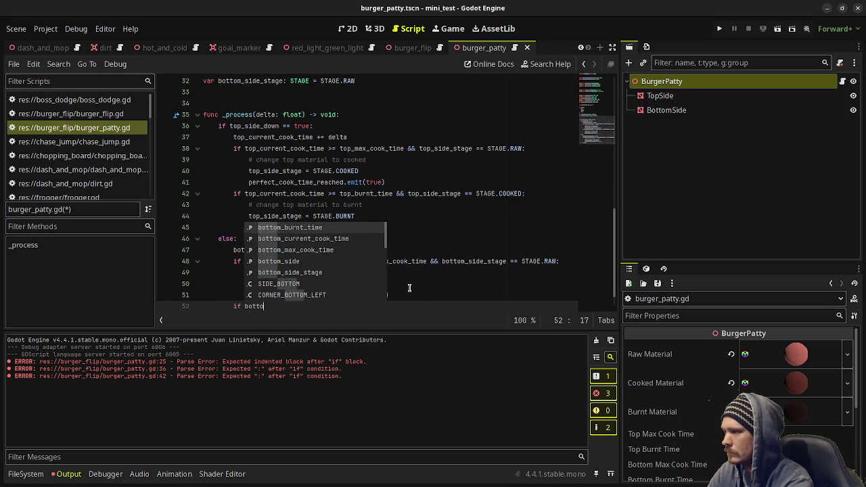
{"action": "type", "text": "t_"}
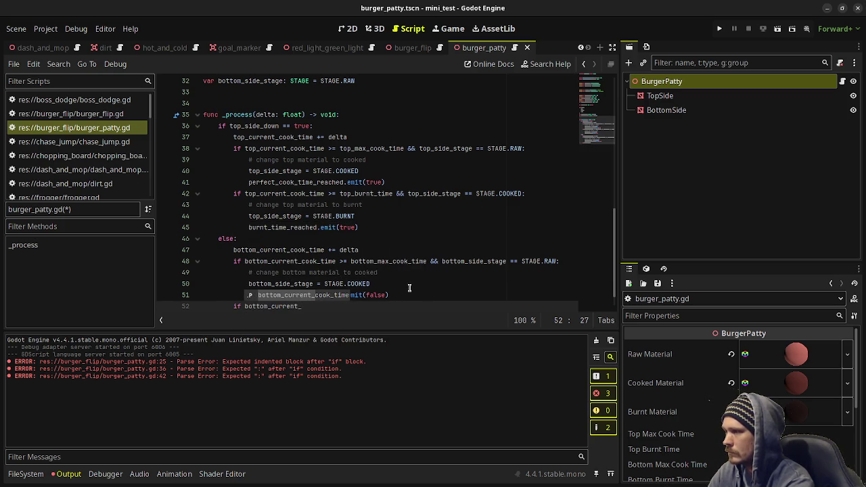
{"action": "type", "text": "cook_ti"}
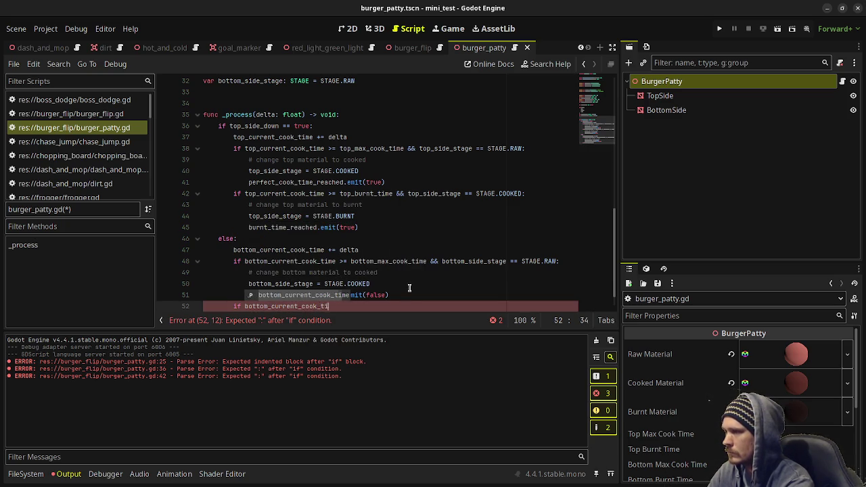
{"action": "type", "text": "me >= bottom_"}
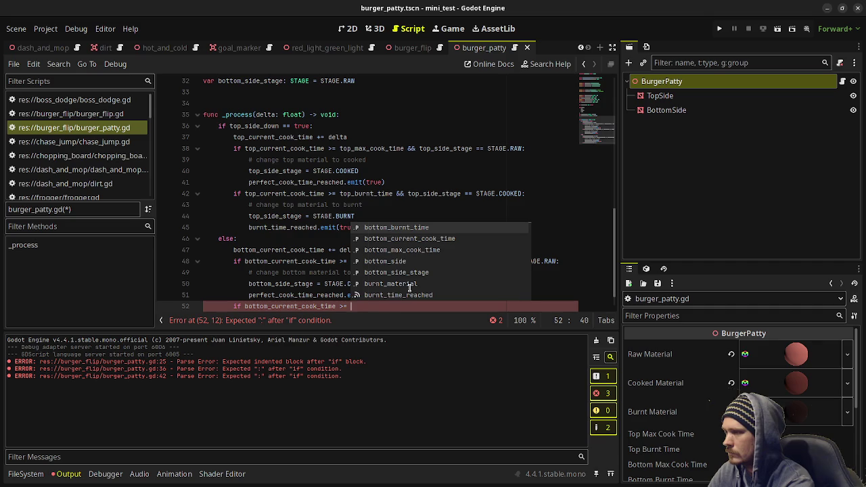
{"action": "key", "text": "Return"}
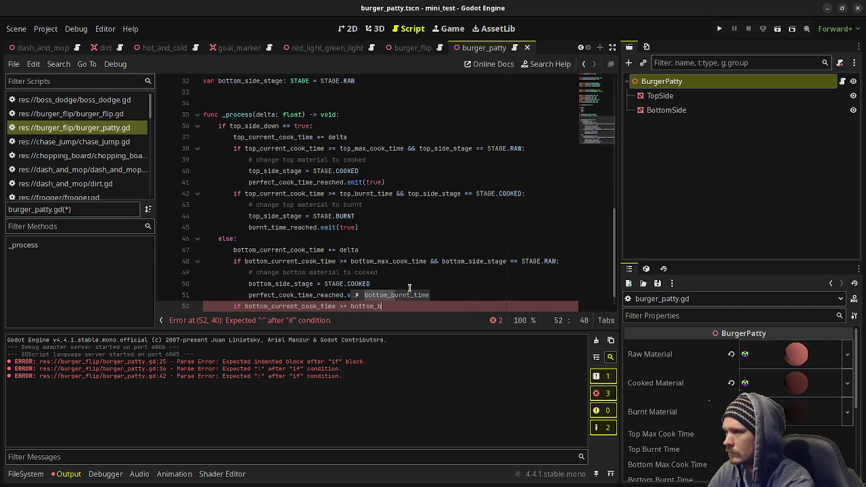
{"action": "type", "text": "&& &&"}
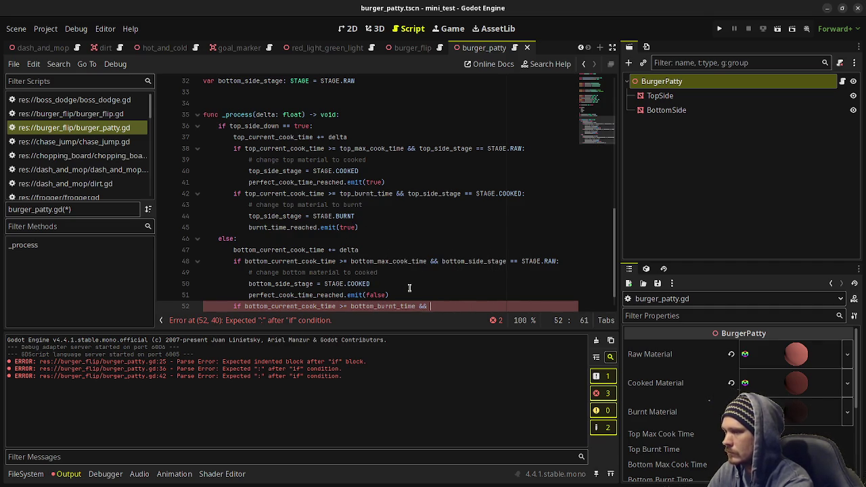
{"action": "type", "text": "bottom_"}
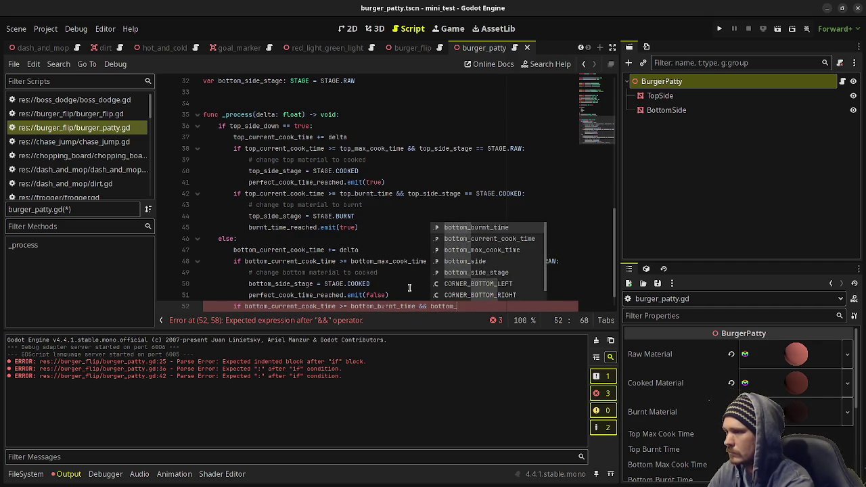
{"action": "type", "text": "side_stage =="}
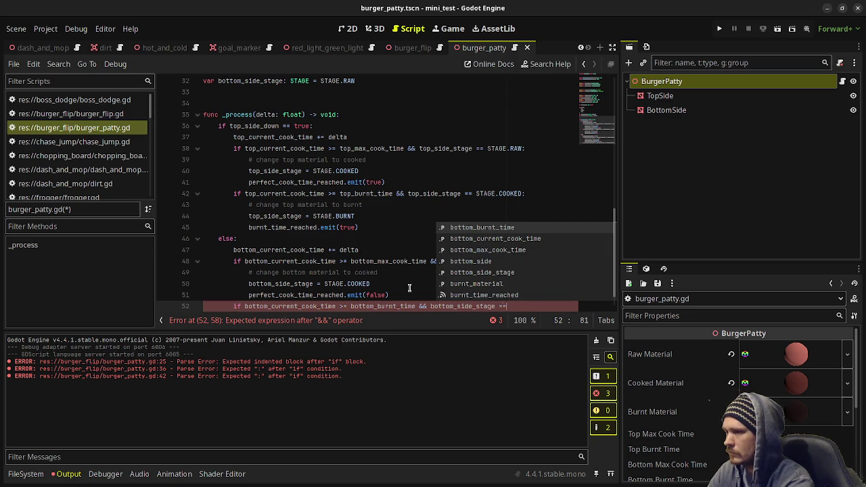
{"action": "type", "text": "STAGE.COO"}
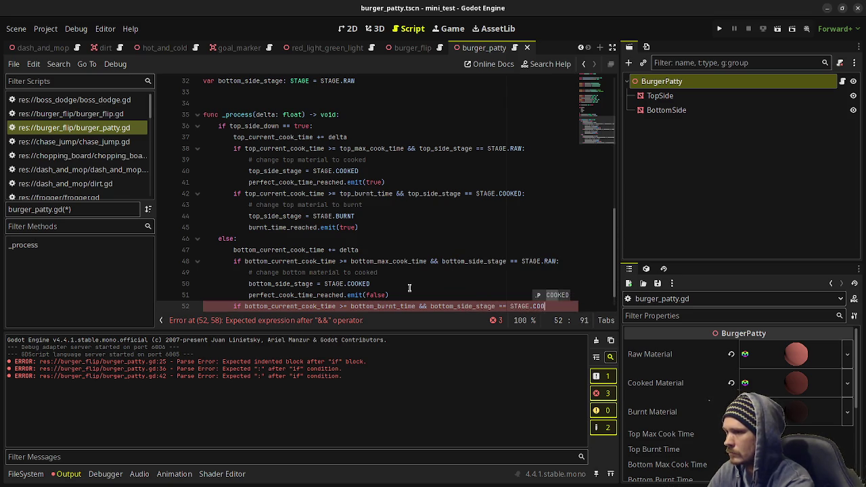
{"action": "type", "text": "KED:"}
{"action": "key", "text": "Return"}
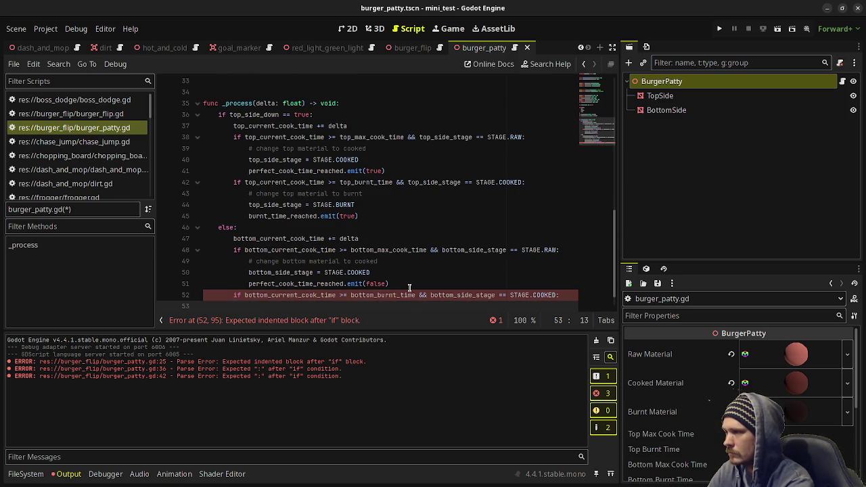
- Fill the burnt block with a comment, bottom_side_stage = STAGE.BURNT, burnt_time_reached.emit(false); save the script
{"action": "type", "text": "# change t"}
{"action": "type", "text": "m material to bu"}
{"action": "type", "text": "rnt"}
{"action": "key", "text": "Return"}
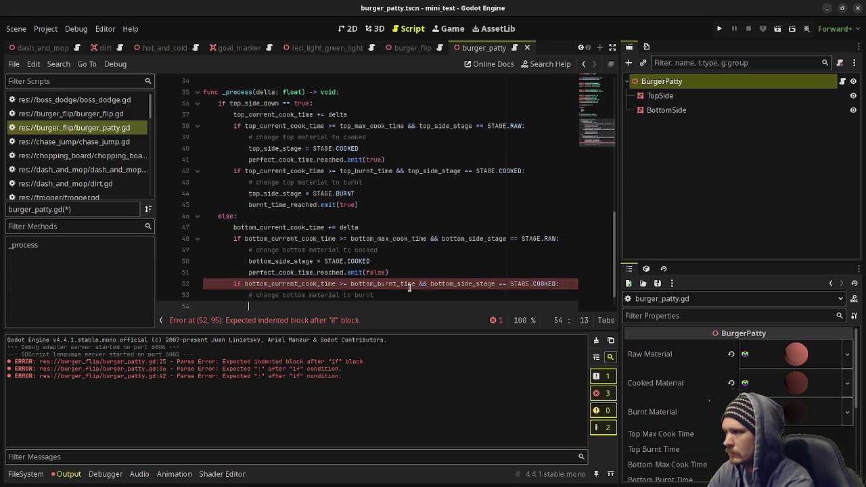
{"action": "type", "text": "bottom_side_"}
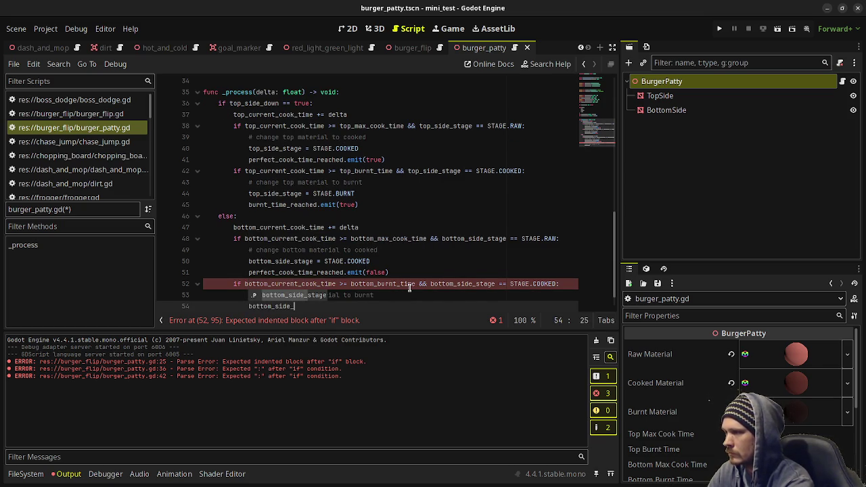
{"action": "key", "text": "Return"}
{"action": "type", "text": "= STAGE."}
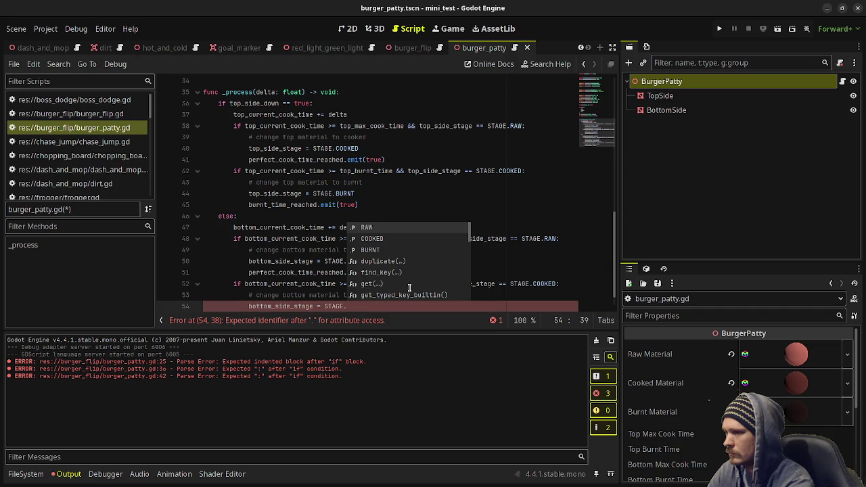
{"action": "type", "text": "BURNT"}
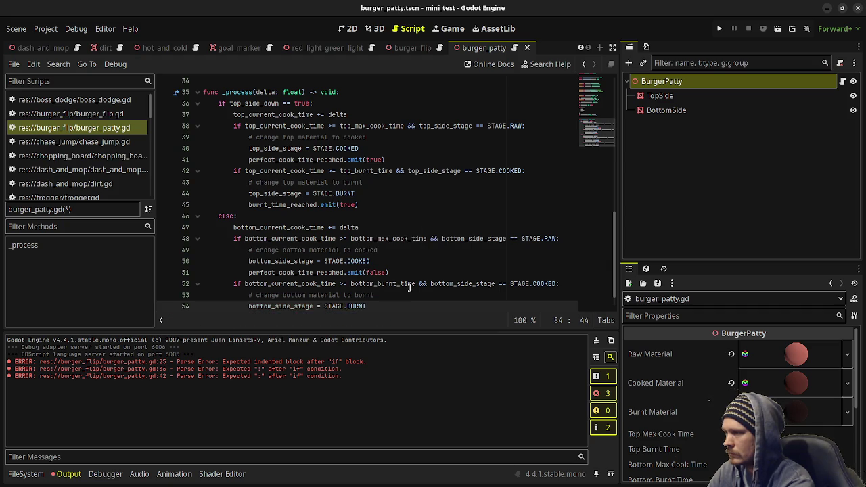
{"action": "key", "text": "Return"}
{"action": "type", "text": "bu"}
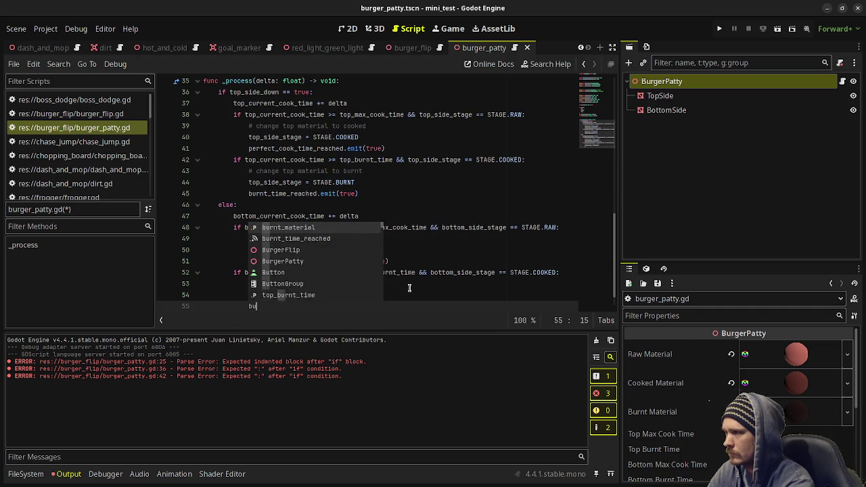
{"action": "type", "text": "rnt_time_reached"}
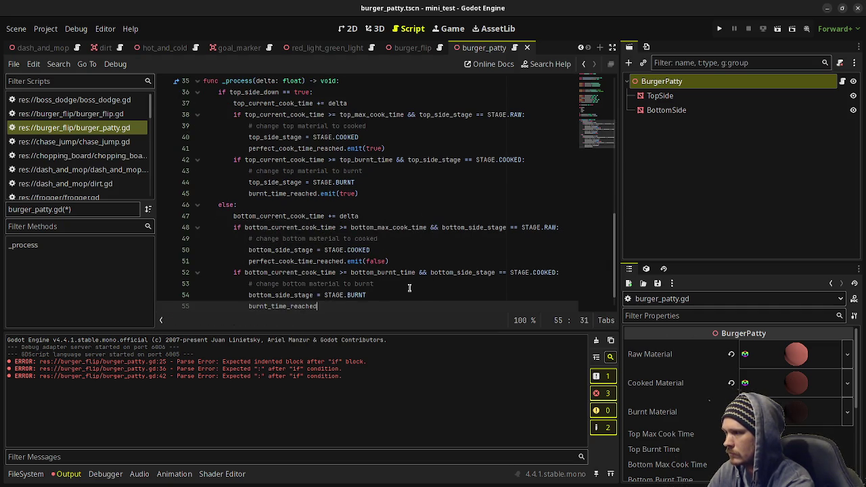
{"action": "type", "text": ".emit(false)"}
{"action": "key", "text": "ctrl+s"}
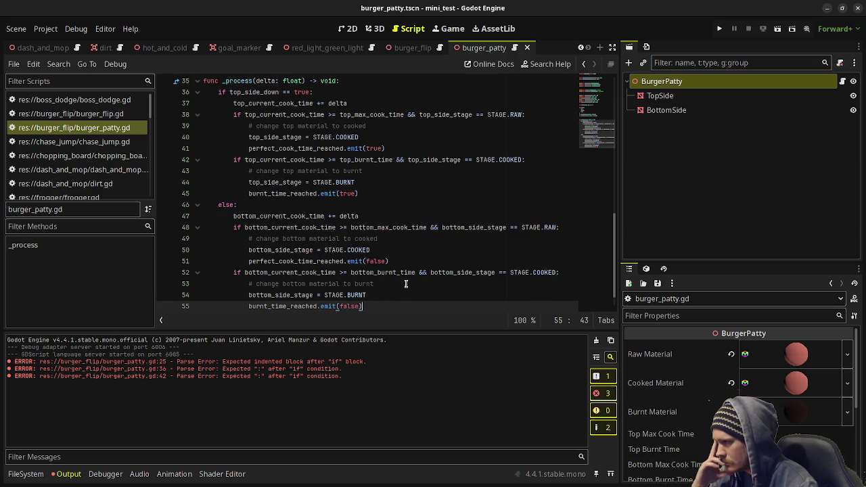
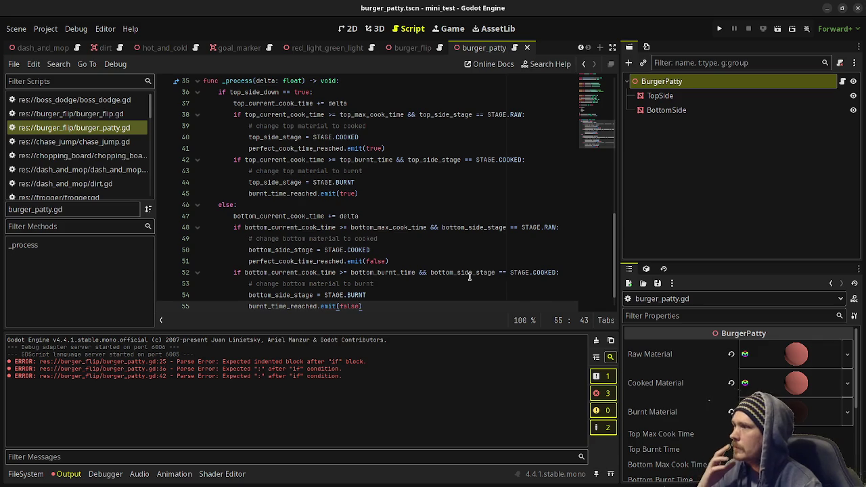
- Start line 40 under the cooked comment with top_side.material_override via autocomplete
{"action": "left_click", "coordinate": [385, 127]}
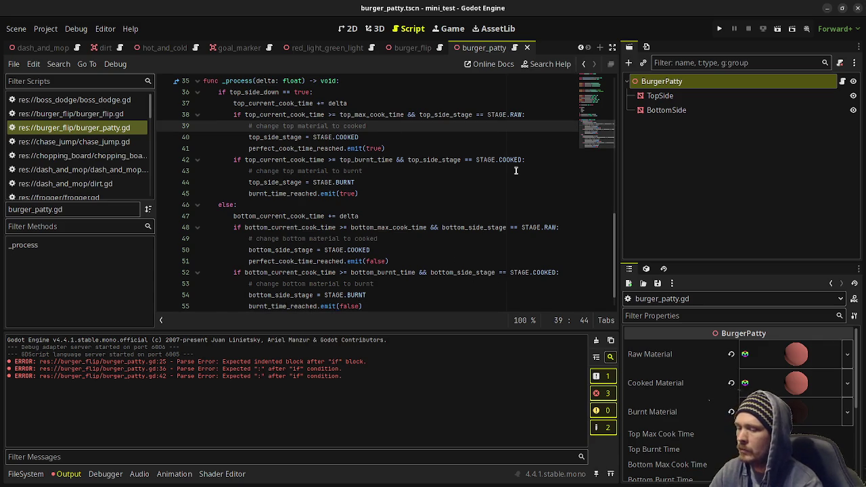
{"action": "key", "text": "Return"}
{"action": "type", "text": "top_sid"}
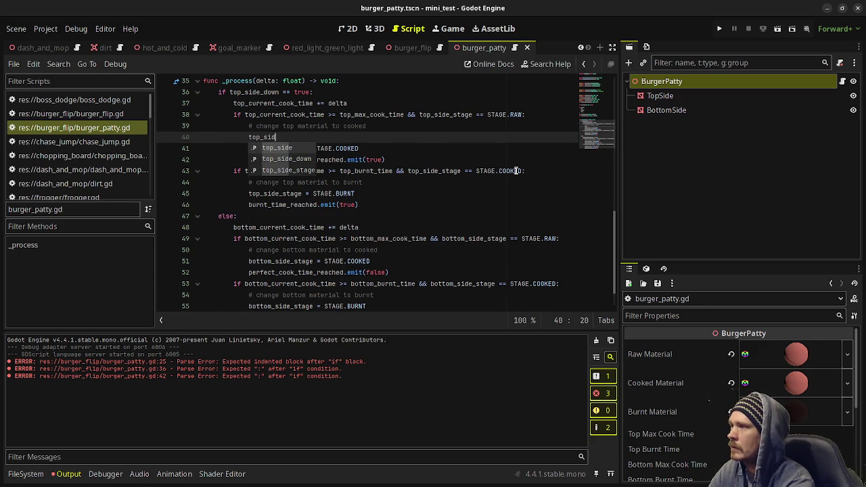
{"action": "type", "text": "e.override"}
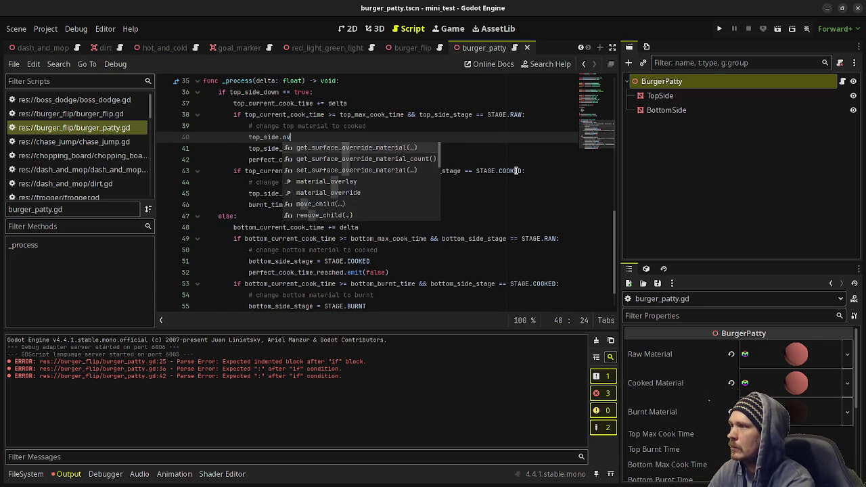
{"action": "key", "text": "BackSpace"}
{"action": "key", "text": "BackSpace"}
{"action": "key", "text": "BackSpace"}
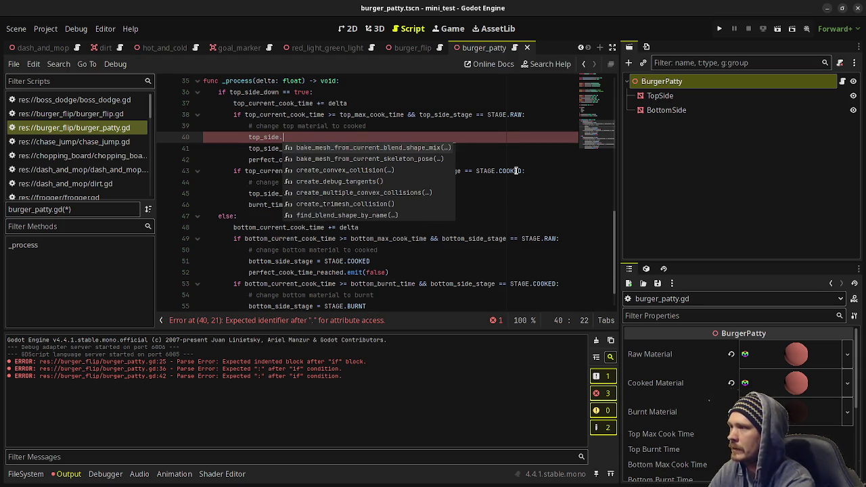
{"action": "type", "text": "get_over"}
{"action": "key", "text": "BackSpace"}
{"action": "key", "text": "BackSpace"}
{"action": "key", "text": "BackSpace"}
{"action": "type", "text": "material"}
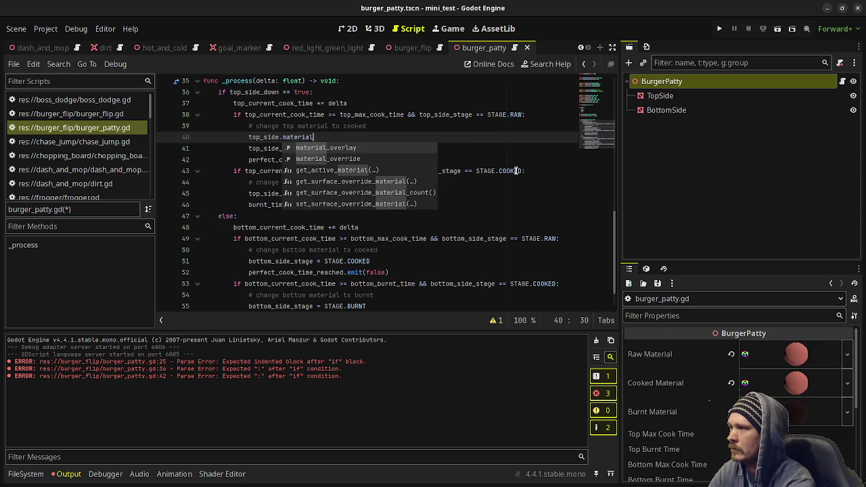
{"action": "type", "text": "_overrid"}
{"action": "key", "text": "Return"}
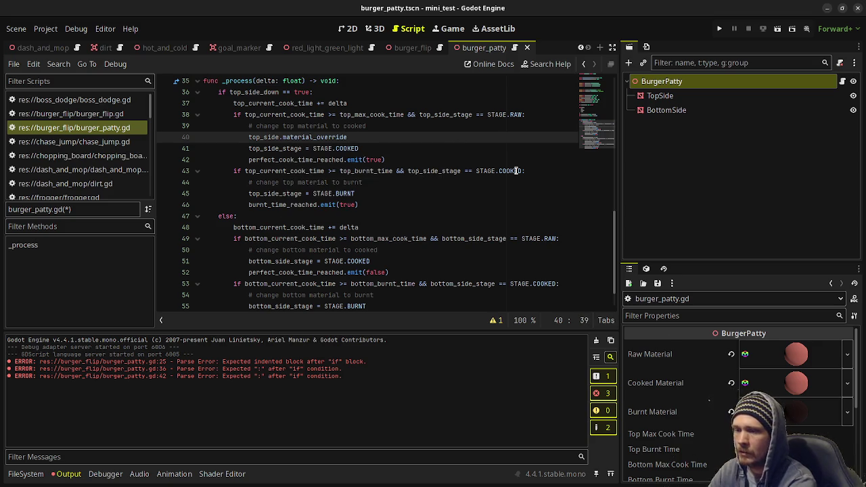
- Finish the line as 'top_side.material_override = cooked_material' and copy it
{"action": "left_click", "coordinate": [689, 97]}
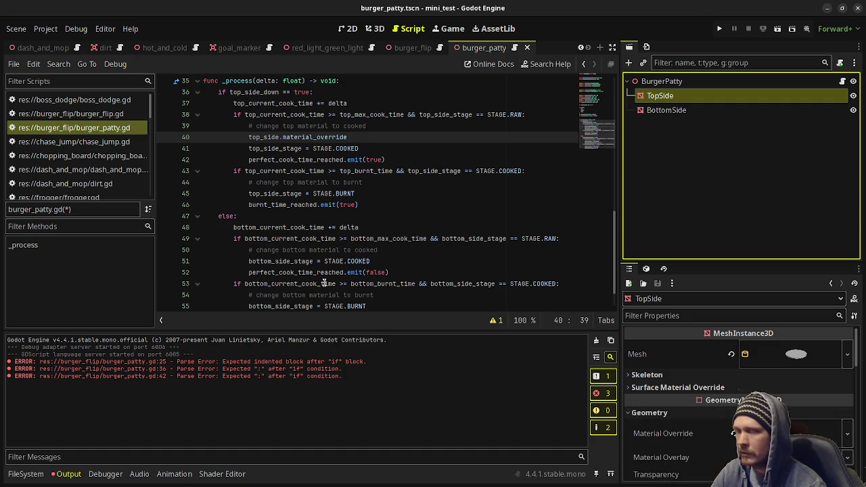
{"action": "left_click", "coordinate": [357, 151]}
{"action": "key", "text": "Up"}
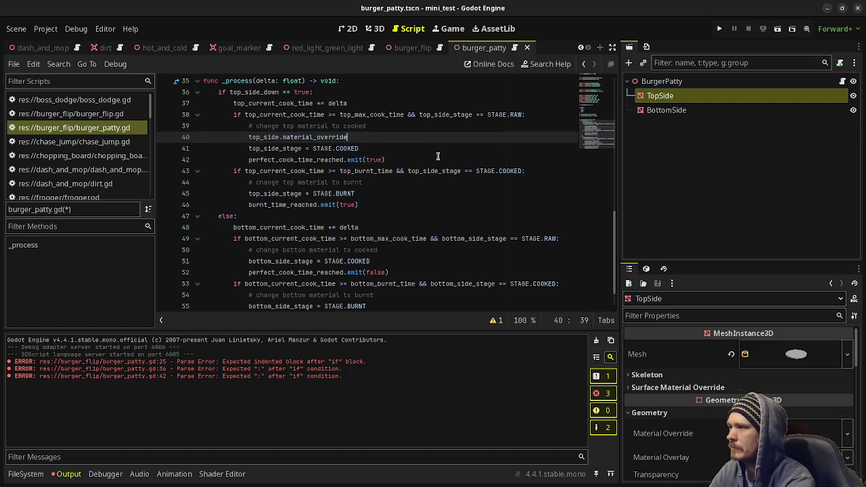
{"action": "type", "text": "="}
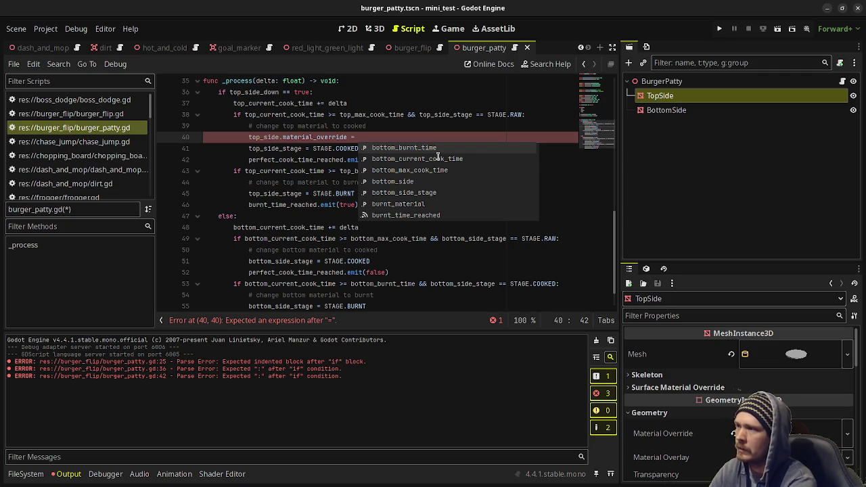
{"action": "type", "text": "cooked_material"}
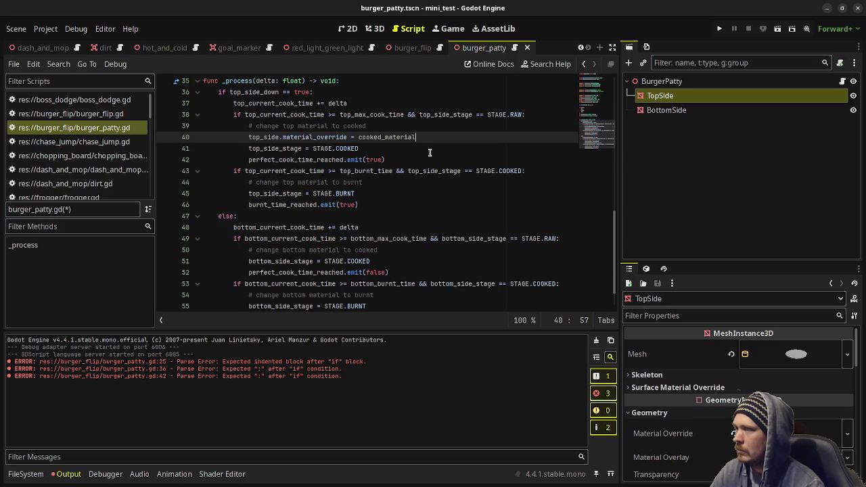
{"action": "left_click_drag", "start_coordinate": [415, 137], "coordinate": [249, 139]}
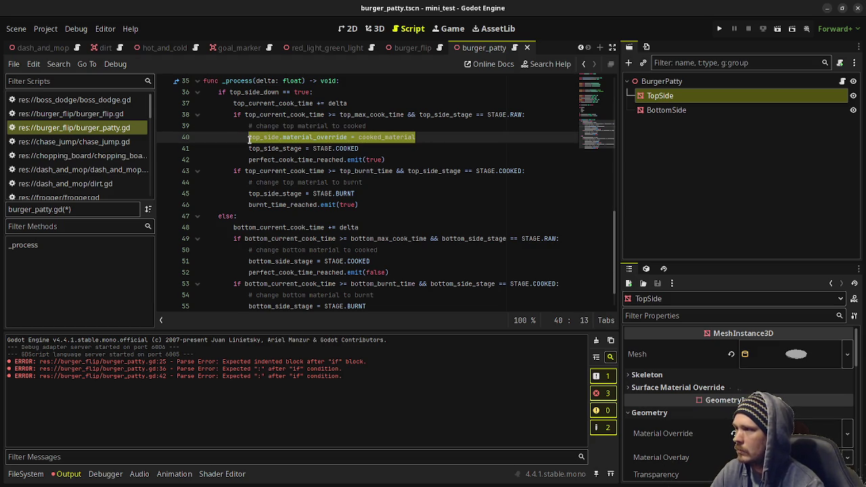
{"action": "key", "text": "ctrl+c"}
{"action": "left_click", "coordinate": [377, 182]}
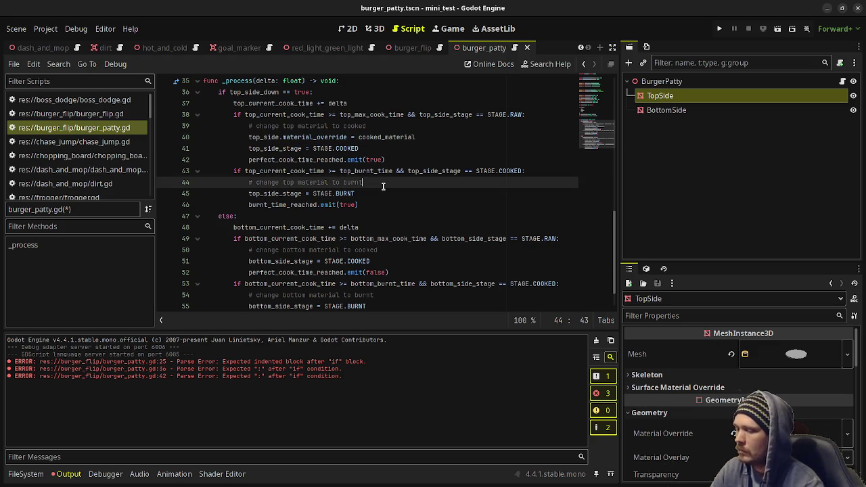
- Under the top burnt comment, paste the line with burnt_material instead of cooked_material
{"action": "key", "text": "Return"}
{"action": "key", "text": "ctrl+v"}
{"action": "double_click", "coordinate": [385, 193]}
{"action": "type", "text": "burnt"}
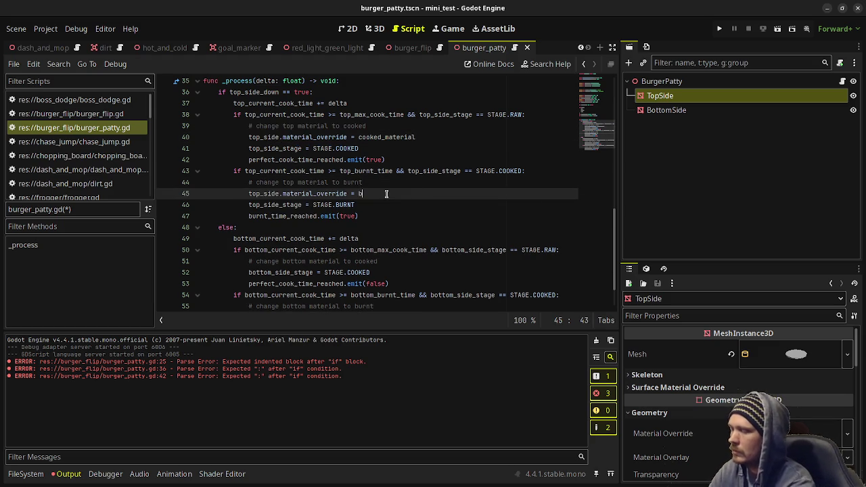
{"action": "type", "text": "_material"}
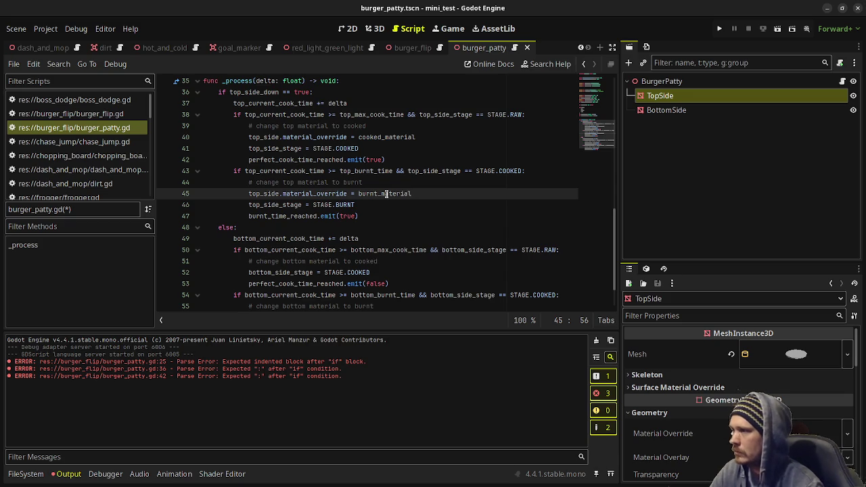
{"action": "scroll", "coordinate": [387, 194], "scroll_direction": "down", "scroll_amount": 1}
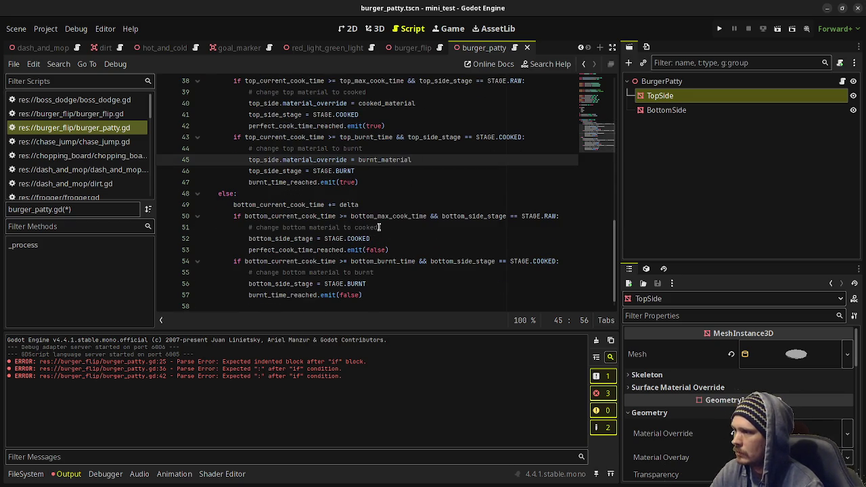
- Under the bottom cooked comment, add 'bottom_side.material_override = cooked_material'
{"action": "left_click", "coordinate": [379, 228]}
{"action": "key", "text": "Return"}
{"action": "key", "text": "ctrl+v"}
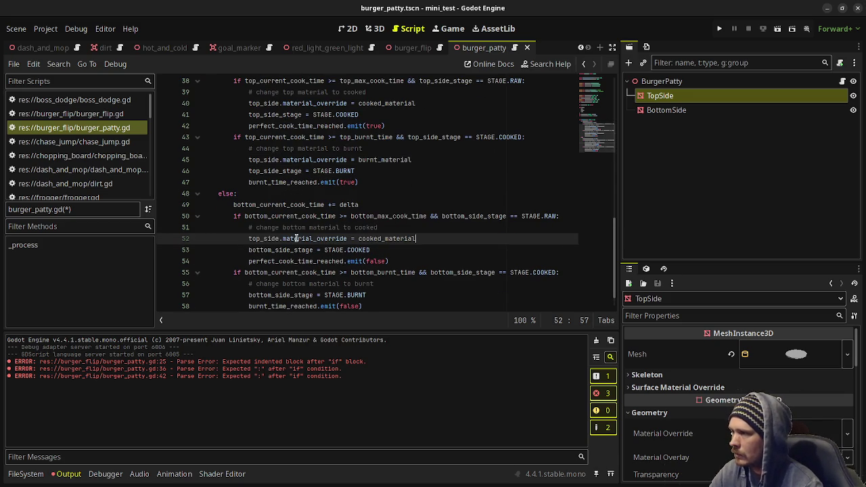
{"action": "left_click", "coordinate": [261, 238]}
{"action": "key", "text": "BackSpace"}
{"action": "key", "text": "BackSpace"}
{"action": "key", "text": "BackSpace"}
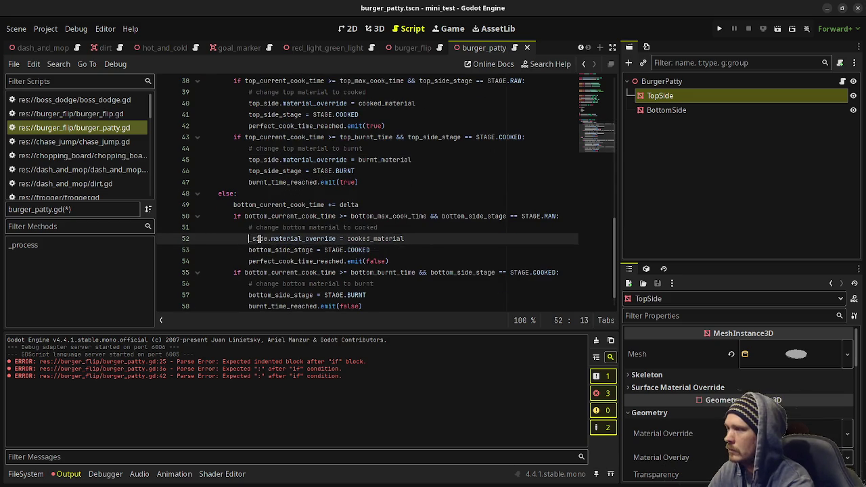
{"action": "type", "text": "bottom"}
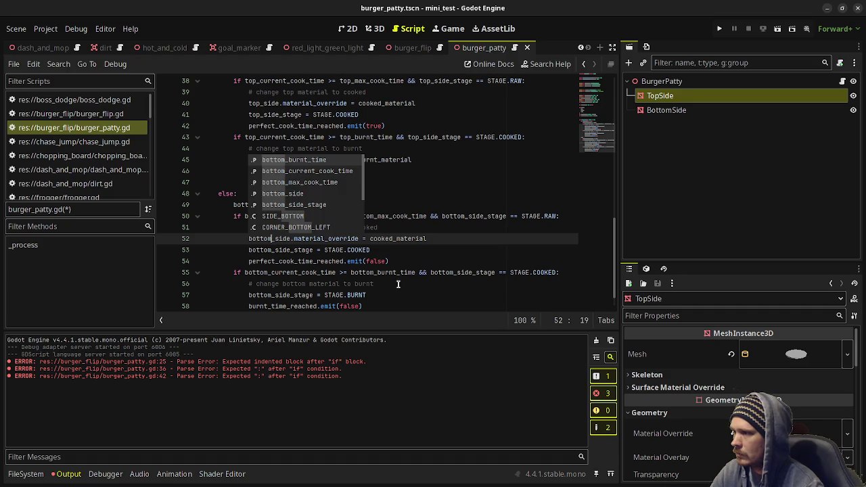
- Under the bottom burnt comment, add 'bottom_side.material_override = burnt_material'
{"action": "left_click", "coordinate": [391, 288]}
{"action": "key", "text": "Return"}
{"action": "key", "text": "ctrl+v"}
{"action": "left_click", "coordinate": [262, 295]}
{"action": "key", "text": "BackSpace"}
{"action": "key", "text": "BackSpace"}
{"action": "key", "text": "BackSpace"}
{"action": "type", "text": "bottom"}
{"action": "double_click", "coordinate": [393, 295]}
{"action": "type", "text": "burnt"}
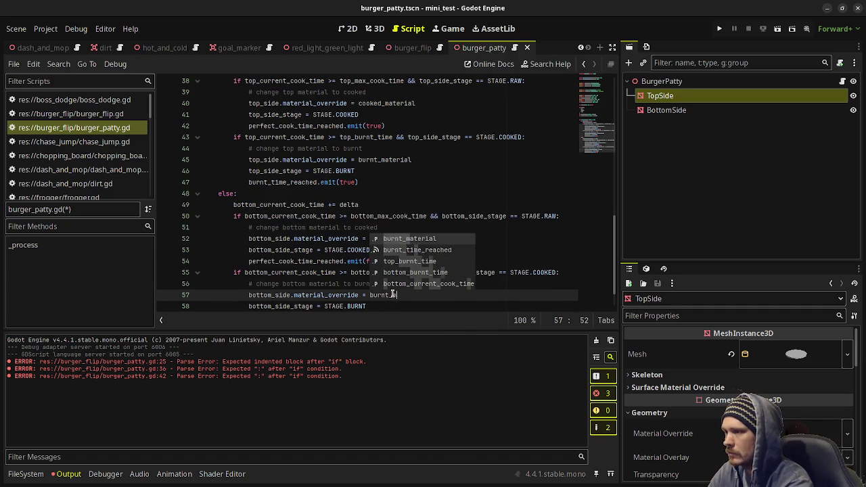
{"action": "key", "text": "Return"}
- Save burger_patty.gd and switch to the burger_flip scene
{"action": "key", "text": "ctrl+s"}
{"action": "scroll", "coordinate": [419, 252], "scroll_direction": "down", "scroll_amount": 1}
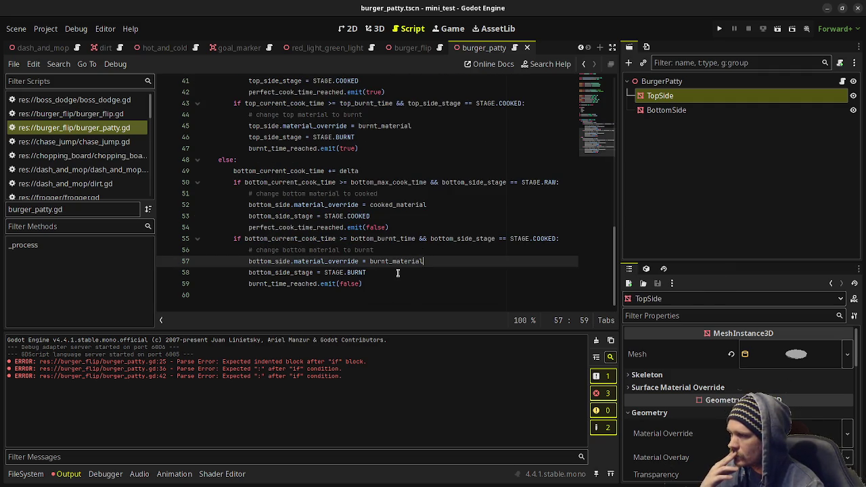
{"action": "scroll", "coordinate": [399, 272], "scroll_direction": "up", "scroll_amount": 9}
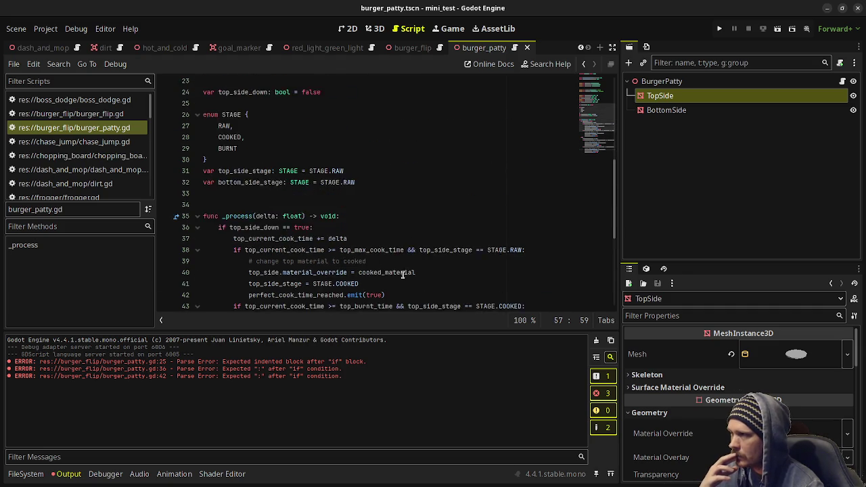
{"action": "scroll", "coordinate": [402, 272], "scroll_direction": "up", "scroll_amount": 3}
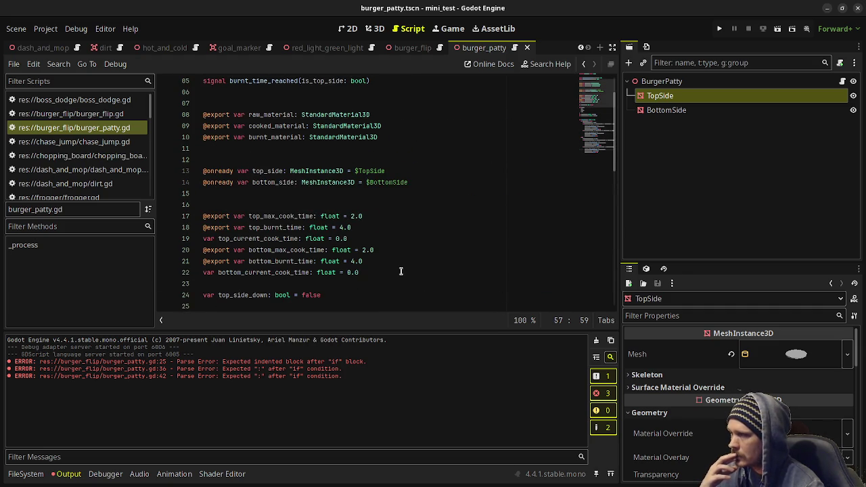
{"action": "scroll", "coordinate": [400, 271], "scroll_direction": "down", "scroll_amount": 11}
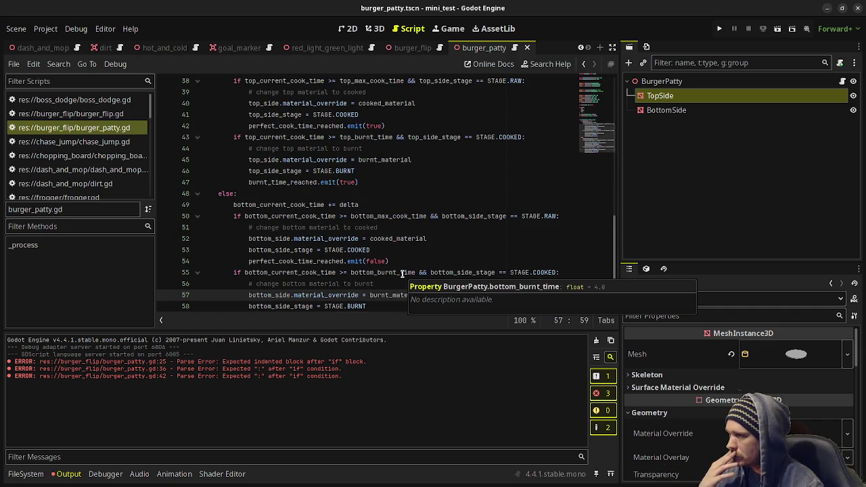
{"action": "scroll", "coordinate": [402, 272], "scroll_direction": "up", "scroll_amount": 3}
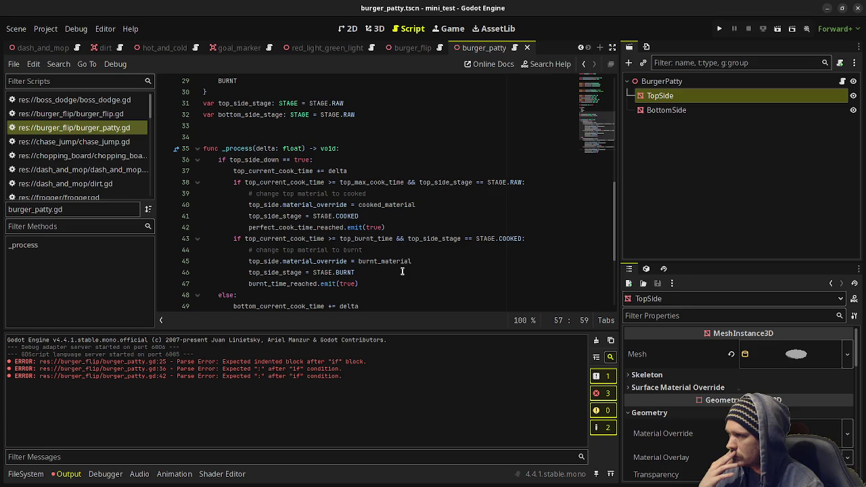
{"action": "left_click", "coordinate": [398, 46]}
- Replace the three old mesh nodes in BurgerFlip with an instance of burger_patty.tscn
{"action": "left_click", "coordinate": [675, 183]}
{"action": "left_click", "coordinate": [678, 211], "text": "shift"}
{"action": "key", "text": "Delete"}
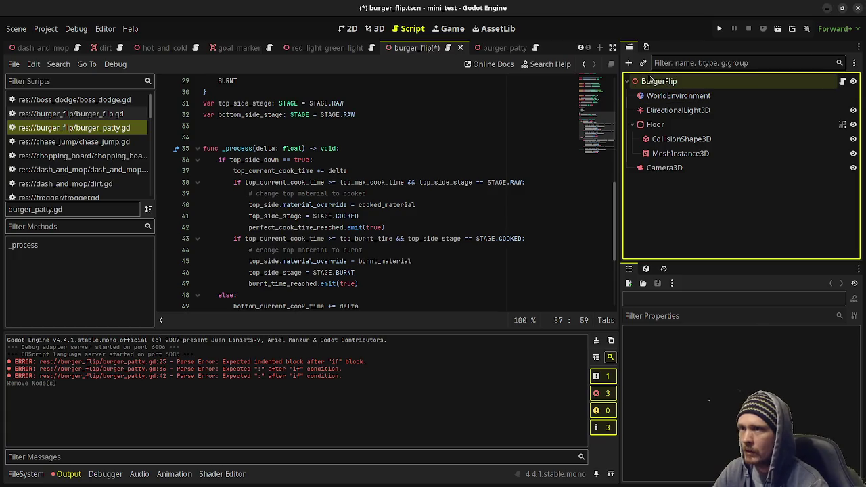
{"action": "left_click", "coordinate": [644, 63]}
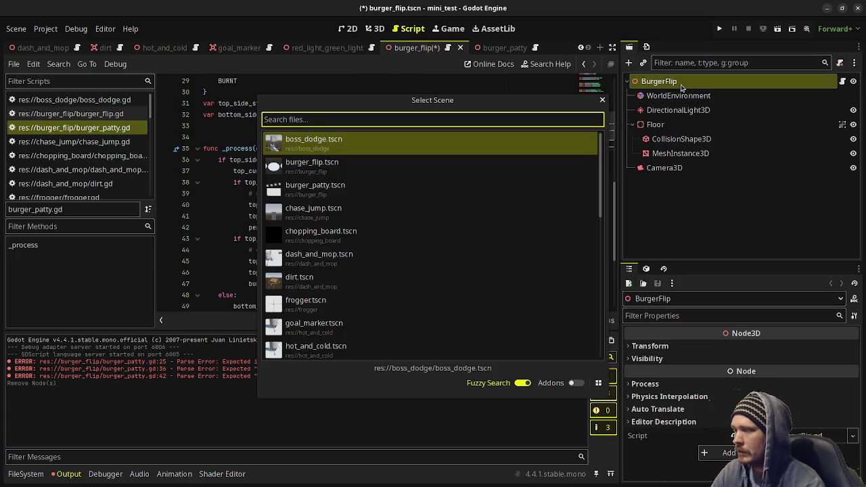
{"action": "type", "text": "burger"}
{"action": "key", "text": "Down"}
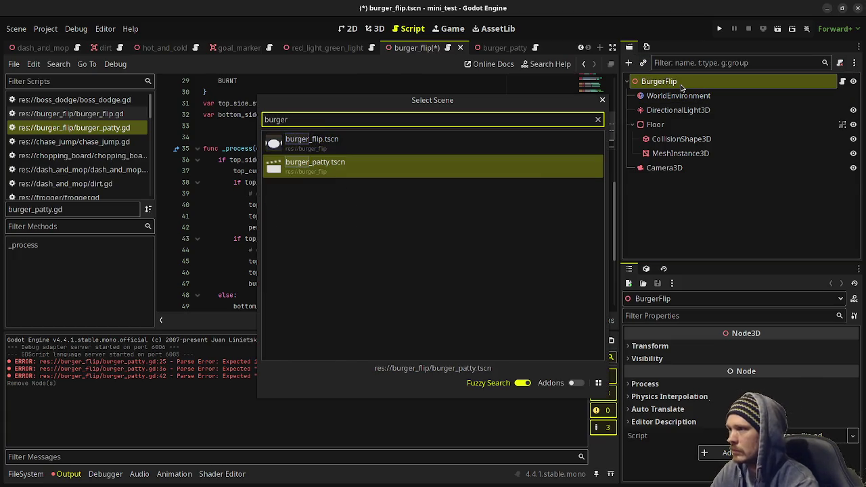
{"action": "key", "text": "Return"}
{"action": "left_click", "coordinate": [376, 28]}
{"action": "mouse_move", "coordinate": [428, 263]}
{"action": "left_mouse_down"}
{"action": "mouse_move", "coordinate": [467, 233]}
{"action": "mouse_move", "coordinate": [485, 239]}
{"action": "left_mouse_up"}
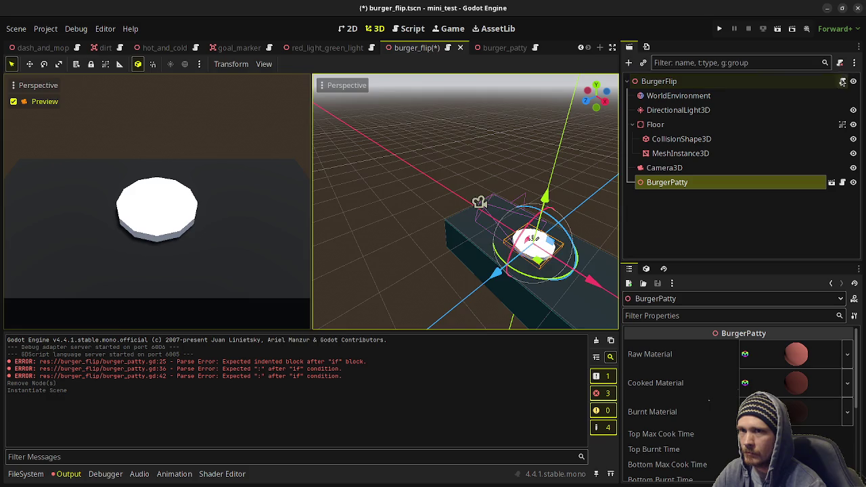
{"action": "left_click", "coordinate": [843, 82]}
{"action": "left_click", "coordinate": [335, 127]}
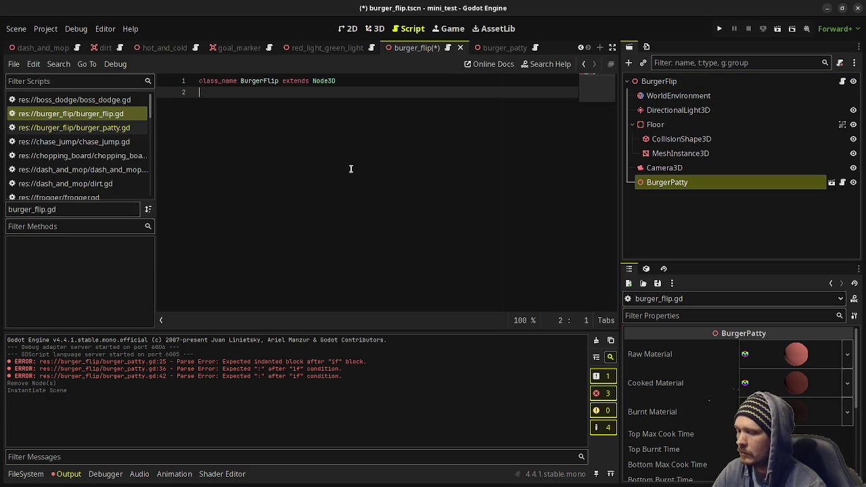
{"action": "key", "text": "Return"}
{"action": "key", "text": "Return"}
{"action": "left_click_drag", "start_coordinate": [667, 182], "coordinate": [298, 145]}
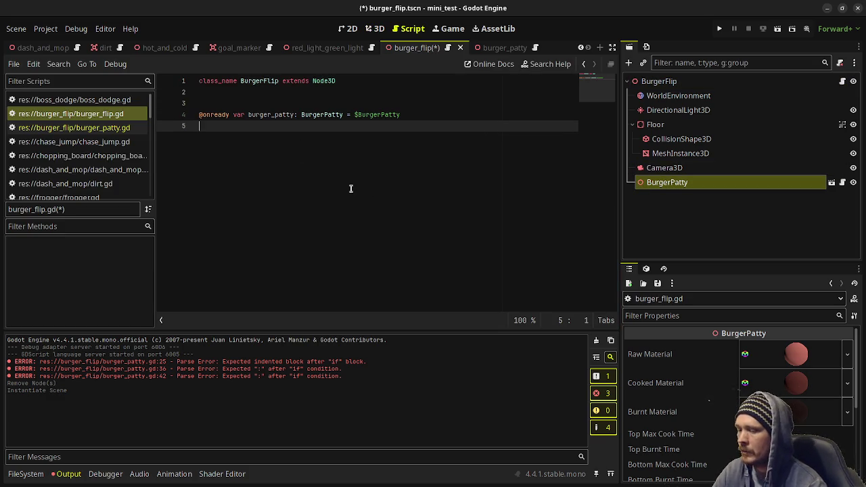
{"action": "key", "text": "ctrl+s"}
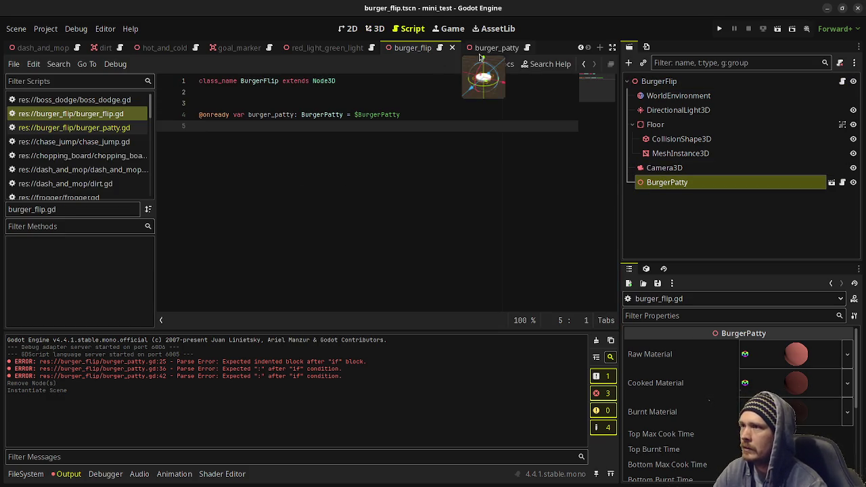
{"action": "left_click", "coordinate": [481, 50]}
{"action": "left_click", "coordinate": [516, 49]}
- Add func _ready() -> void: above _process with 'top_side.material_override = raw_material'
{"action": "scroll", "coordinate": [355, 203], "scroll_direction": "up", "scroll_amount": 2}
{"action": "left_click", "coordinate": [268, 200]}
{"action": "key", "text": "Return"}
{"action": "key", "text": "Return"}
{"action": "key", "text": "Up"}
{"action": "type", "text": "func _ready"}
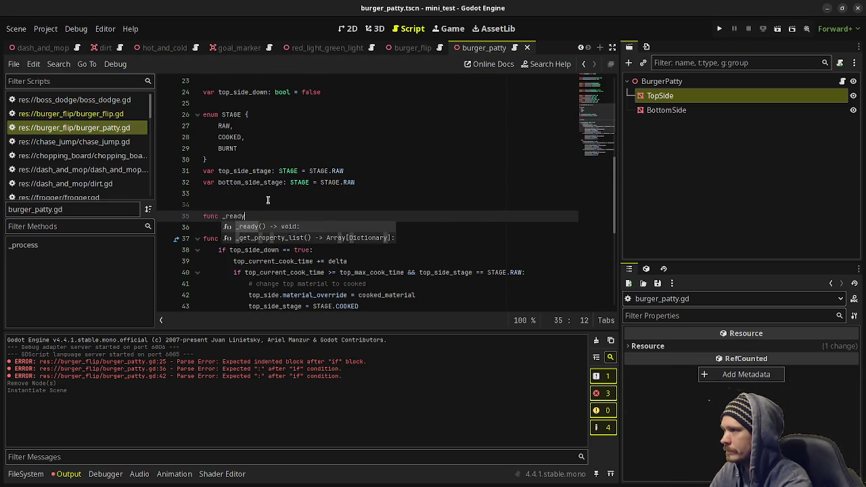
{"action": "type", "text": "() -> void:"}
{"action": "key", "text": "Return"}
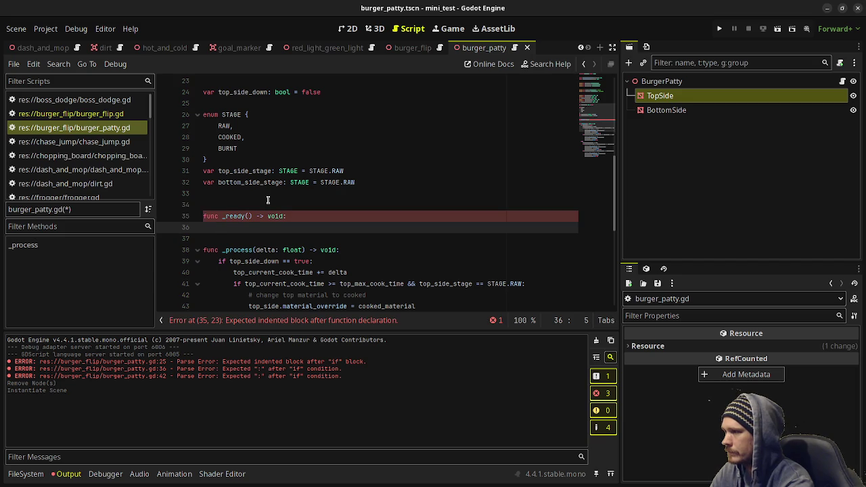
{"action": "type", "text": "top_side.ma"}
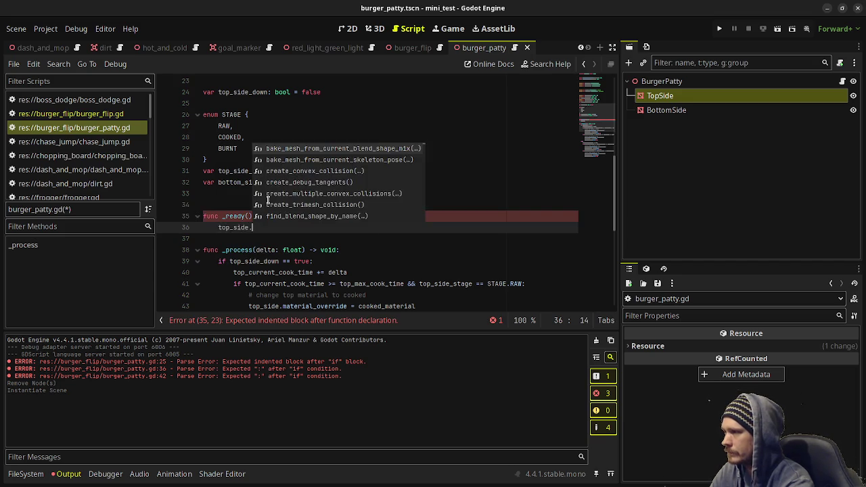
{"action": "key", "text": "Down"}
{"action": "key", "text": "Return"}
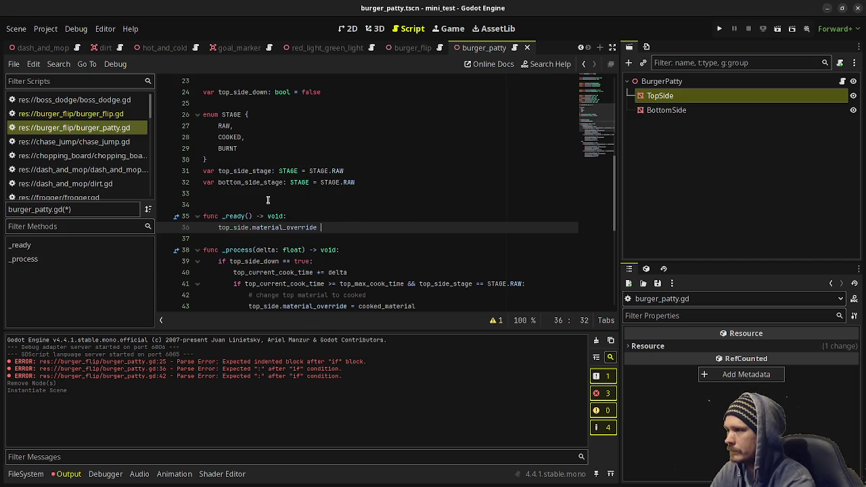
{"action": "type", "text": "= raw_ma"}
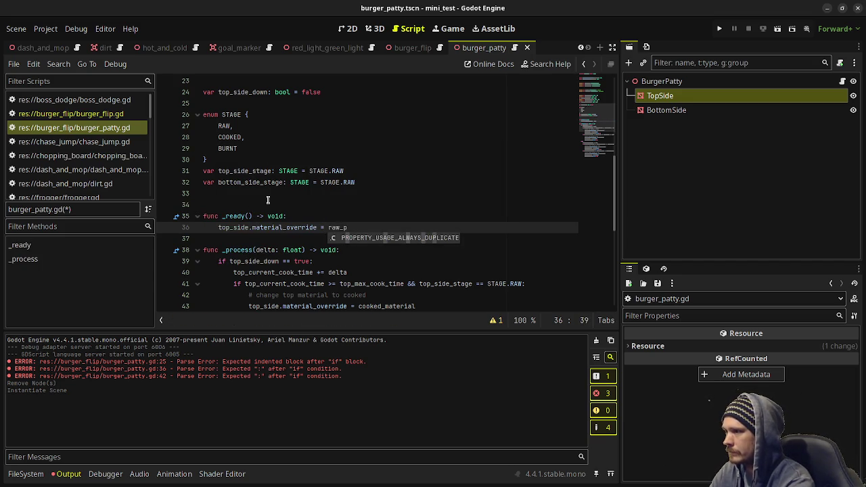
{"action": "type", "text": "terla"}
{"action": "key", "text": "BackSpace"}
{"action": "key", "text": "BackSpace"}
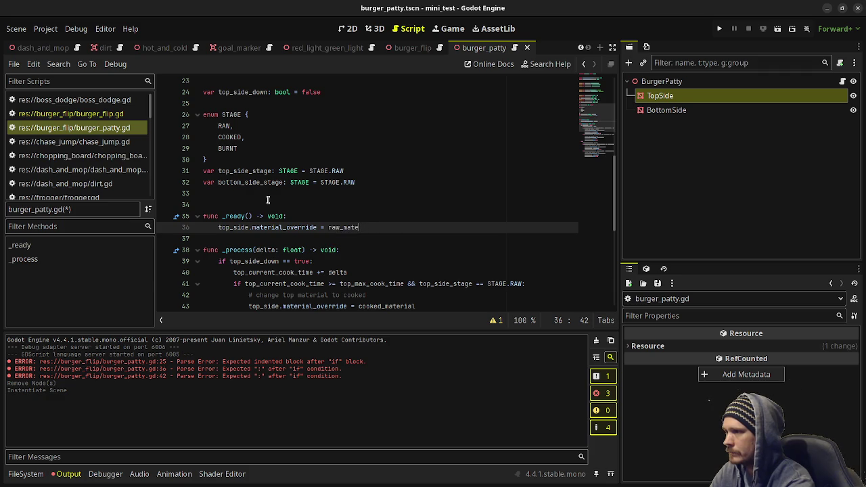
{"action": "type", "text": "rial"}
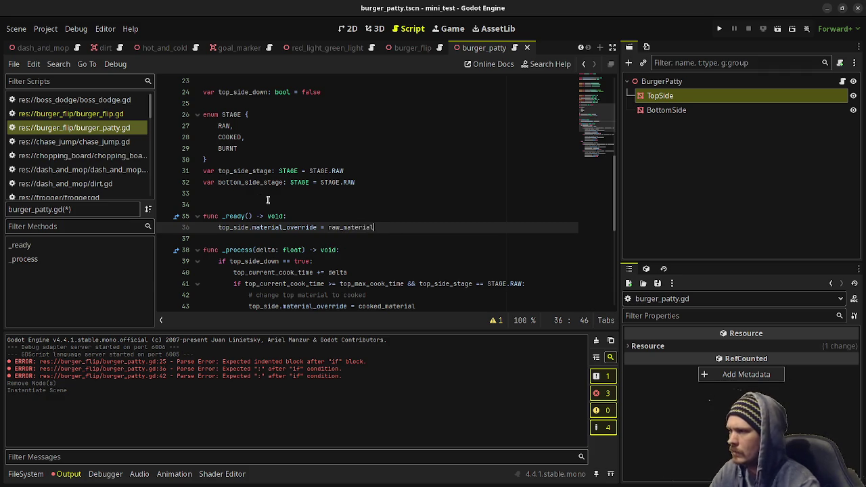
- Duplicate that line as 'bottom_side.material_override = raw_material', save, and return to burger_flip
{"action": "left_click_drag", "start_coordinate": [375, 227], "coordinate": [218, 227]}
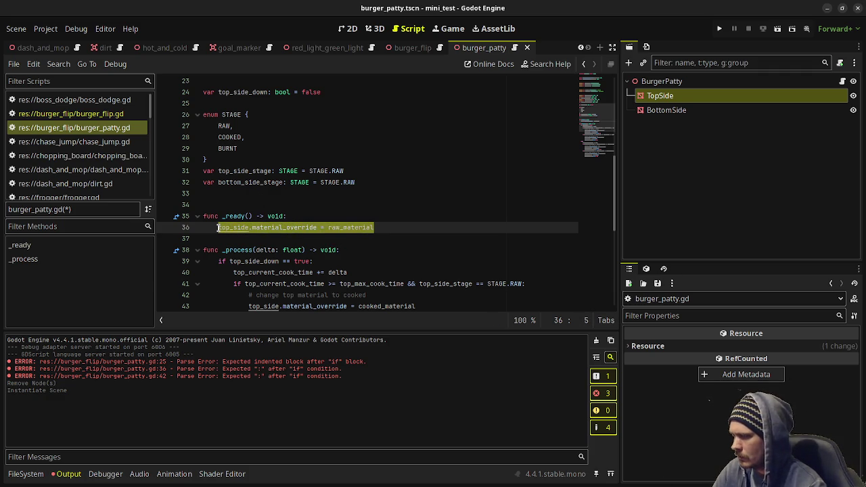
{"action": "key", "text": "ctrl+c"}
{"action": "key", "text": "End"}
{"action": "key", "text": "Return"}
{"action": "key", "text": "ctrl+v"}
{"action": "left_click", "coordinate": [231, 238]}
{"action": "key", "text": "BackSpace"}
{"action": "key", "text": "BackSpace"}
{"action": "key", "text": "BackSpace"}
{"action": "type", "text": "bottom"}
{"action": "key", "text": "ctrl+s"}
{"action": "left_click", "coordinate": [299, 251]}
{"action": "key", "text": "Return"}
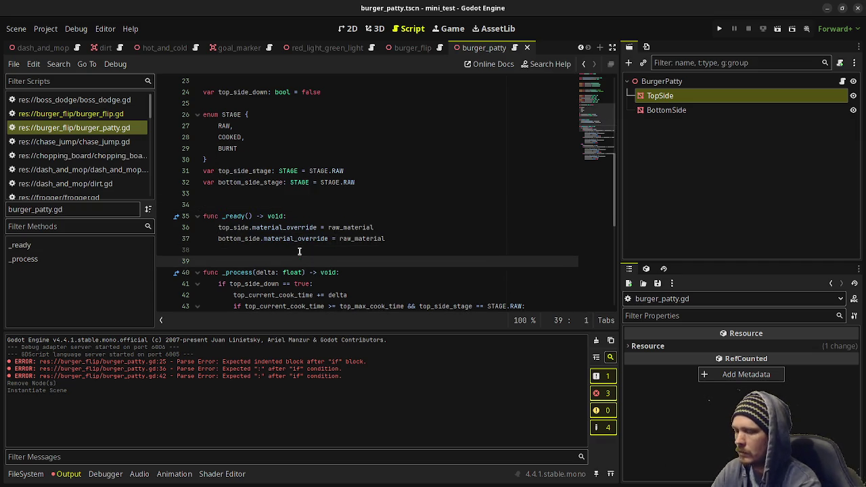
{"action": "left_click", "coordinate": [414, 47]}
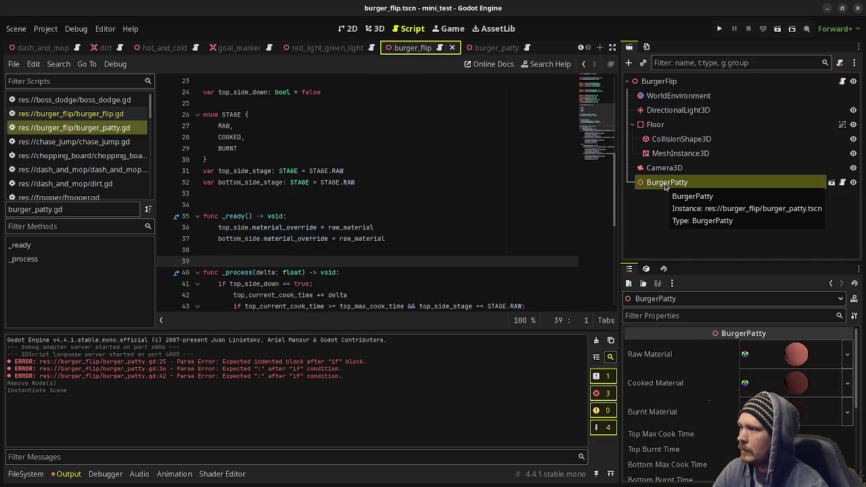
- In burger_patty.gd, walk through the bottom cooked check: cook time vs max, RAW stage, cooked_material, COOKED
{"action": "left_click", "coordinate": [490, 49]}
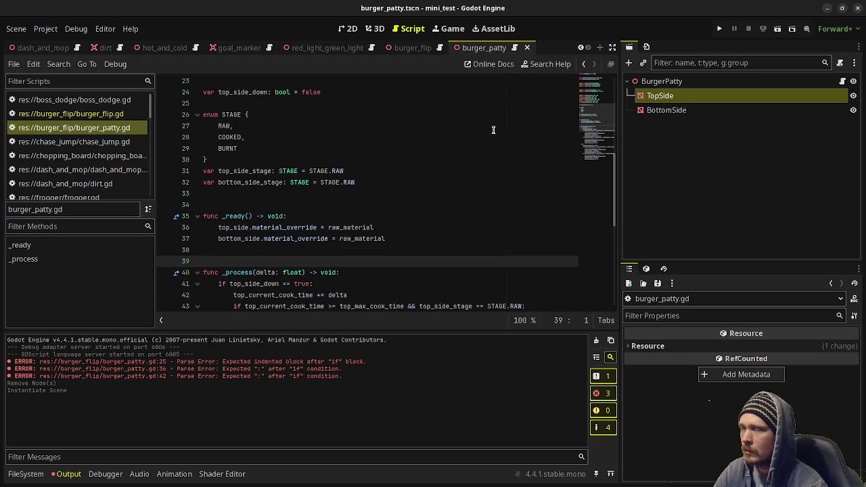
{"action": "scroll", "coordinate": [283, 203], "scroll_direction": "down", "scroll_amount": 2}
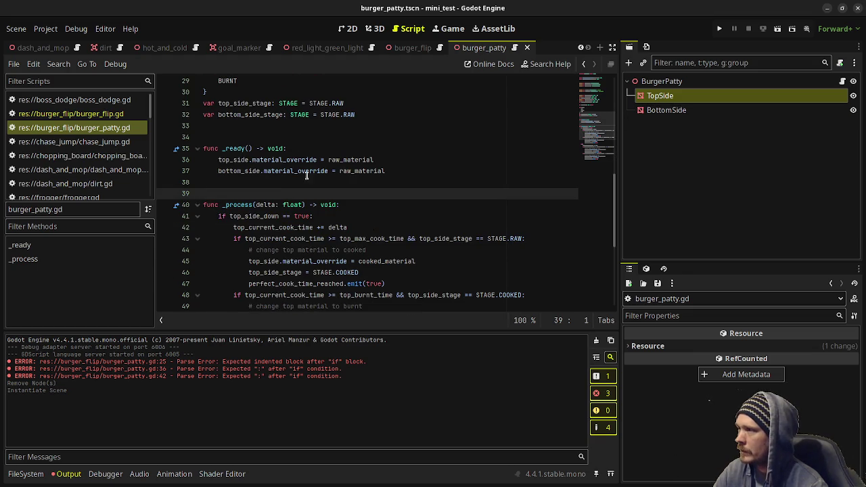
{"action": "scroll", "coordinate": [282, 172], "scroll_direction": "down", "scroll_amount": 1}
{"action": "scroll", "coordinate": [243, 190], "scroll_direction": "down", "scroll_amount": 3}
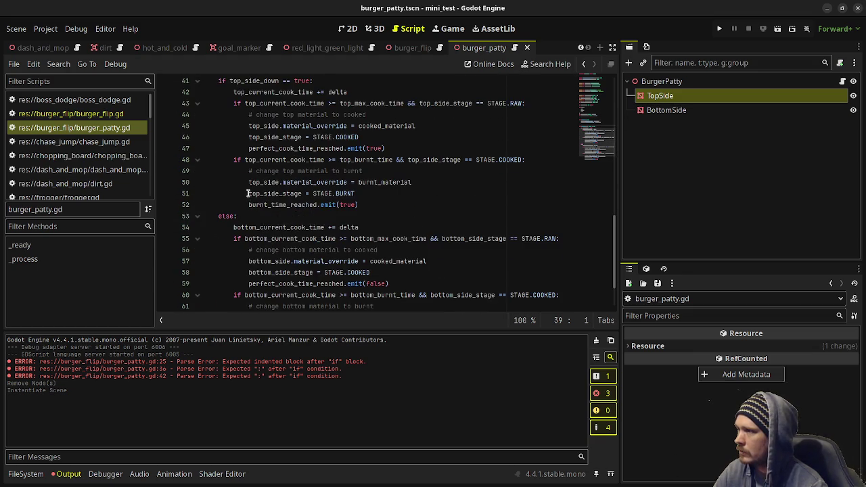
{"action": "scroll", "coordinate": [248, 196], "scroll_direction": "up", "scroll_amount": 1}
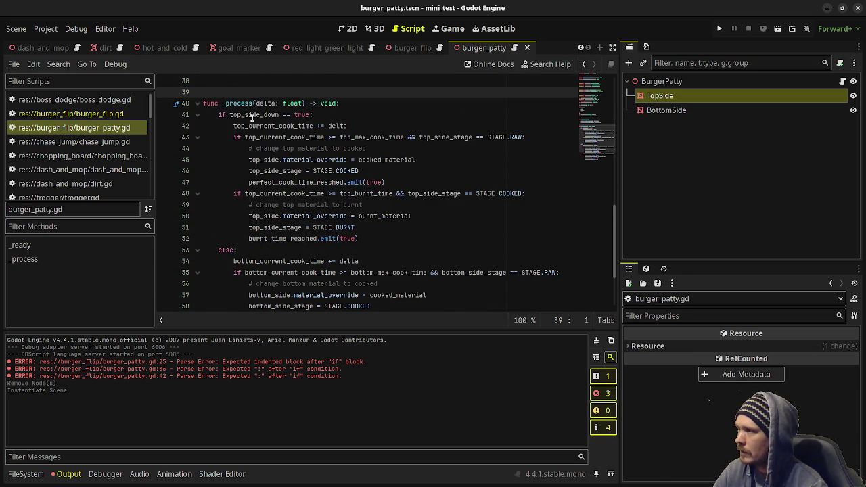
{"action": "left_click", "coordinate": [223, 250]}
{"action": "scroll", "coordinate": [255, 267], "scroll_direction": "down", "scroll_amount": 2}
{"action": "double_click", "coordinate": [274, 194]}
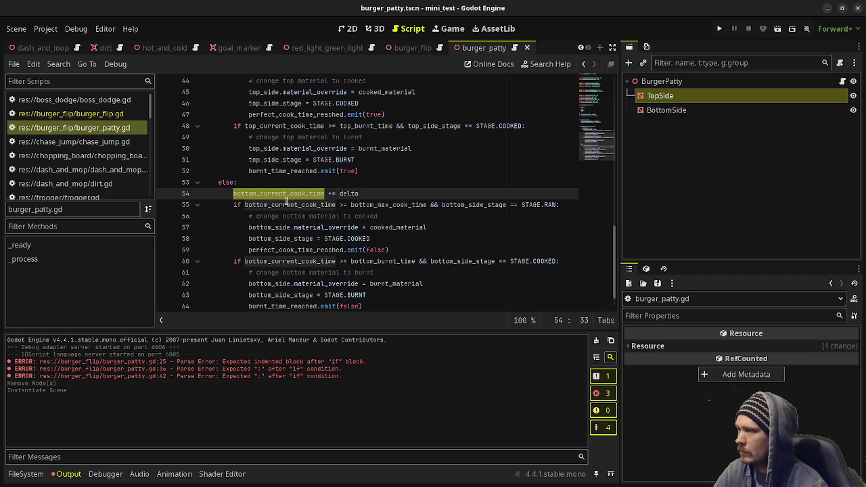
{"action": "left_click", "coordinate": [283, 204]}
{"action": "double_click", "coordinate": [410, 205]}
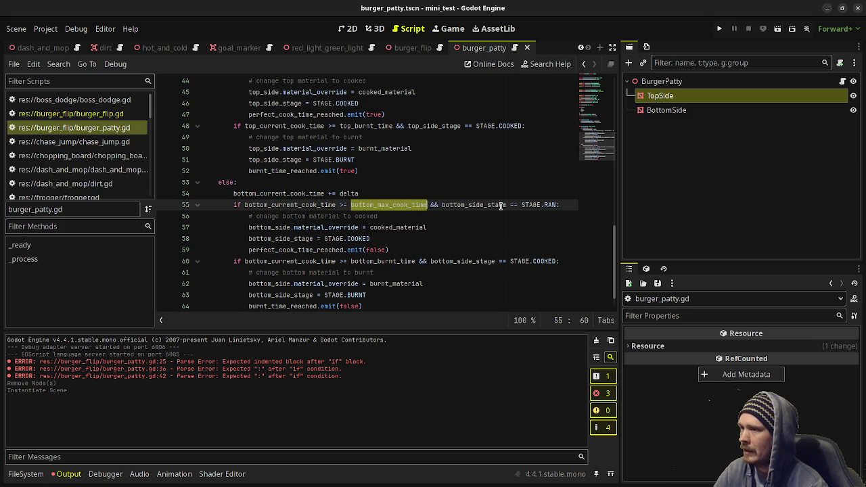
{"action": "left_click_drag", "start_coordinate": [554, 205], "coordinate": [452, 204]}
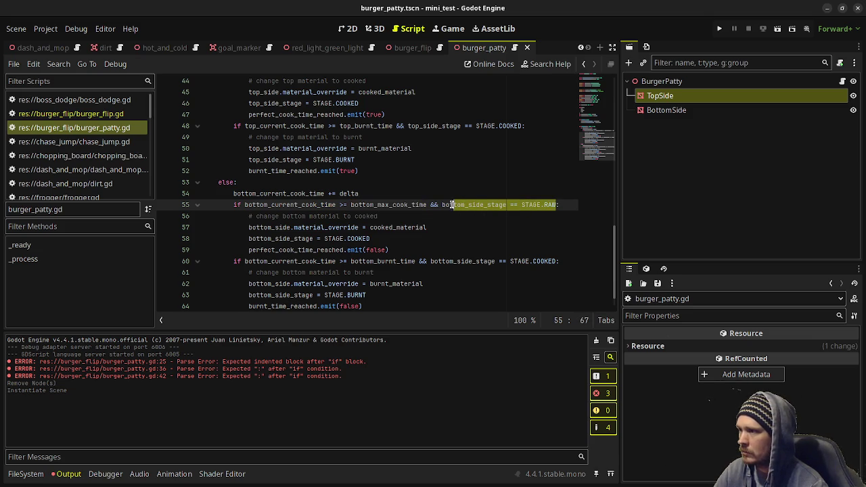
{"action": "left_click_drag", "start_coordinate": [276, 227], "coordinate": [331, 228]}
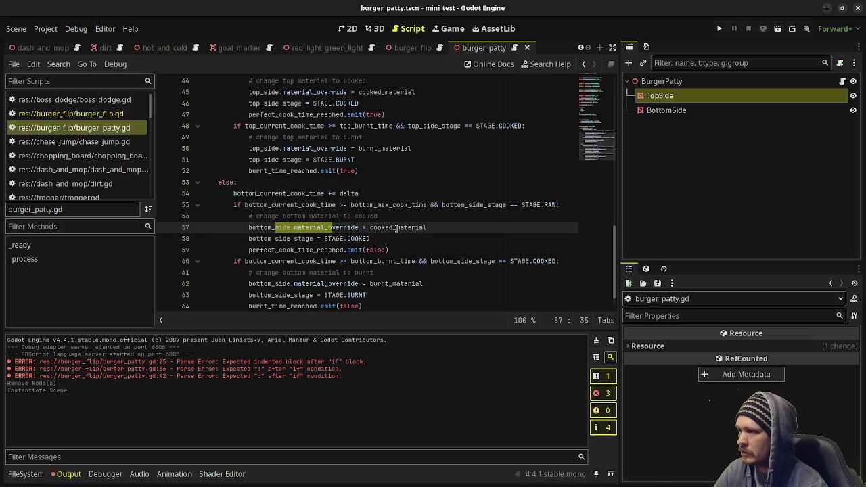
{"action": "left_click_drag", "start_coordinate": [287, 239], "coordinate": [402, 248]}
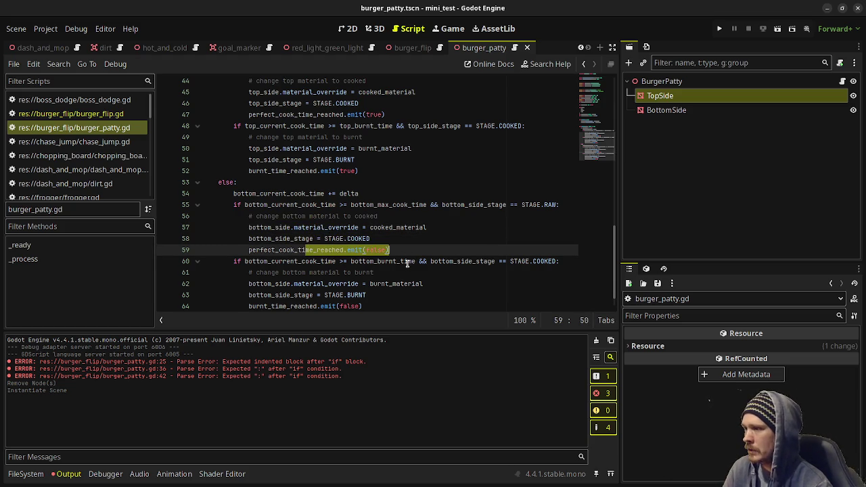
{"action": "double_click", "coordinate": [376, 250]}
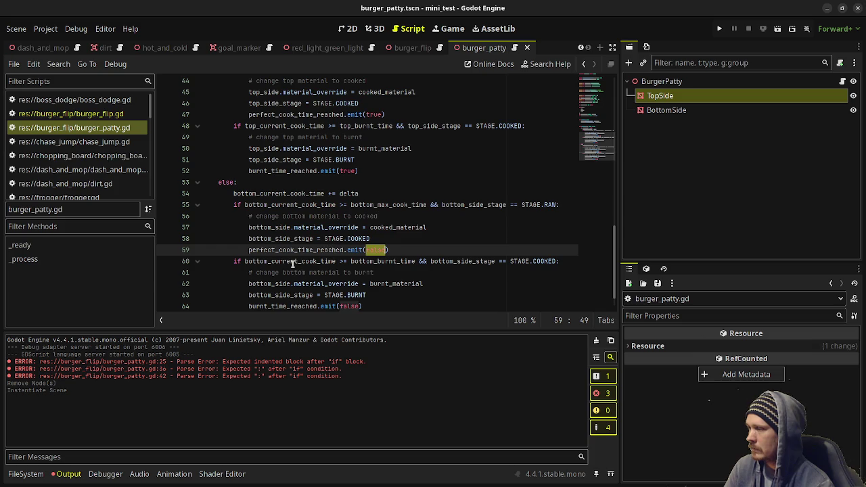
- Walk through the bottom burnt check: bottom_burnt_time, COOKED stage, burnt_material, BURNT, signal with false
{"action": "scroll", "coordinate": [291, 260], "scroll_direction": "down", "scroll_amount": 1}
{"action": "double_click", "coordinate": [287, 239]}
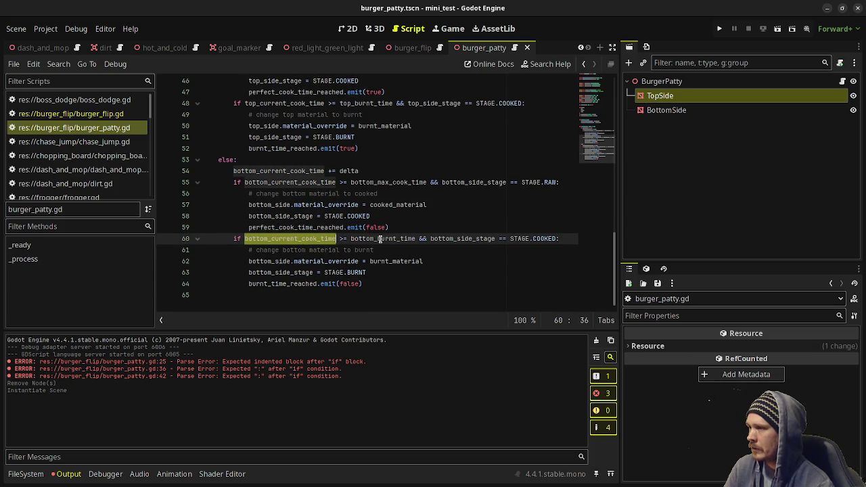
{"action": "double_click", "coordinate": [379, 239]}
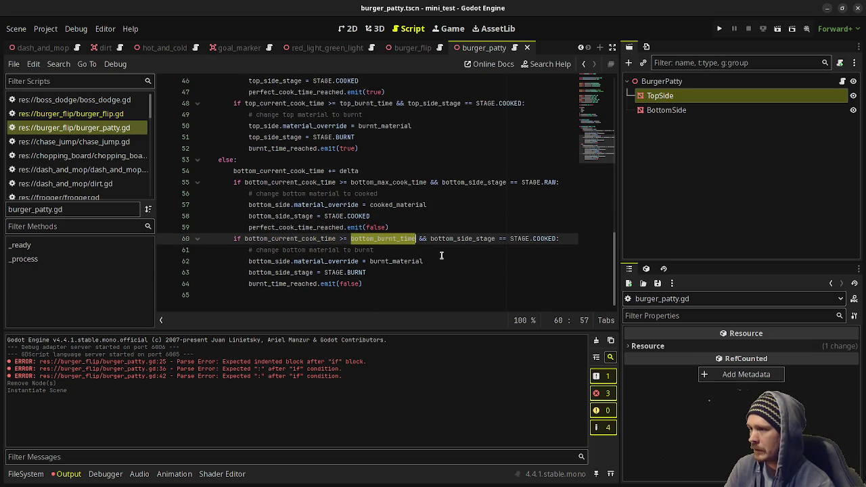
{"action": "left_click_drag", "start_coordinate": [559, 239], "coordinate": [428, 241]}
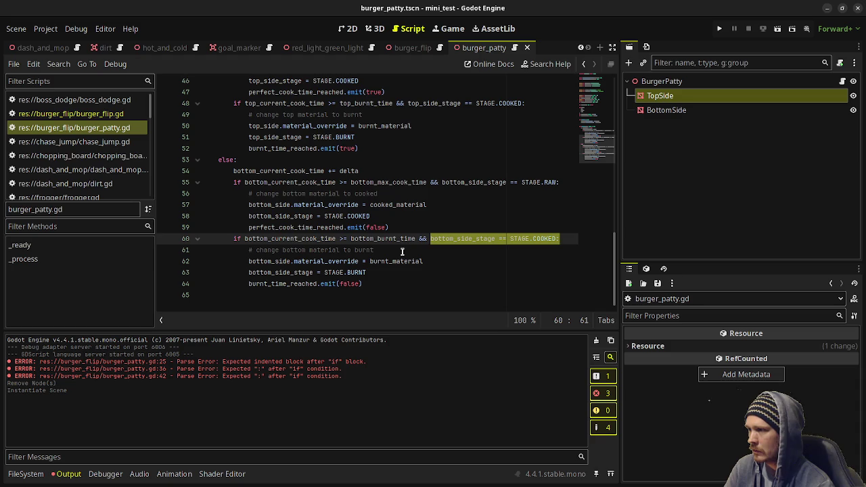
{"action": "left_click_drag", "start_coordinate": [321, 261], "coordinate": [392, 262]}
{"action": "left_click_drag", "start_coordinate": [277, 272], "coordinate": [348, 274]}
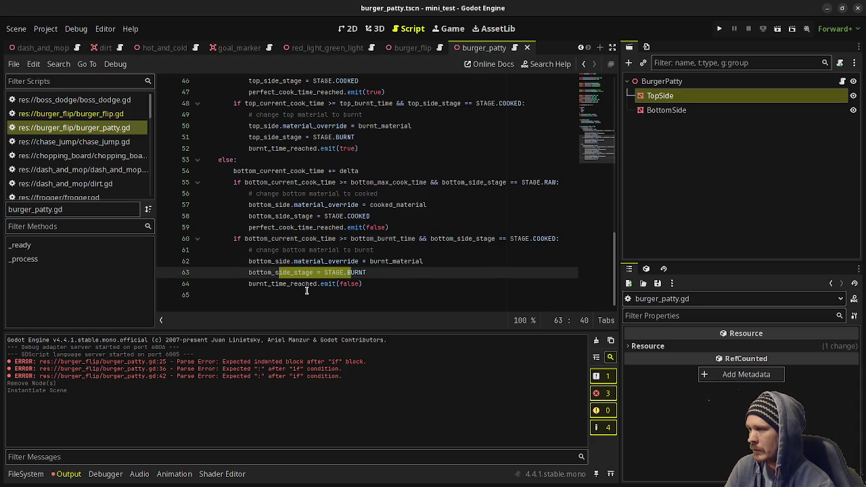
{"action": "left_click_drag", "start_coordinate": [292, 284], "coordinate": [351, 284]}
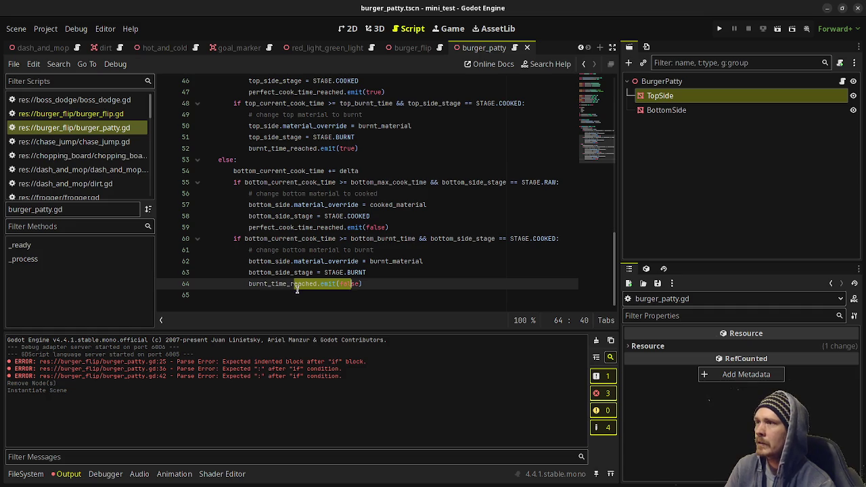
- Append 'func flip() -> void:' with a 'pass' body at the end of burger_patty.gd and save
{"action": "left_click", "coordinate": [410, 52]}
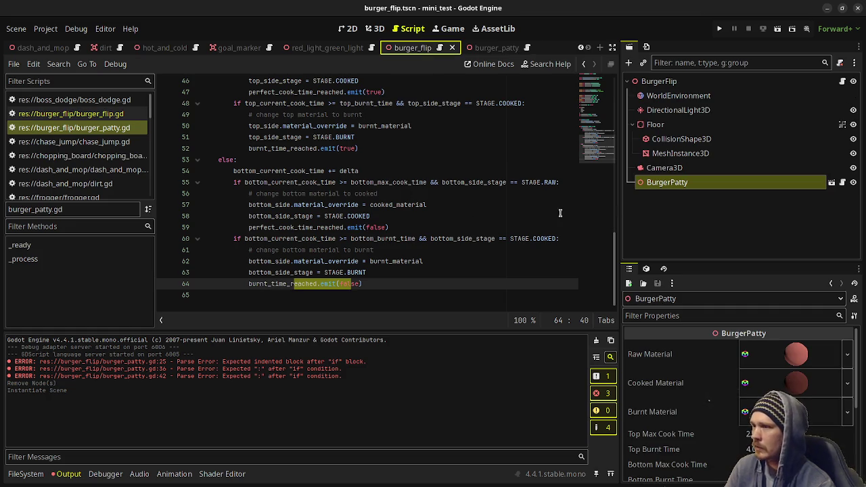
{"action": "scroll", "coordinate": [313, 203], "scroll_direction": "up", "scroll_amount": 4}
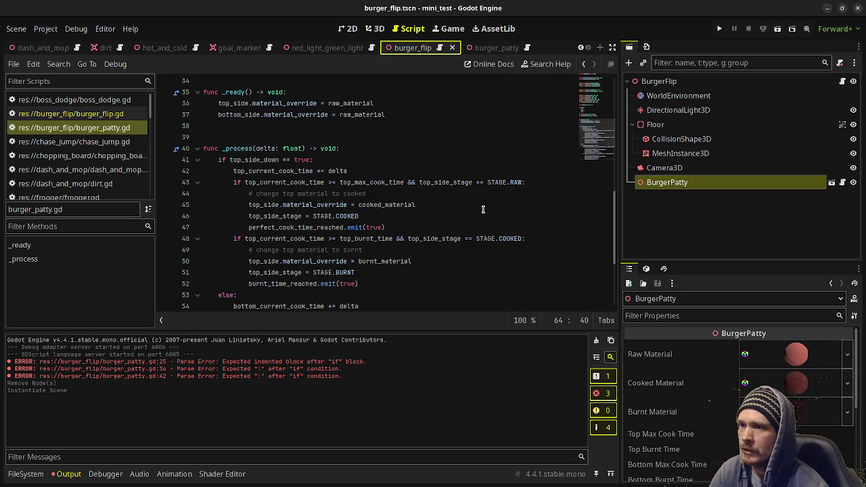
{"action": "scroll", "coordinate": [472, 197], "scroll_direction": "down", "scroll_amount": 4}
{"action": "left_click", "coordinate": [354, 305]}
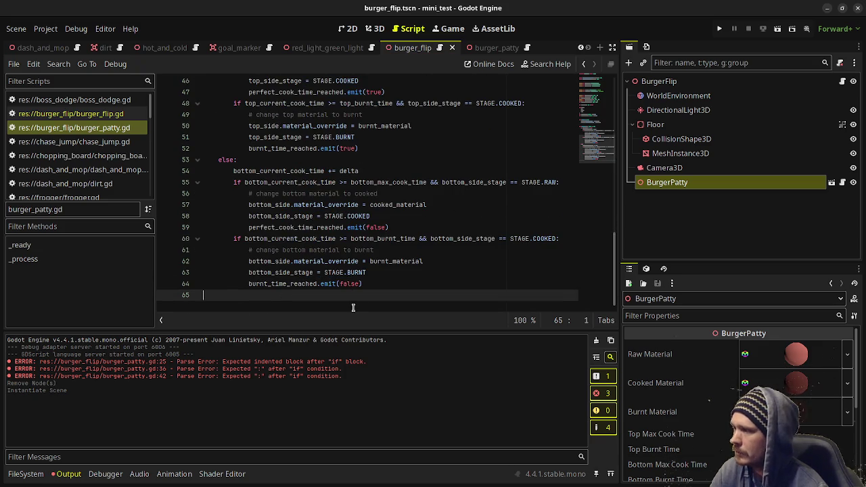
{"action": "key", "text": "Return"}
{"action": "type", "text": "func flip"}
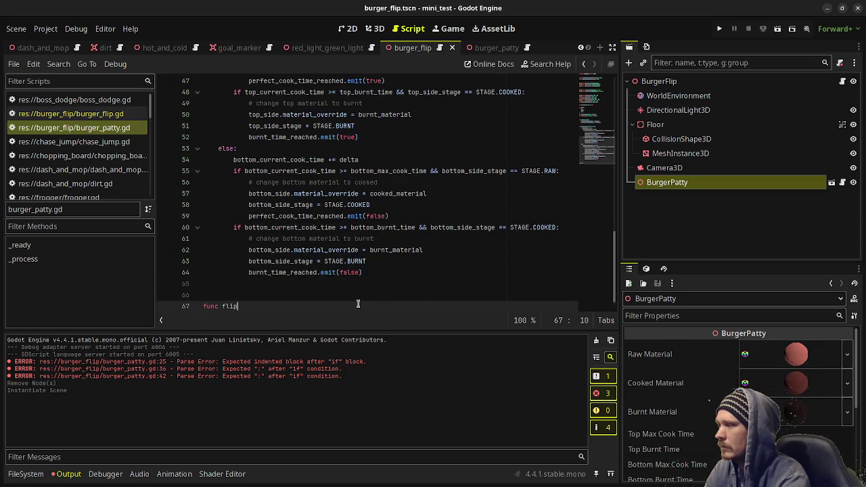
{"action": "type", "text": "() -> void:"}
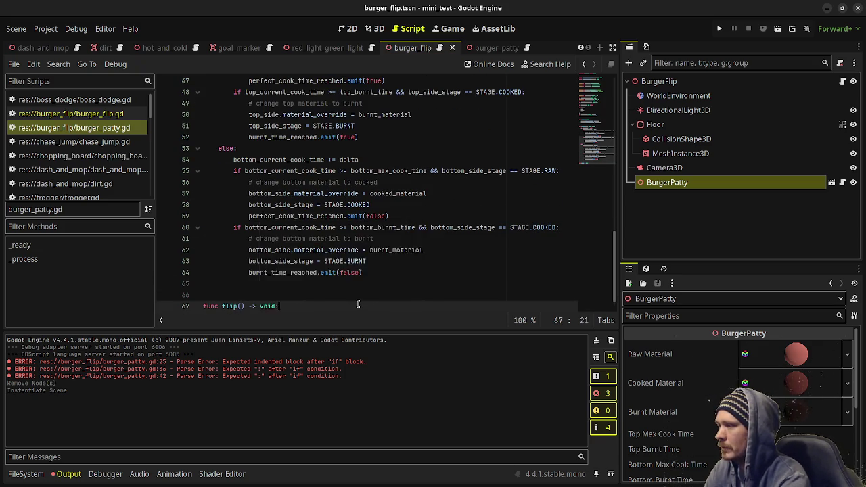
{"action": "key", "text": "Return"}
{"action": "type", "text": "pass"}
{"action": "key", "text": "ctrl+s"}
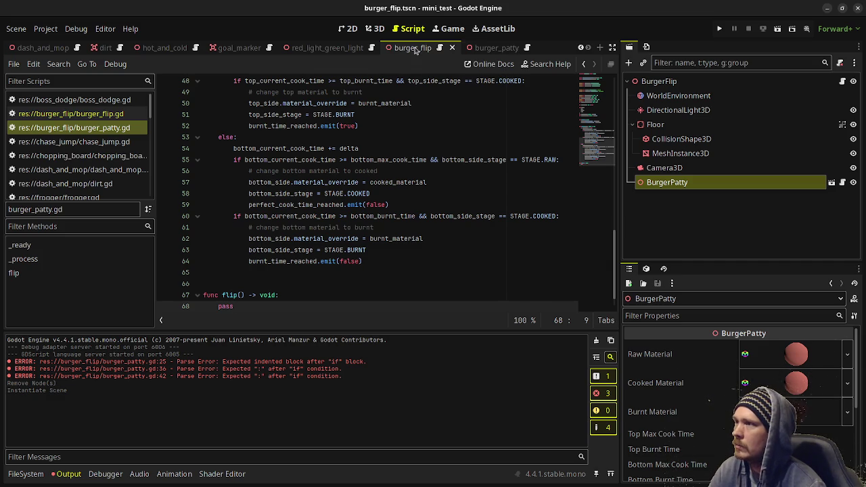
{"action": "left_click", "coordinate": [442, 50]}
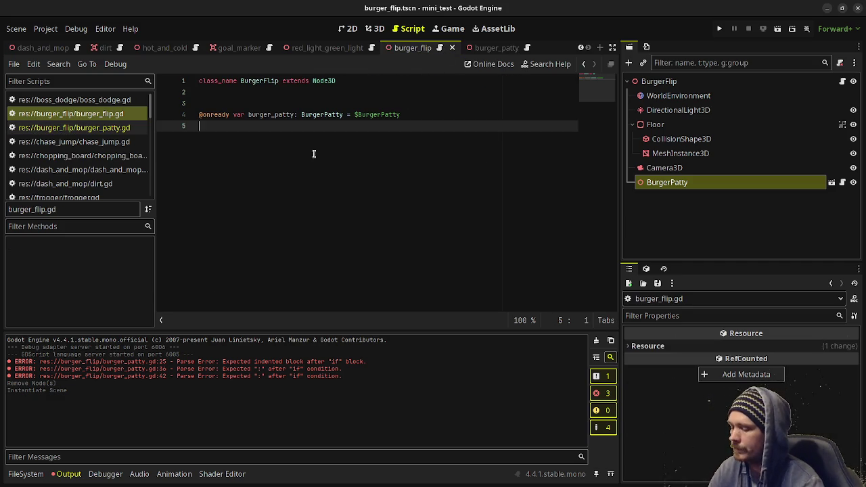
- Add func _ready() connecting burger_patty.perfect_cook_time_reached to on_burger_patty_perfect_cook_time_reached
{"action": "key", "text": "Return"}
{"action": "key", "text": "Return"}
{"action": "type", "text": "func _ready"}
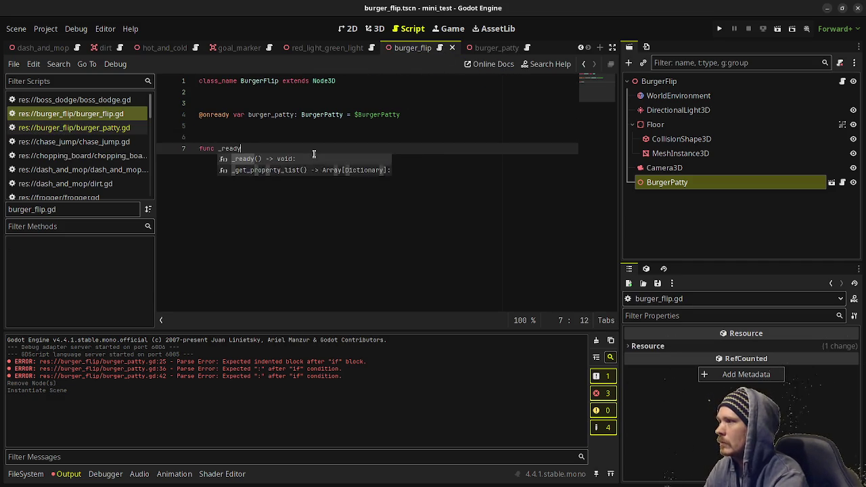
{"action": "type", "text": "() -> void:"}
{"action": "key", "text": "Return"}
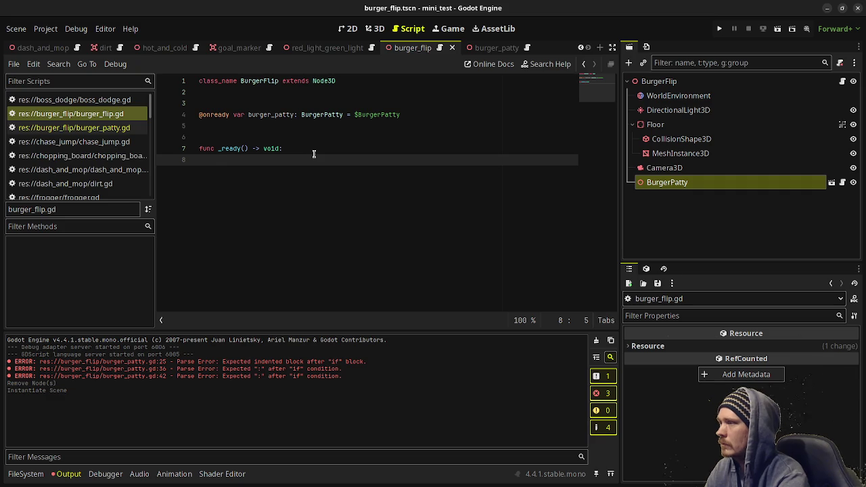
{"action": "type", "text": "burger_patty."}
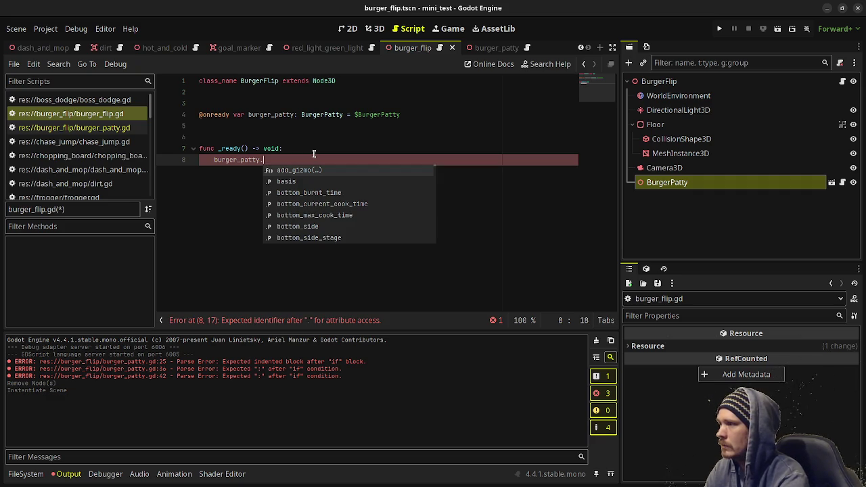
{"action": "type", "text": "per"}
{"action": "key", "text": "Return"}
{"action": "type", "text": ".co"}
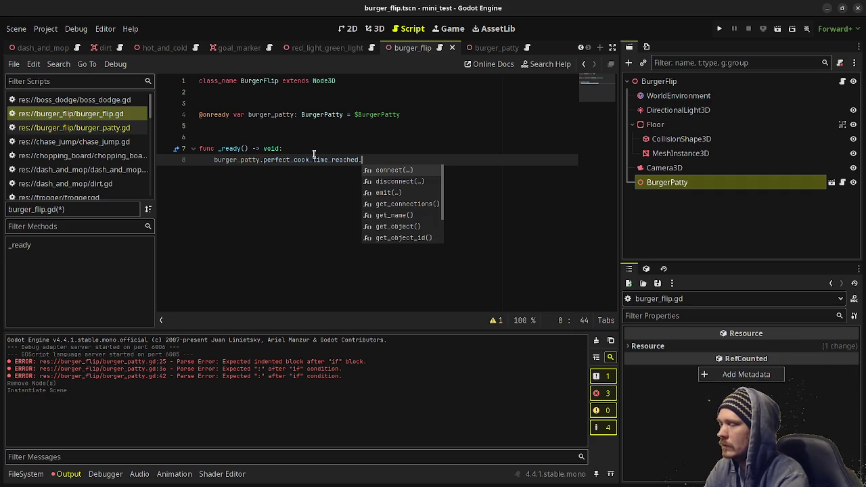
{"action": "type", "text": "nnec"}
{"action": "key", "text": "Return"}
{"action": "type", "text": "on_"}
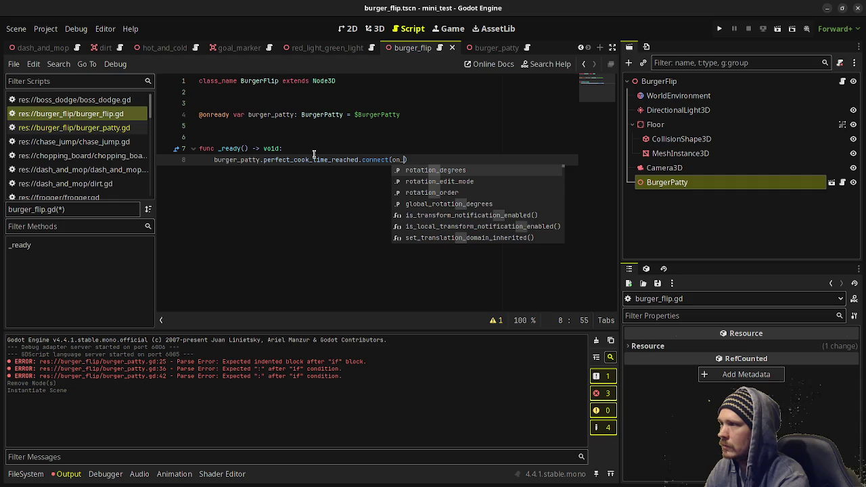
{"action": "type", "text": "burger"}
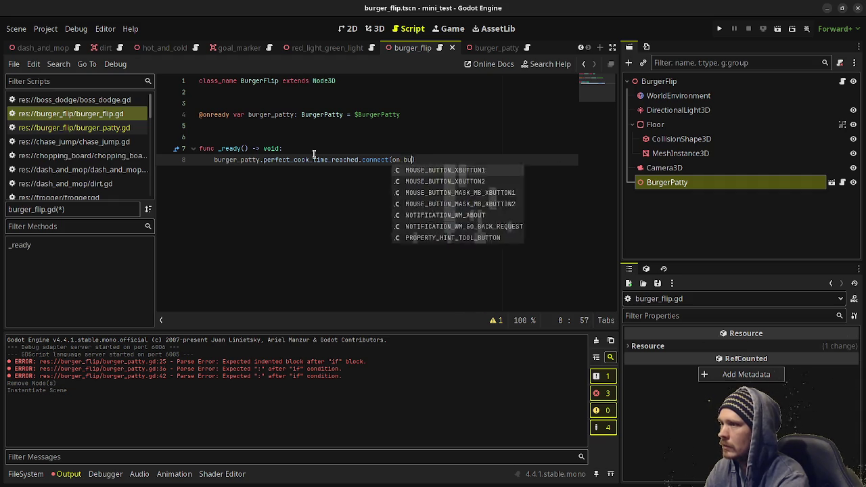
{"action": "type", "text": "_patty_perfect"}
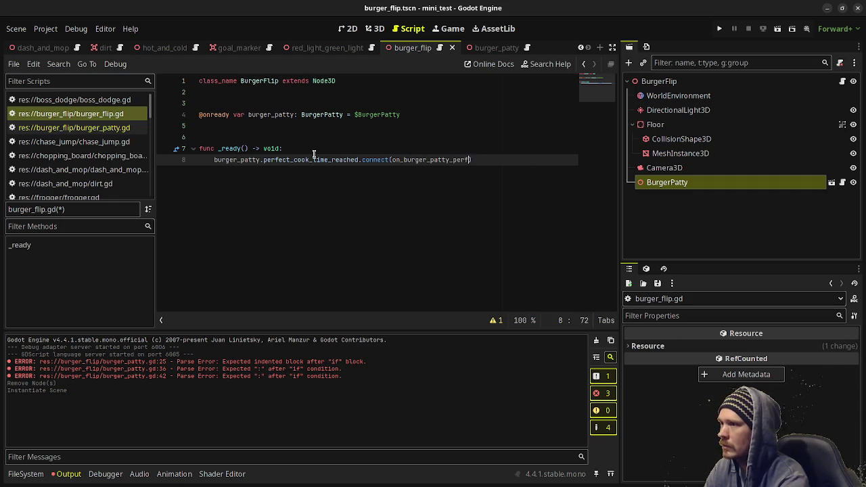
{"action": "type", "text": "_cook_time_reached"}
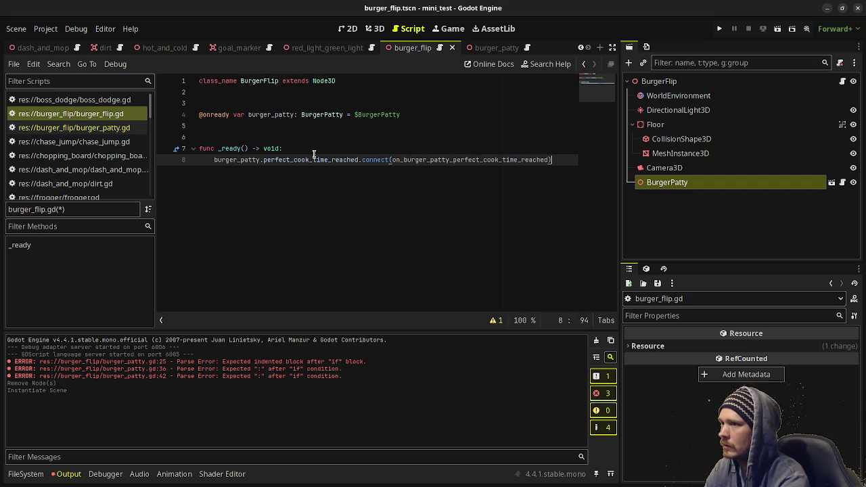
- Connect burger_patty.burnt_time_reached to on_burger_patty_burnt_time_reached in _ready
{"action": "key", "text": "Return"}
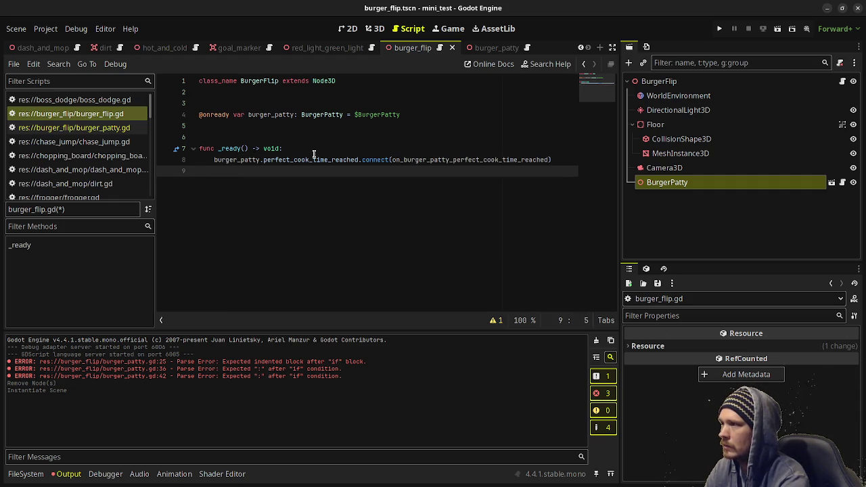
{"action": "type", "text": "burger_patt"}
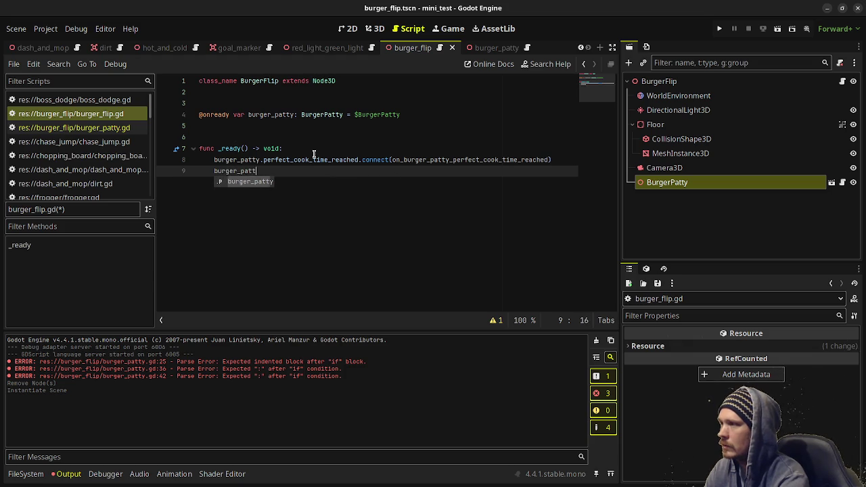
{"action": "type", "text": "hy."}
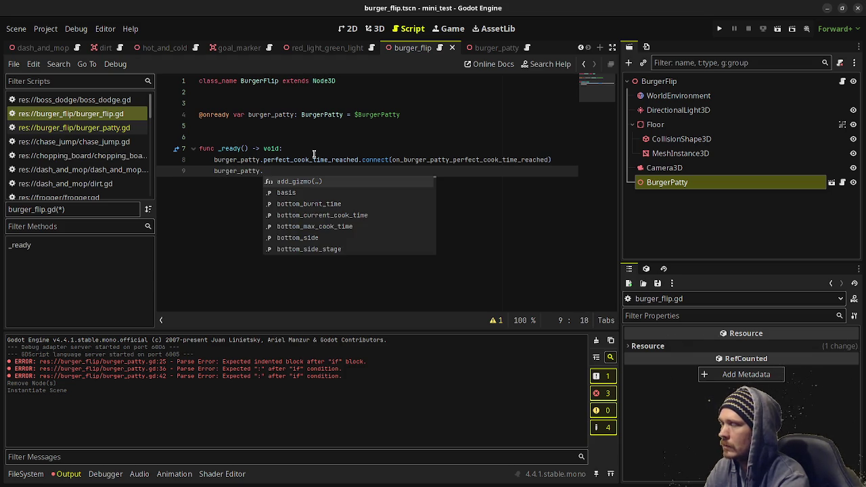
{"action": "type", "text": "bur"}
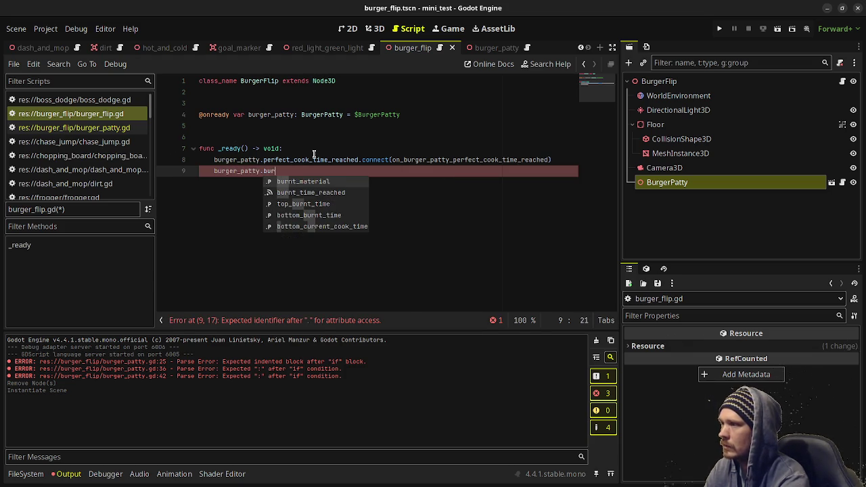
{"action": "key", "text": "Down"}
{"action": "key", "text": "Return"}
{"action": "type", "text": ".con"}
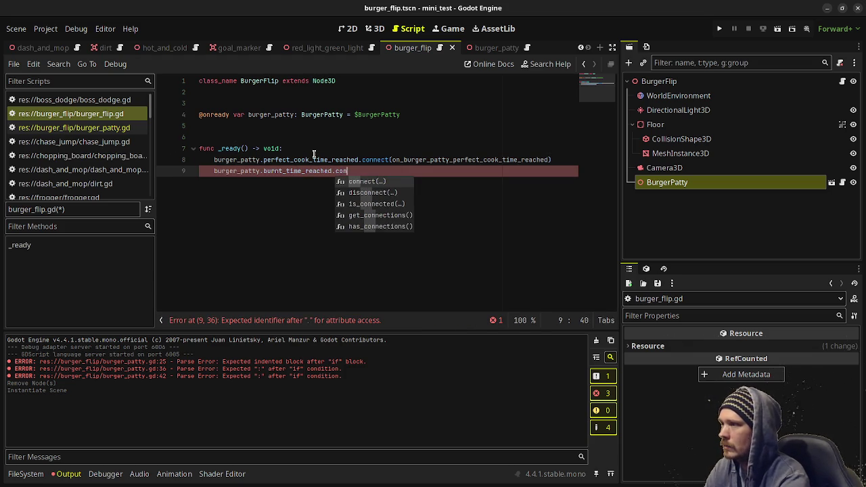
{"action": "type", "text": "nect(on_burger_pa"}
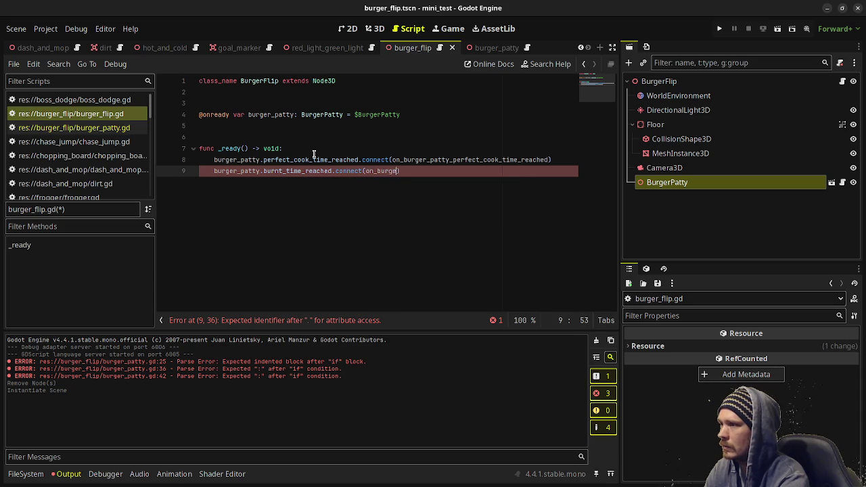
{"action": "type", "text": "tty_burnt_ti"}
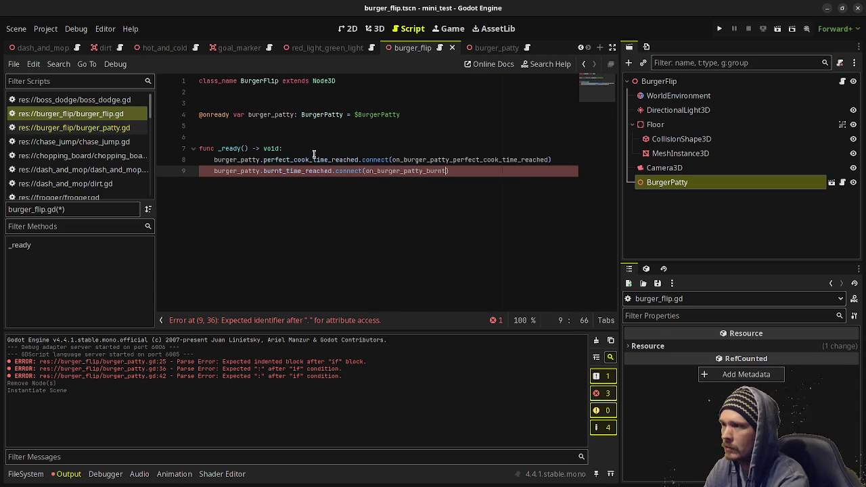
{"action": "type", "text": "me_reached)"}
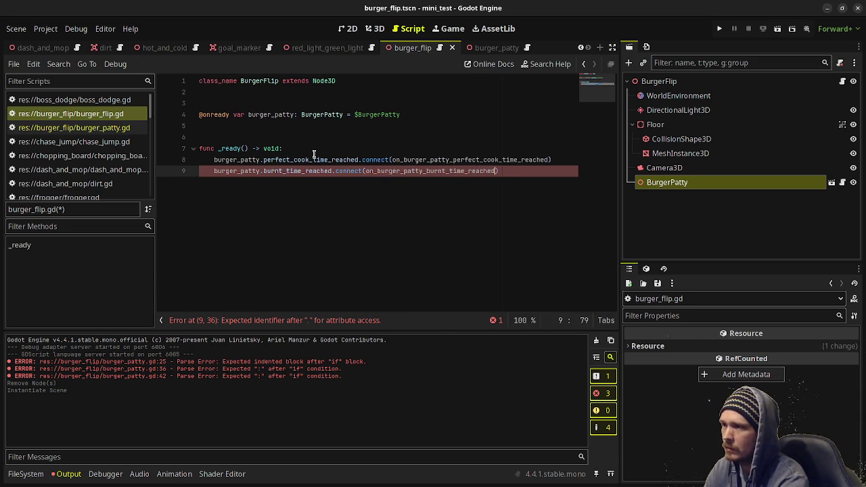
{"action": "key", "text": "Return"}
{"action": "key", "text": "Return"}
{"action": "key", "text": "Return"}
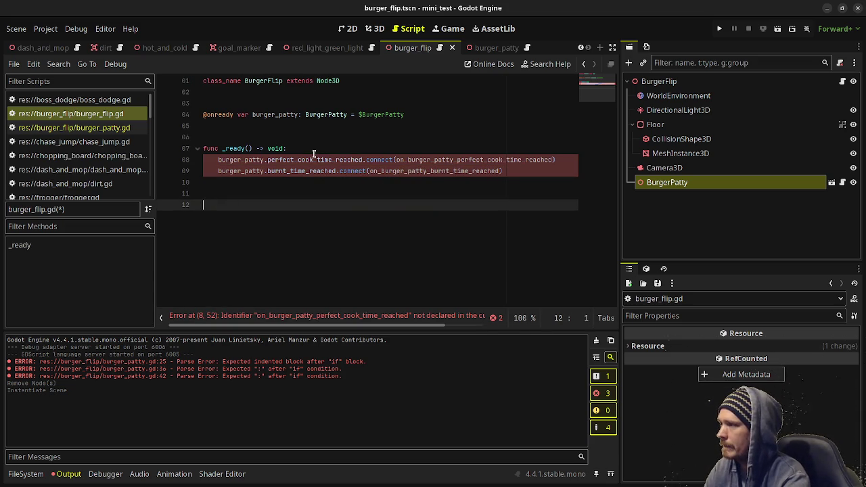
- Add a stub on_burger_patty_perfect_cook_time_reached(is_top: bool) -> void with a pass body
{"action": "type", "text": "func"}
{"action": "double_click", "coordinate": [441, 158]}
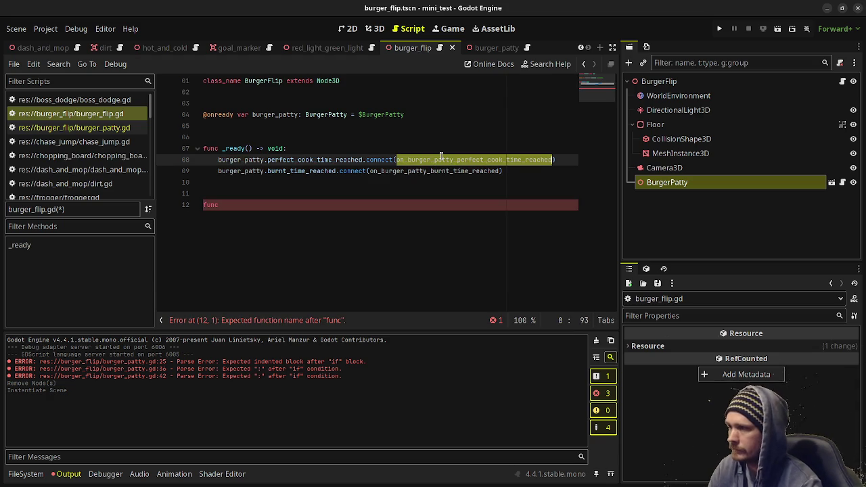
{"action": "key", "text": "ctrl+c"}
{"action": "left_click", "coordinate": [268, 203]}
{"action": "key", "text": "ctrl+v"}
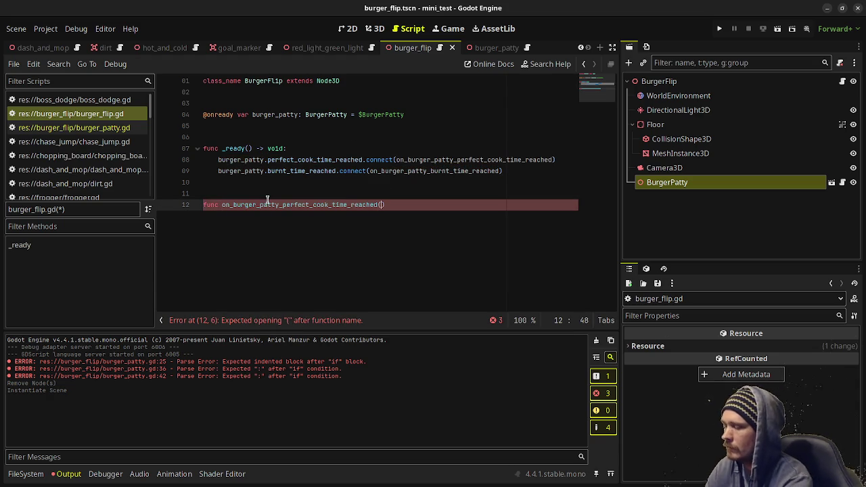
{"action": "type", "text": "is_top: "}
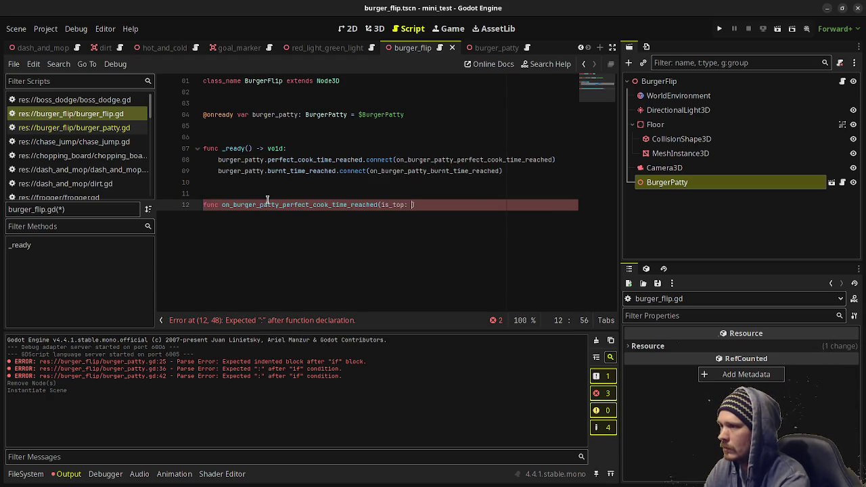
{"action": "type", "text": "bool"}
{"action": "key", "text": "End"}
{"action": "type", "text": "> void:"}
{"action": "key", "text": "Return"}
{"action": "type", "text": "pass"}
{"action": "key", "text": "Return"}
{"action": "key", "text": "Return"}
{"action": "key", "text": "Return"}
{"action": "key", "text": "BackSpace"}
- Add the on_burger_patty_burnt_time_reached(is_top: bool) -> void stub with pass, and save
{"action": "type", "text": "func"}
{"action": "double_click", "coordinate": [407, 172]}
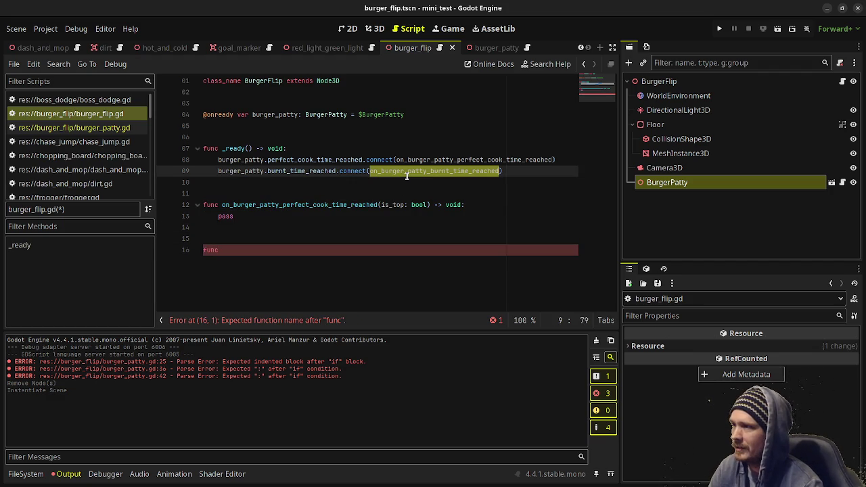
{"action": "key", "text": "ctrl+c"}
{"action": "left_click", "coordinate": [254, 241]}
{"action": "key", "text": "ctrl+v"}
{"action": "type", "text": "("}
{"action": "type", "text": "is_top: "}
{"action": "type", "text": "bool) -> "}
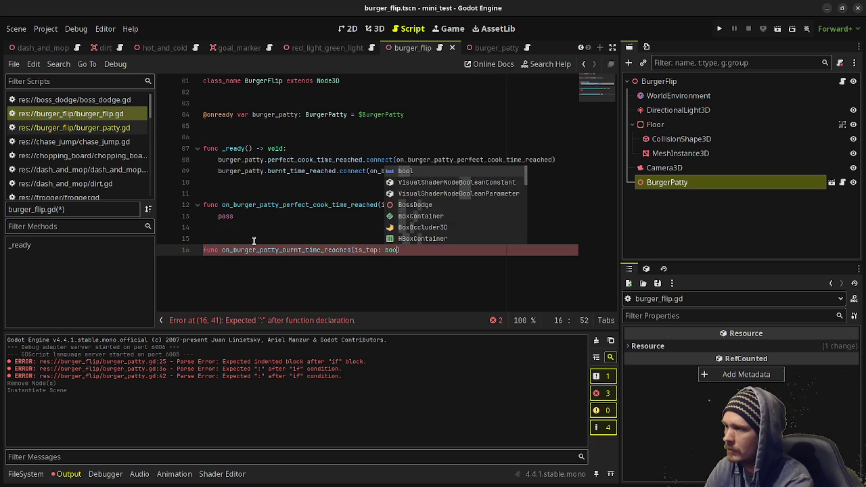
{"action": "type", "text": "void:"}
{"action": "key", "text": "Return"}
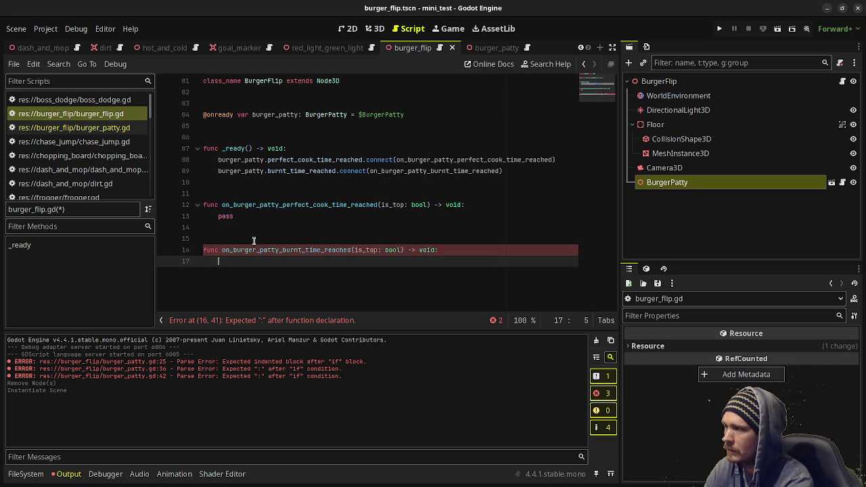
{"action": "type", "text": "pass"}
{"action": "key", "text": "ctrl+s"}
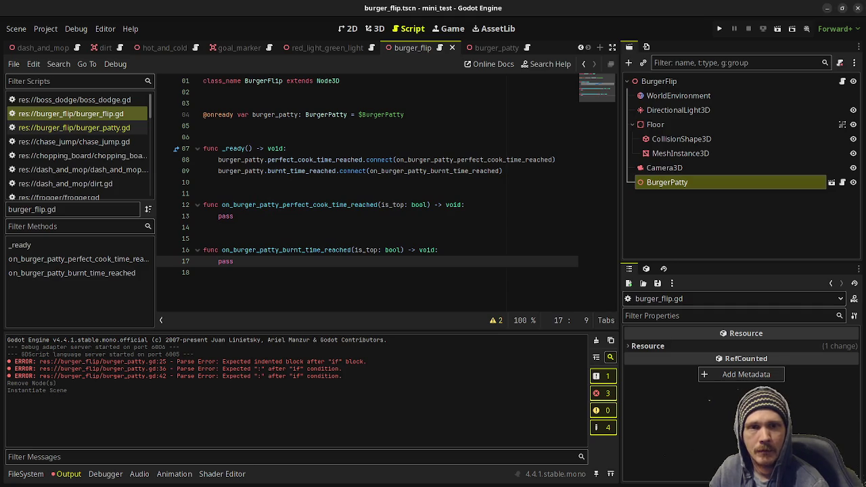
- Place the caret on empty line 18 below the handler stubs in burger_flip.gd
{"action": "left_click", "coordinate": [348, 274]}
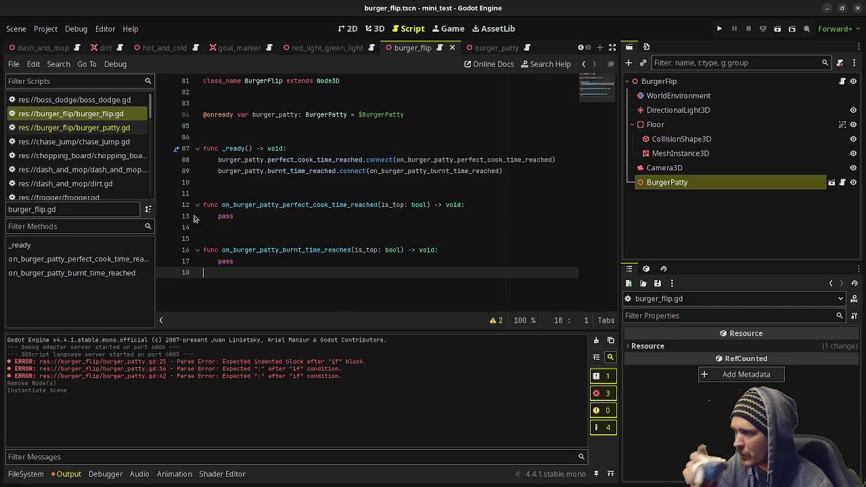
- Replace pass in the perfect-cook handler with print("Burger reached perfect")
{"action": "left_click", "coordinate": [228, 215]}
{"action": "double_click", "coordinate": [229, 216]}
{"action": "type", "text": "print("}
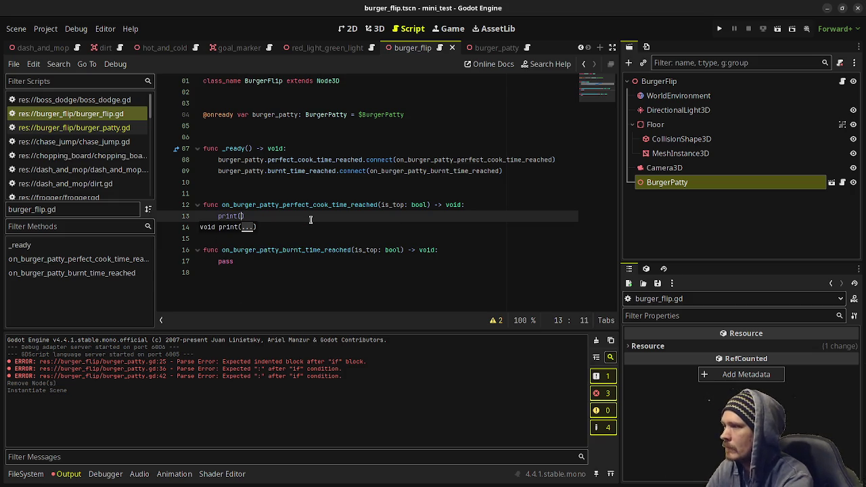
{"action": "type", "text": "\""}
{"action": "key", "text": "Escape"}
{"action": "type", "text": "Burger reached perfect"}
{"action": "key", "text": "End"}
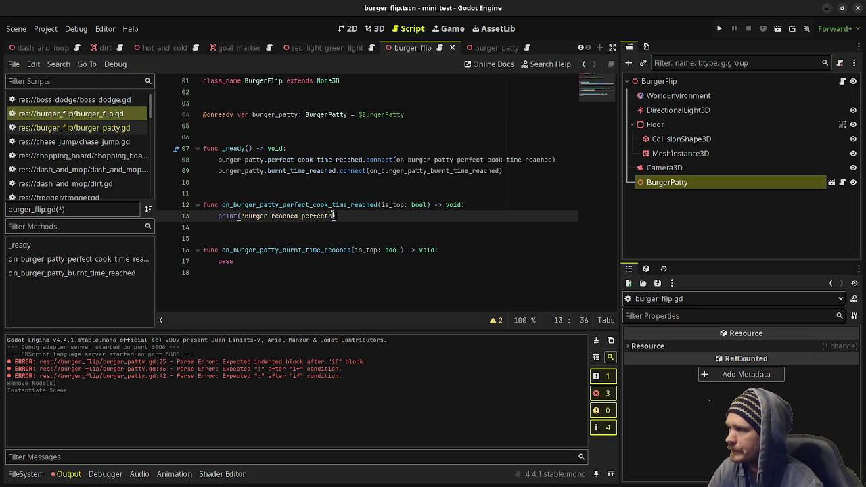
- Copy that print into the burnt handler as "Burger was burnt", then save and run the scene
{"action": "left_click_drag", "start_coordinate": [336, 216], "coordinate": [214, 217]}
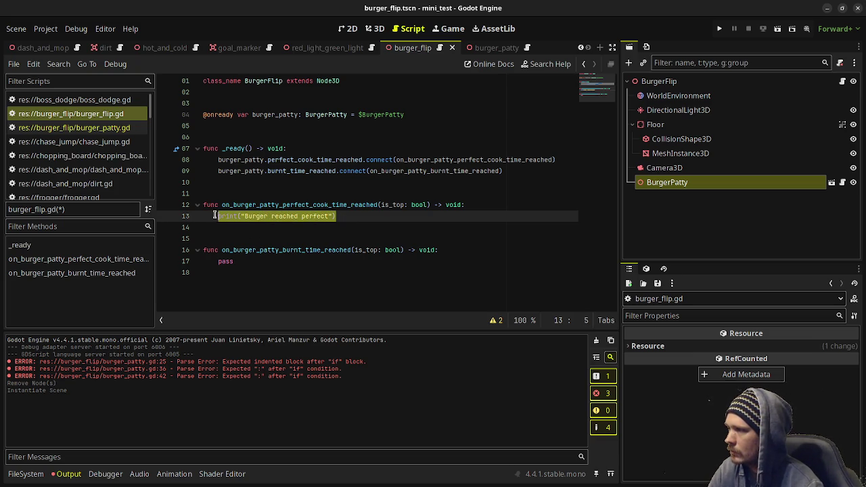
{"action": "key", "text": "ctrl+c"}
{"action": "double_click", "coordinate": [226, 261]}
{"action": "key", "text": "ctrl+v"}
{"action": "double_click", "coordinate": [277, 261]}
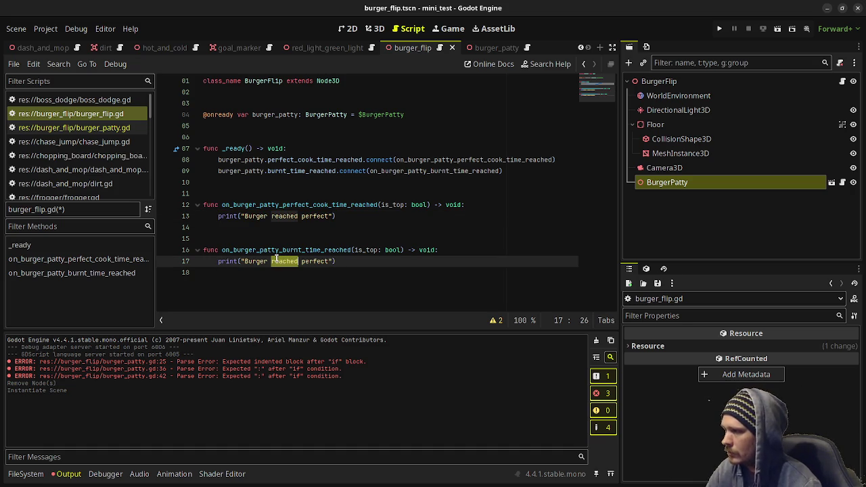
{"action": "left_click", "coordinate": [276, 260]}
{"action": "key", "text": "shift+Right"}
{"action": "key", "text": "shift+Right"}
{"action": "key", "text": "shift+Right"}
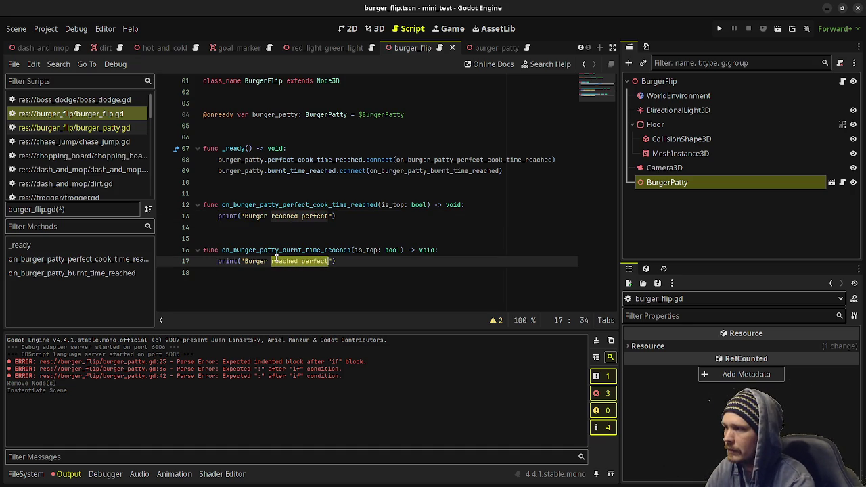
{"action": "type", "text": "was burnt"}
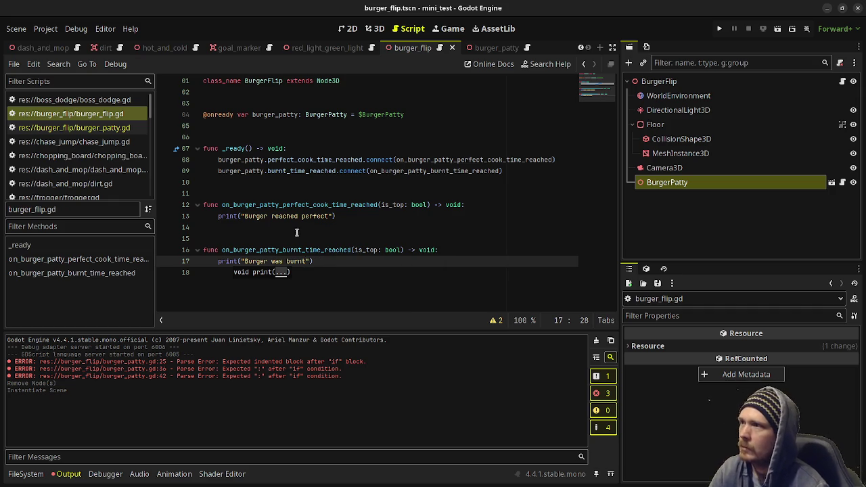
{"action": "key", "text": "F6"}
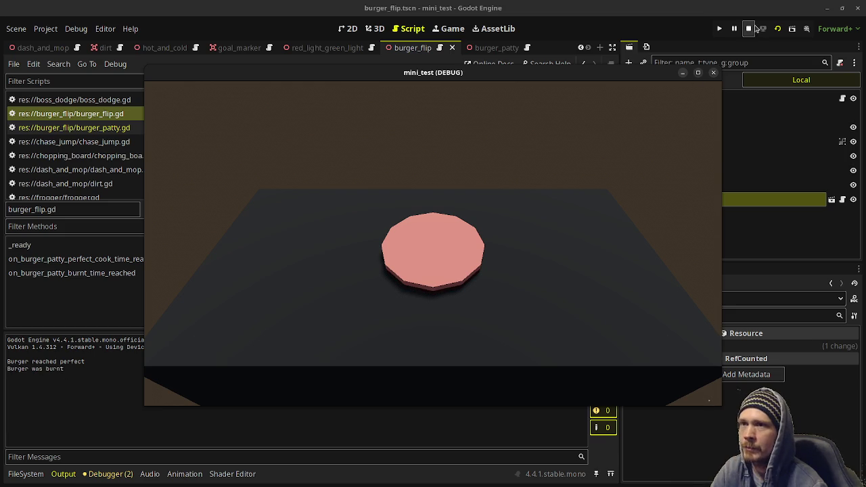
- Stop the running game, review the _ready signal connections, and return to the burger_patty scene
{"action": "left_click", "coordinate": [753, 39]}
{"action": "left_click", "coordinate": [748, 29]}
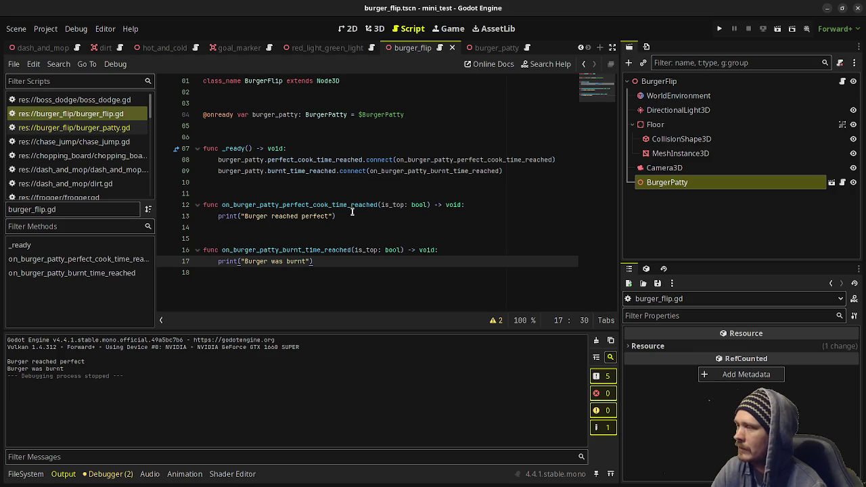
{"action": "left_click", "coordinate": [306, 150]}
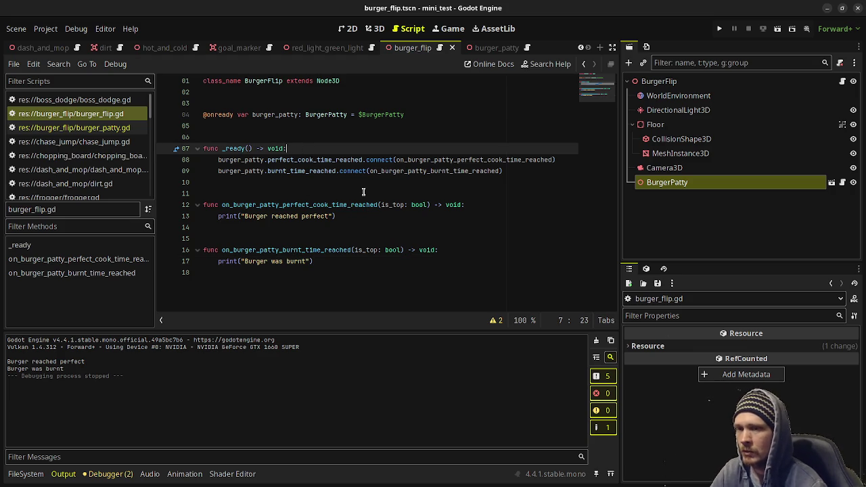
{"action": "left_click", "coordinate": [264, 184]}
{"action": "key", "text": "Up"}
{"action": "left_click", "coordinate": [256, 184]}
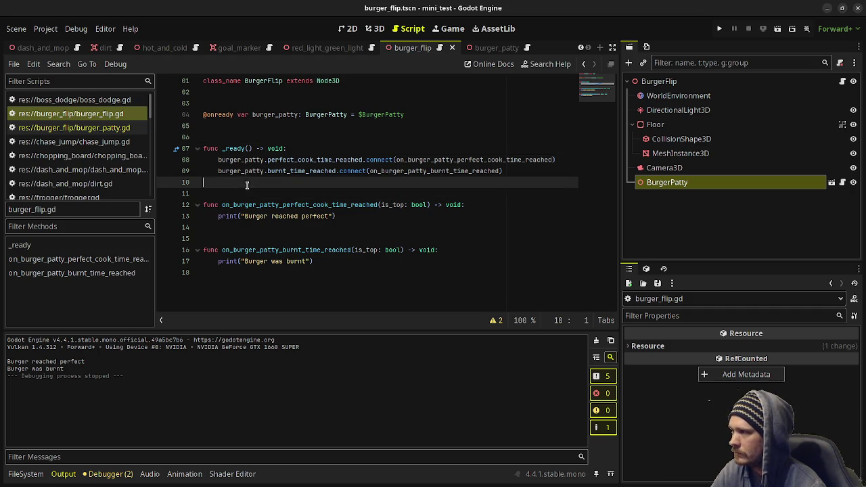
{"action": "left_click", "coordinate": [260, 195]}
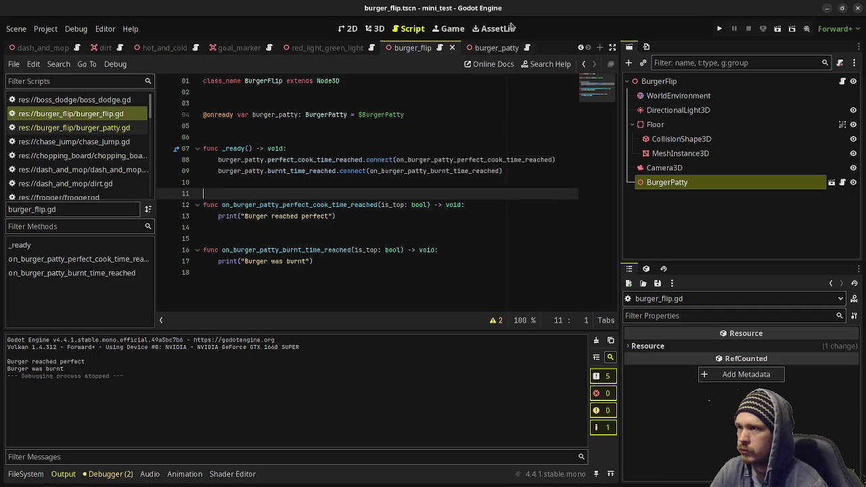
{"action": "left_click", "coordinate": [498, 48]}
{"action": "left_click", "coordinate": [261, 289]}
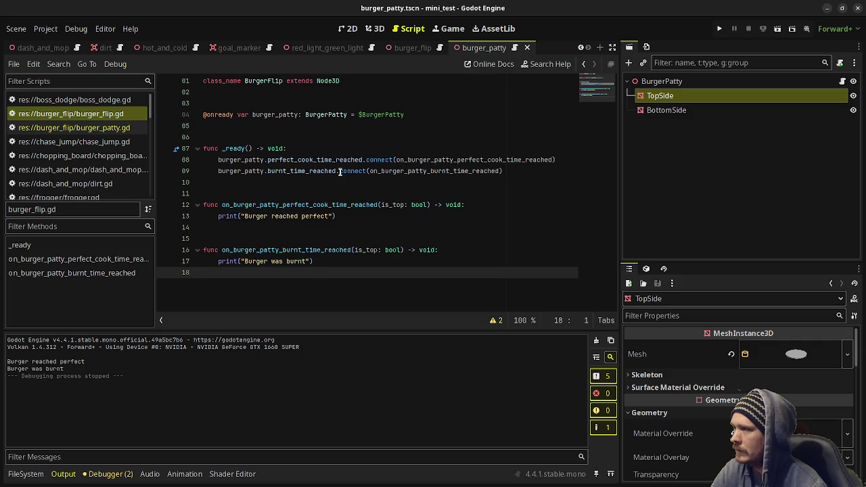
- In burger_patty.gd's flip(), replace pass with var tween: Tween = create_tween()
{"action": "left_click", "coordinate": [516, 48]}
{"action": "scroll", "coordinate": [325, 270], "scroll_direction": "down", "scroll_amount": 2}
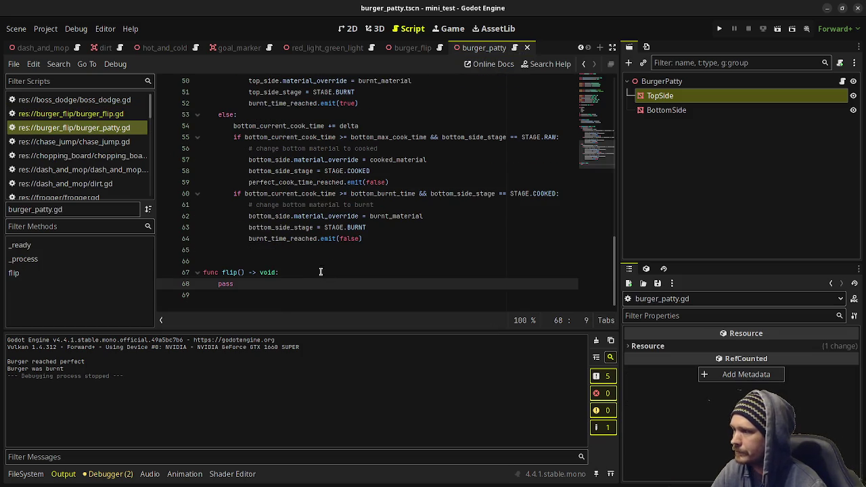
{"action": "key", "text": "shift+Home"}
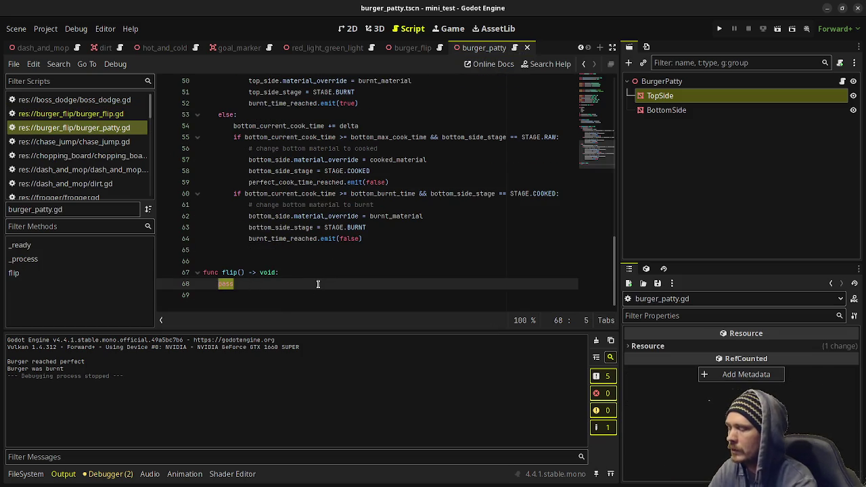
{"action": "key", "text": "BackSpace"}
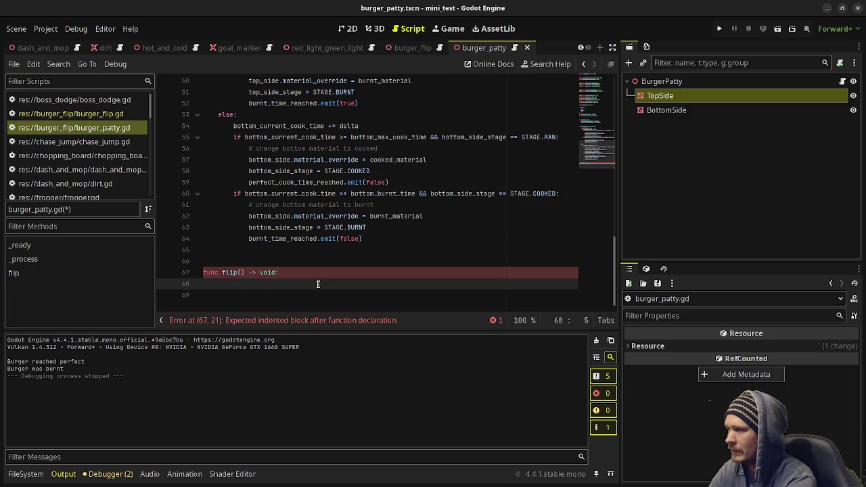
{"action": "type", "text": "var tween:"}
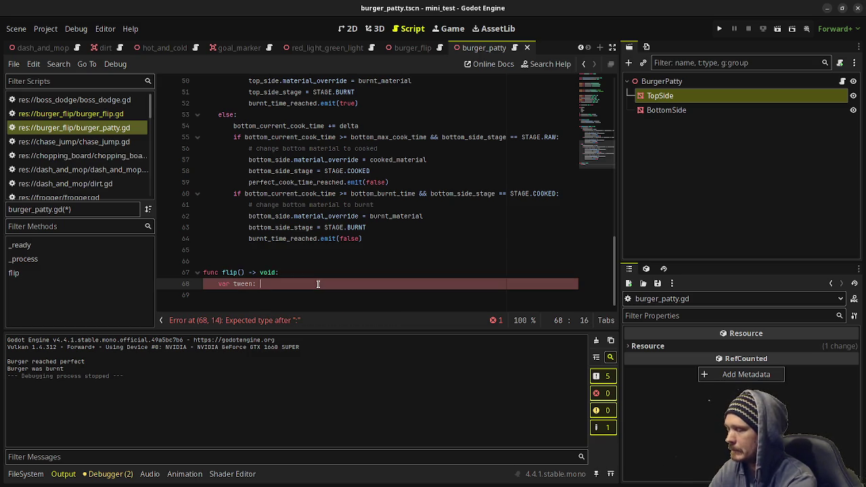
{"action": "type", "text": "Tween "}
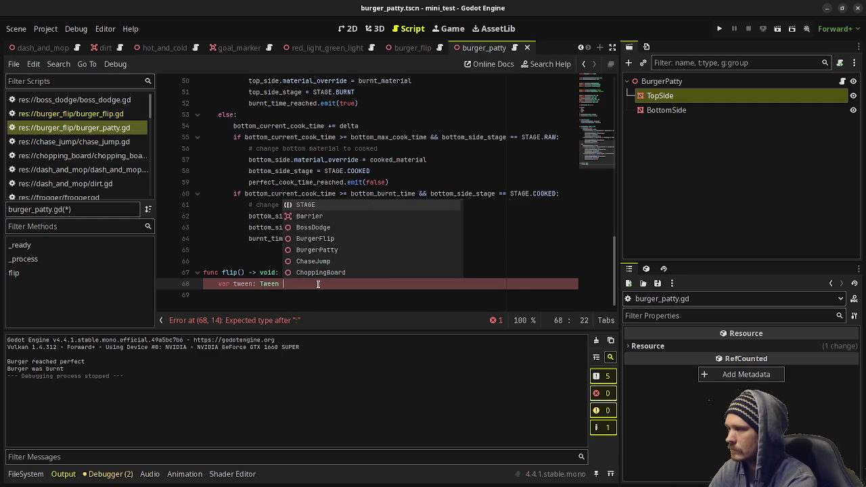
{"action": "type", "text": "= create_twe"}
{"action": "key", "text": "Return"}
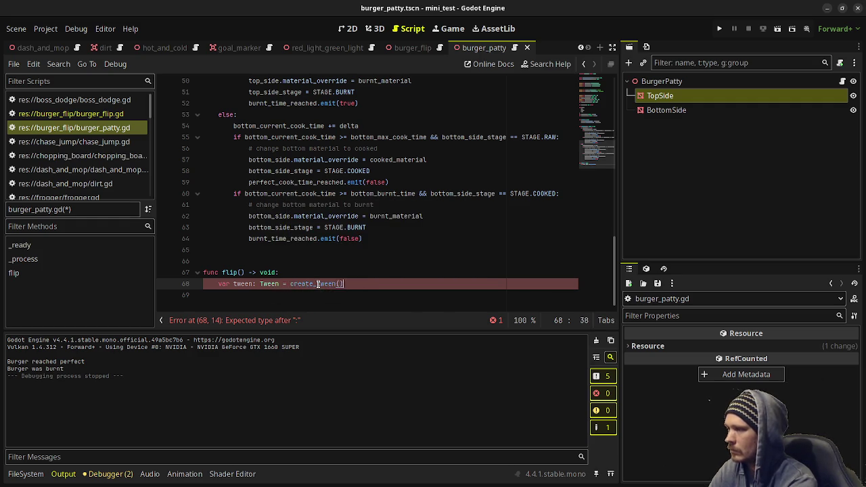
{"action": "key", "text": "Return"}
- Tween position to Vector3(position.x, 0.5, position.z) over 0.25 s with TRANS_EXPO and EASE_OUT
{"action": "type", "text": "tween."}
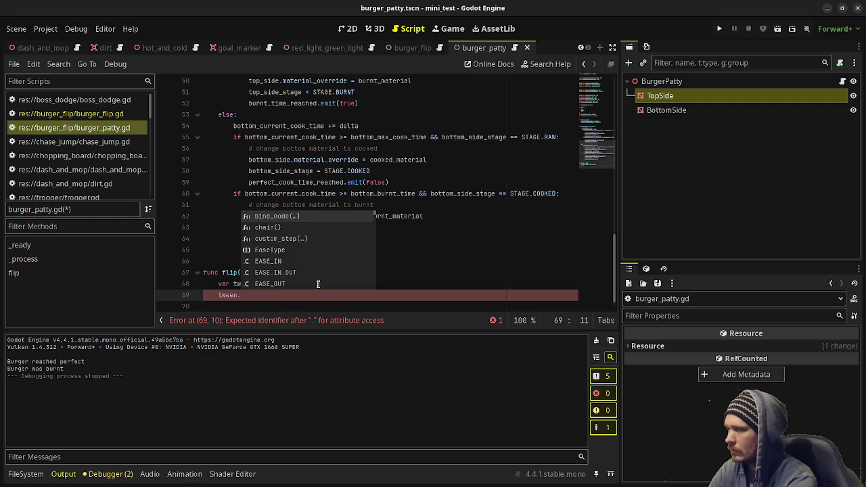
{"action": "type", "text": "tween_property"}
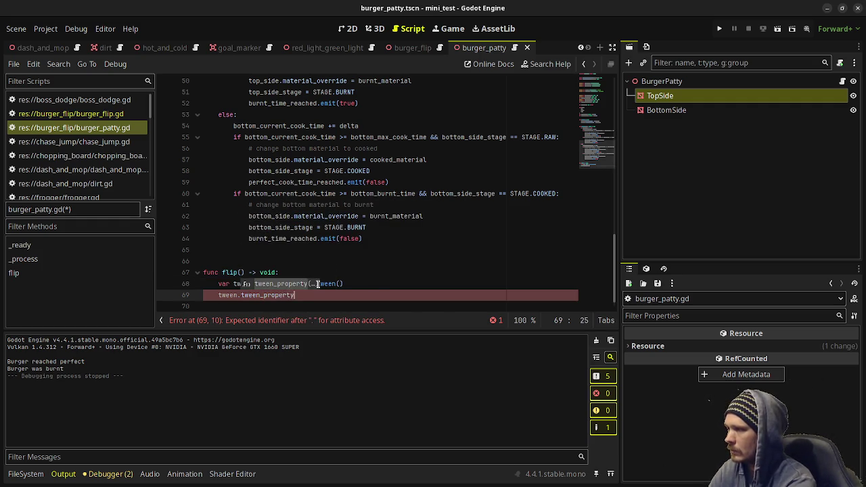
{"action": "key", "text": "Return"}
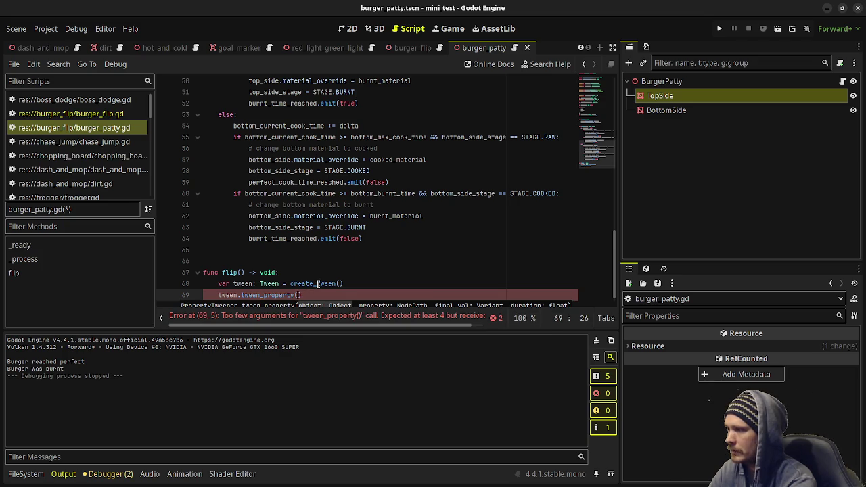
{"action": "type", "text": "self, \"positi"}
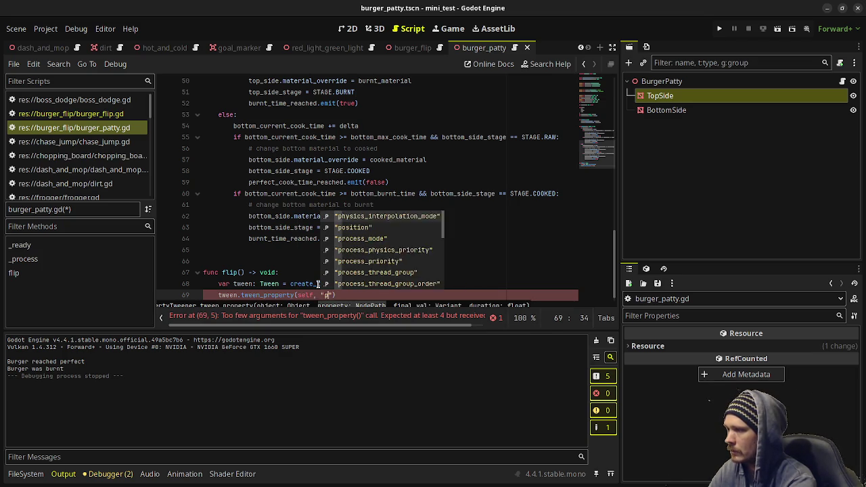
{"action": "key", "text": "Return"}
{"action": "type", "text": ", Vector3"}
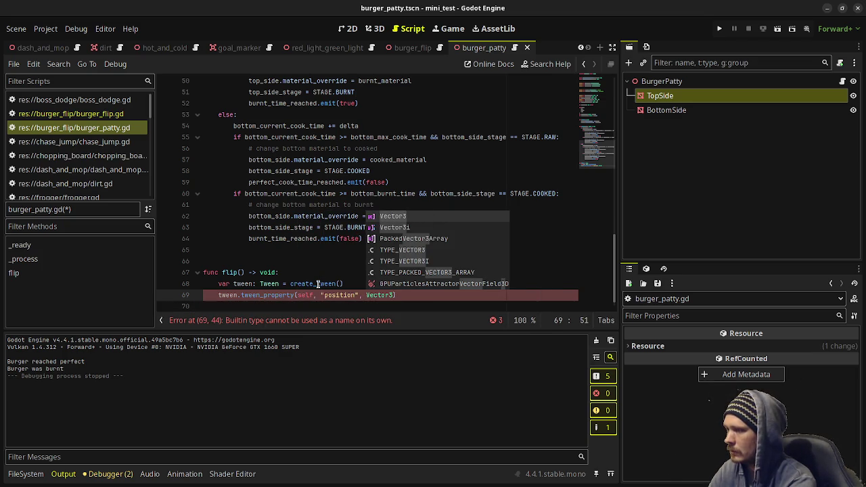
{"action": "type", "text": "("}
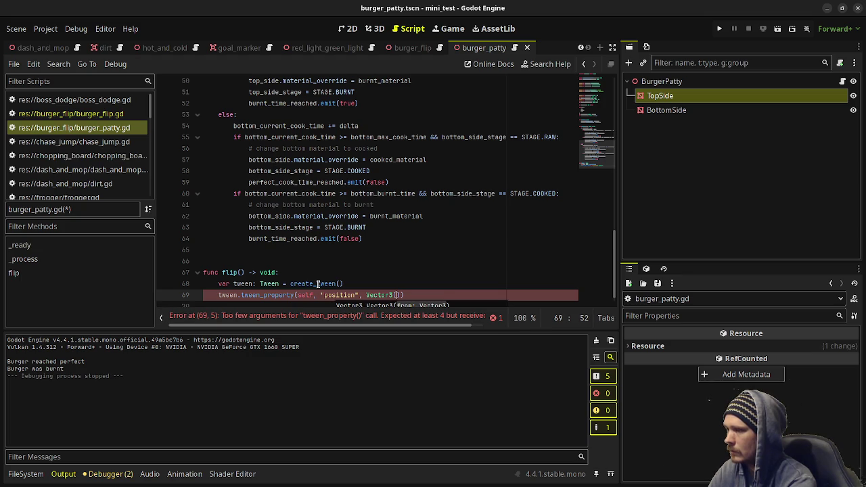
{"action": "type", "text": "position"}
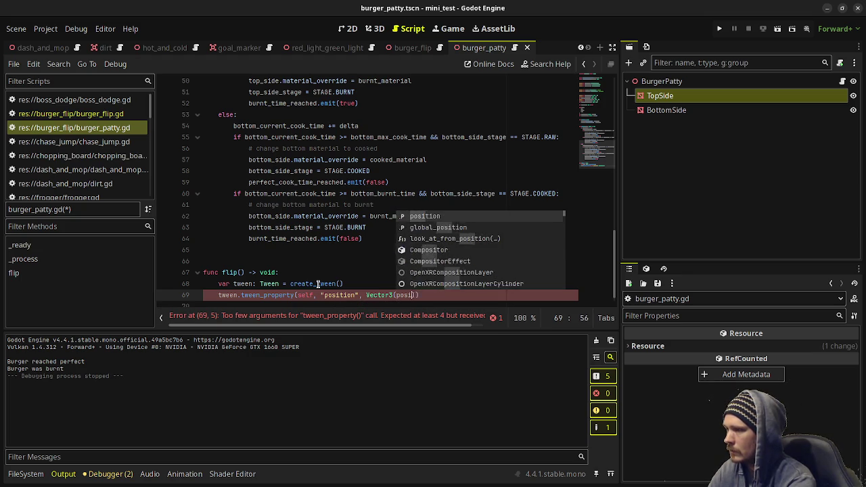
{"action": "type", "text": ".x, 0."}
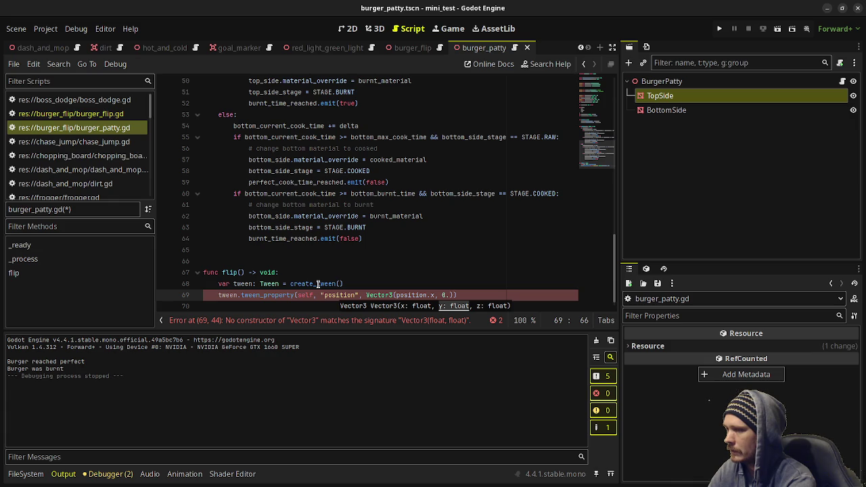
{"action": "type", "text": "25"}
{"action": "key", "text": "BackSpace"}
{"action": "key", "text": "BackSpace"}
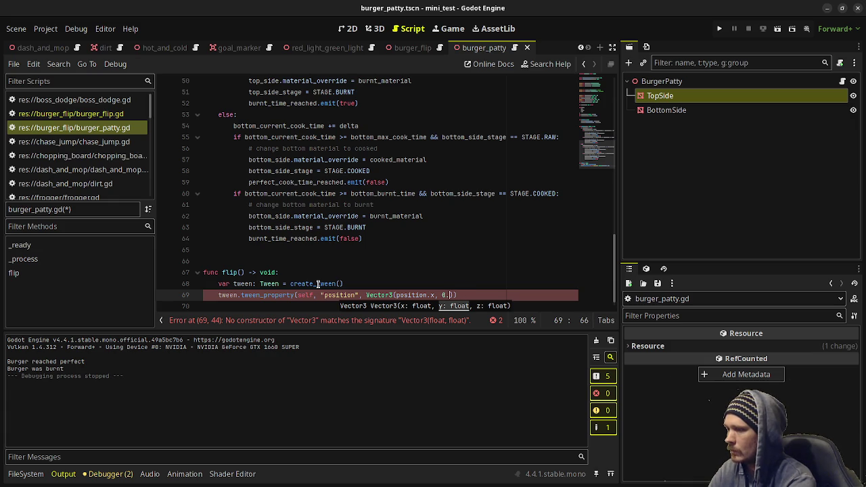
{"action": "type", "text": "5"}
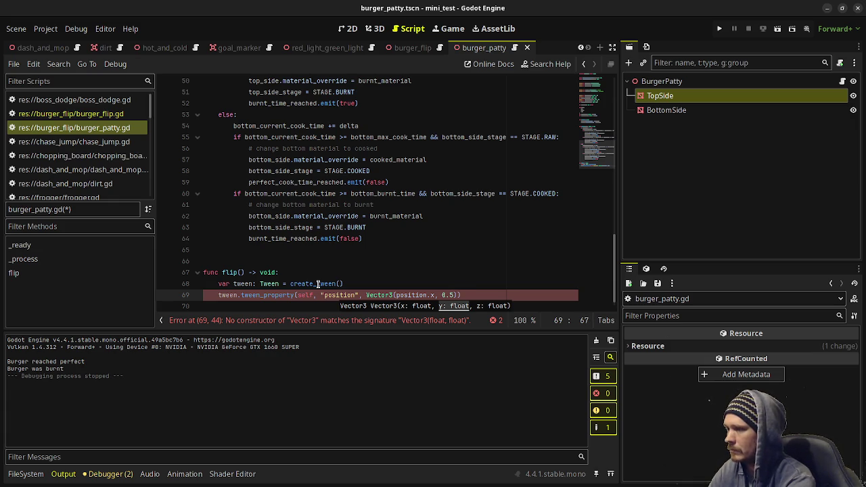
{"action": "type", "text": ", position"}
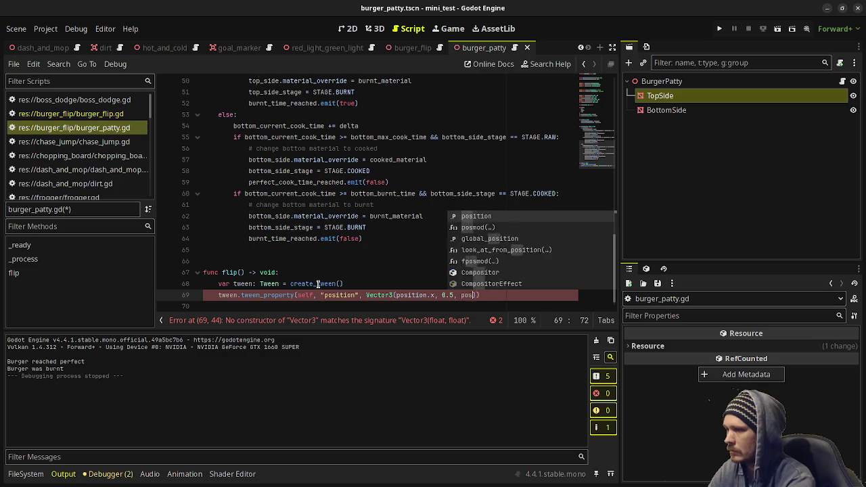
{"action": "type", "text": ".z), "}
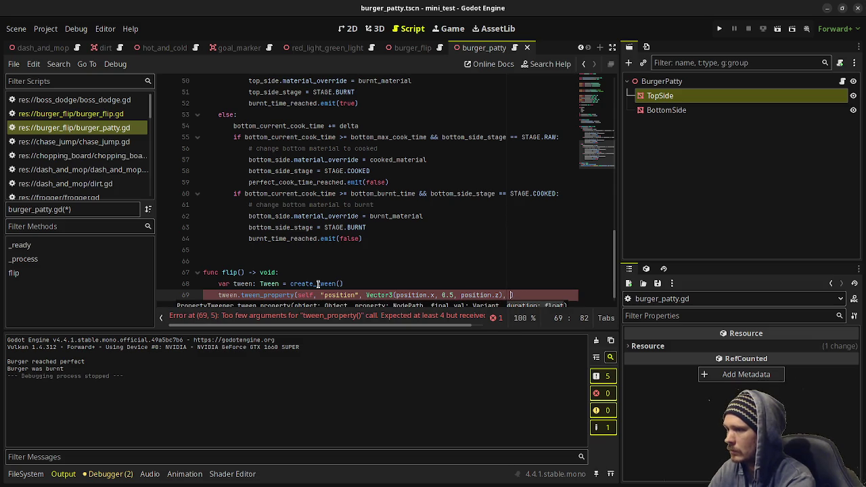
{"action": "type", "text": "0.25)"}
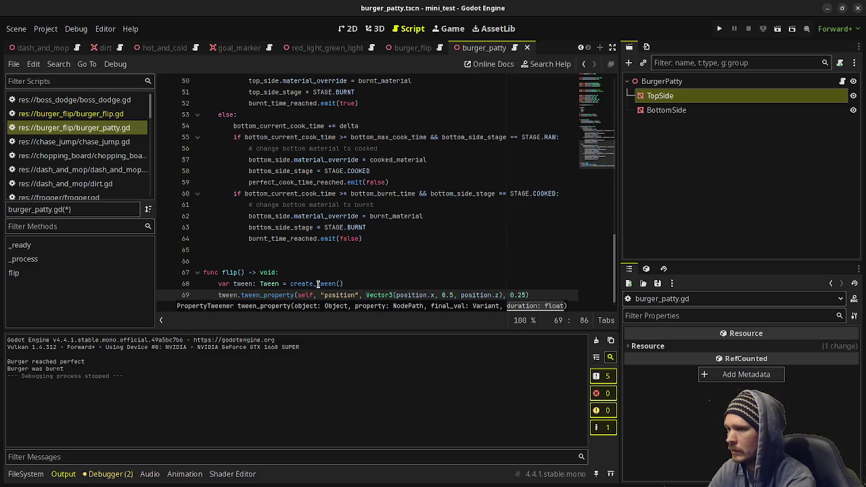
{"action": "type", "text": ".set_trans"}
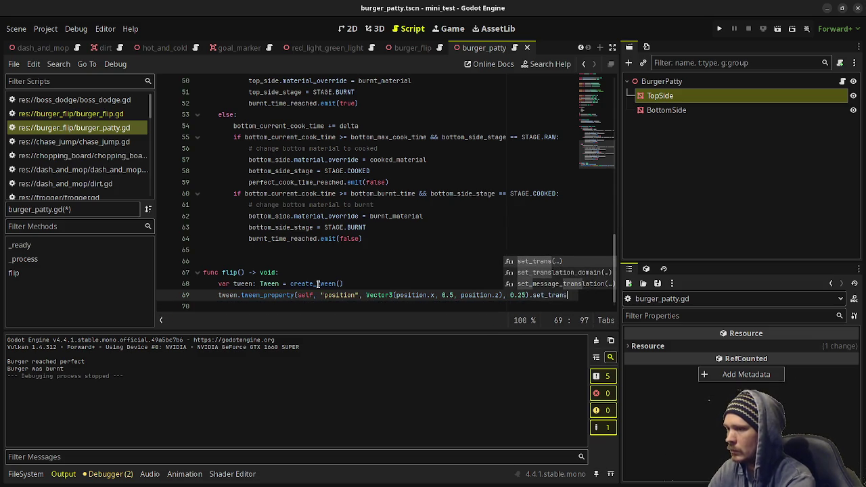
{"action": "type", "text": "(Tween"}
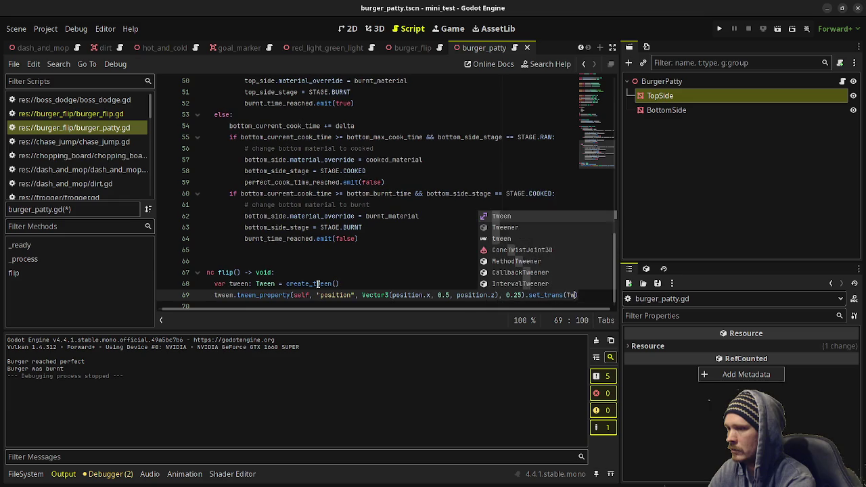
{"action": "type", "text": ".T"}
{"action": "type", "text": "RANS_"}
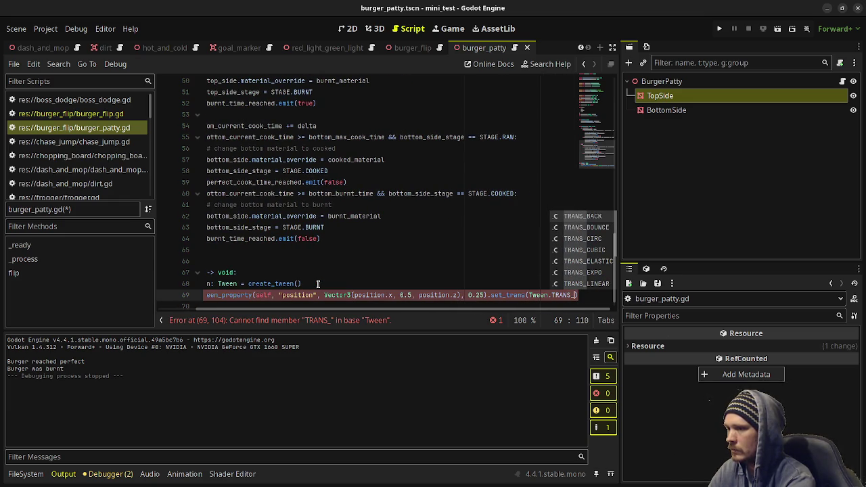
{"action": "type", "text": "EXPO).set"}
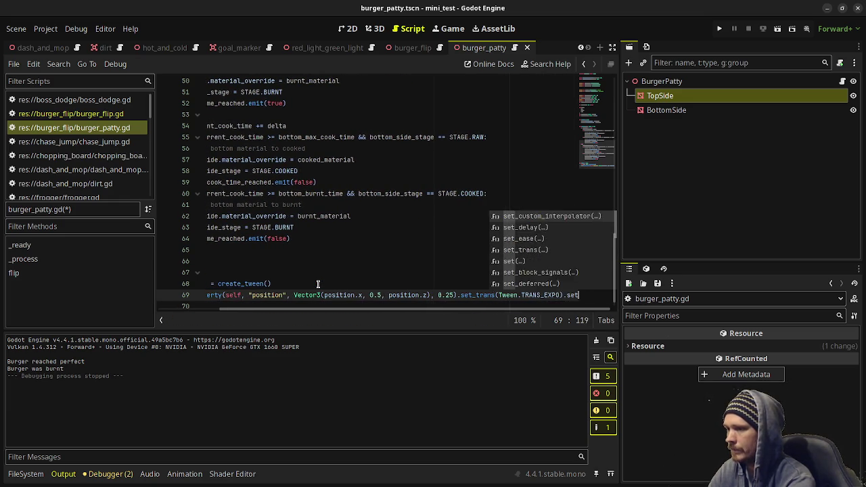
{"action": "type", "text": "_ease("}
{"action": "type", "text": "Tween.EASE_"}
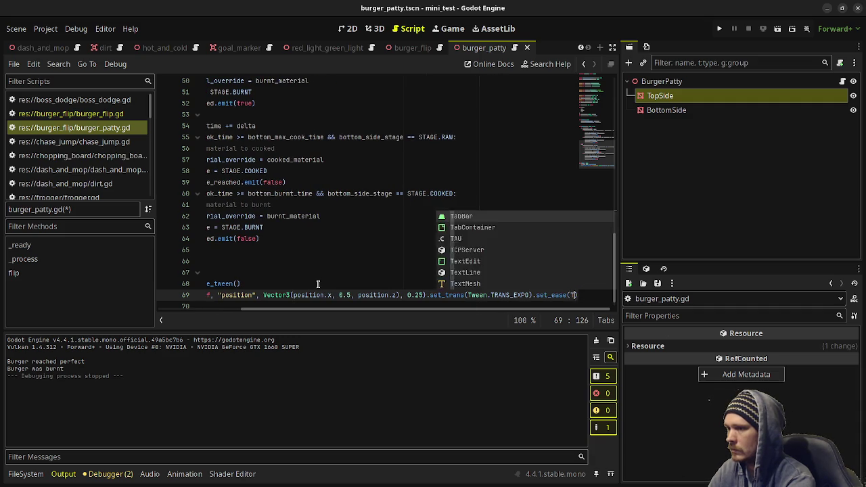
{"action": "type", "text": "OUT)"}
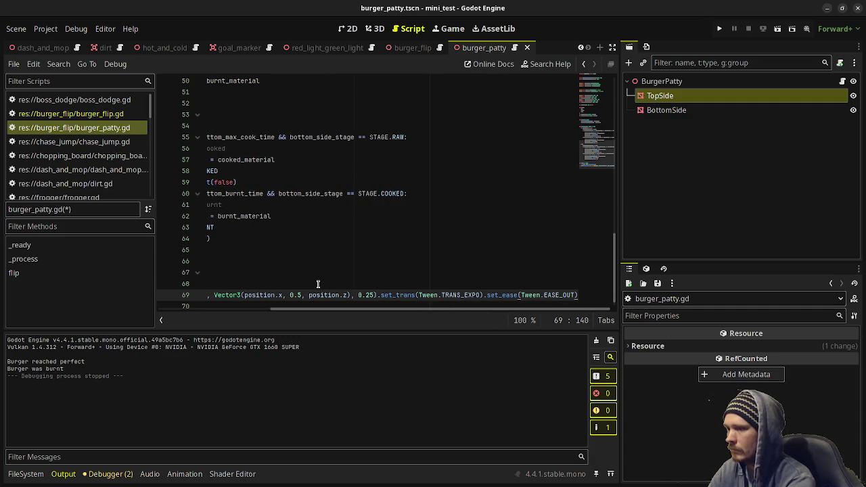
{"action": "key", "text": "Return"}
- Add a rotation tween of deg_to_rad(180.0) over 0.25 s with TRANS_BACK and EASE_IN_OUT
{"action": "type", "text": "t"}
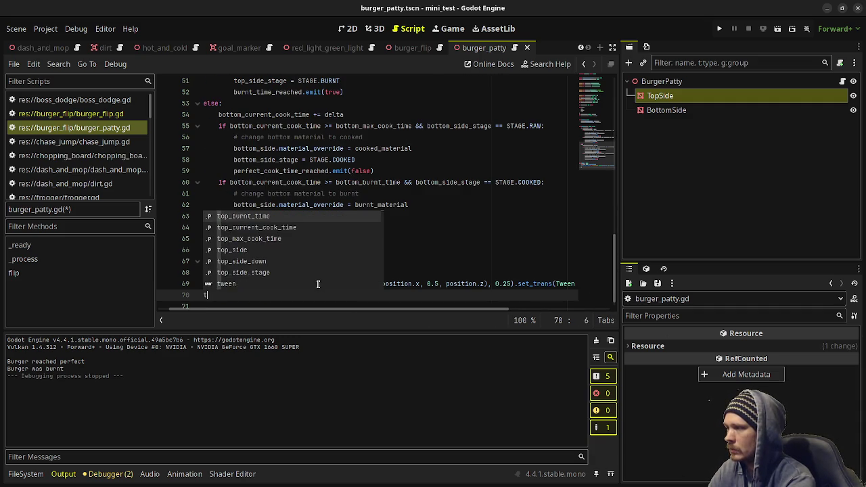
{"action": "type", "text": "ween."}
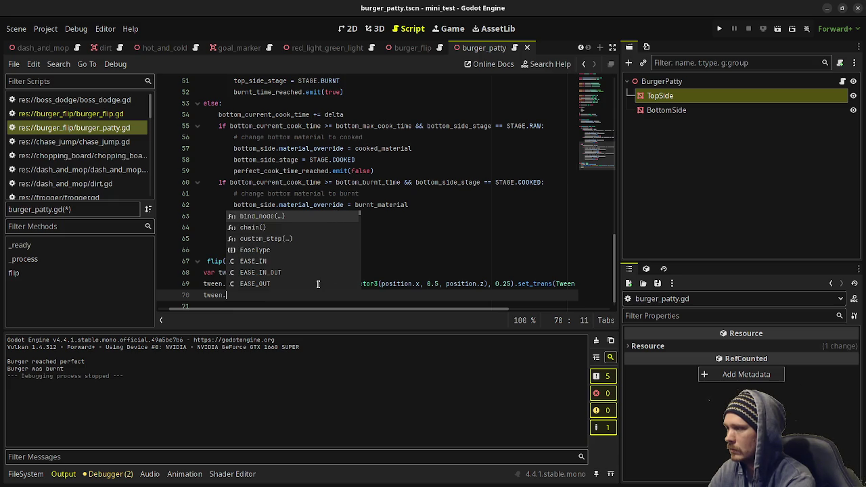
{"action": "type", "text": "tween_prop"}
{"action": "key", "text": "Return"}
{"action": "type", "text": "self, \""}
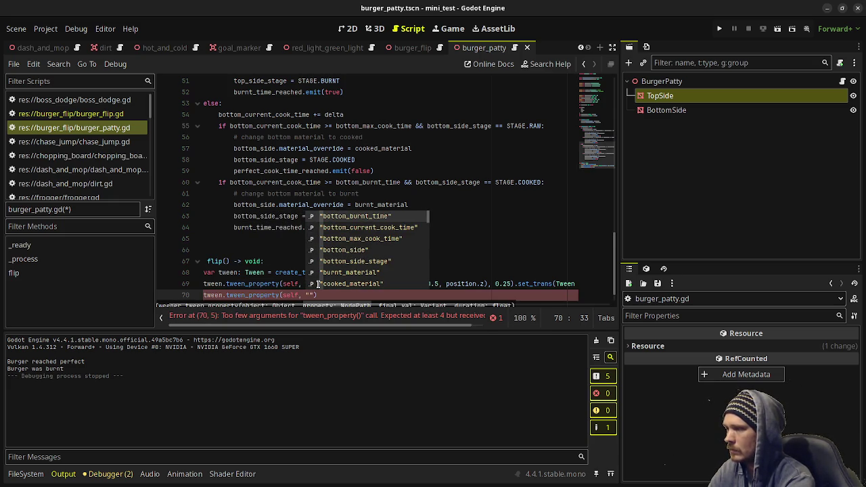
{"action": "type", "text": "rotation_"}
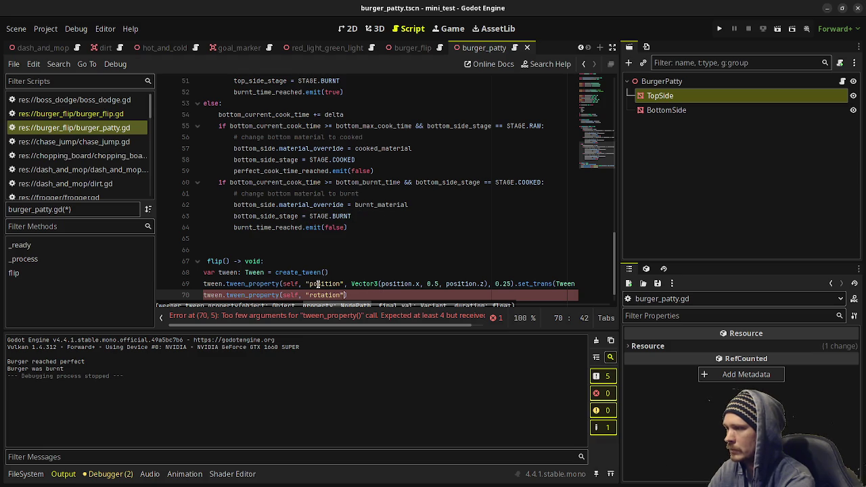
{"action": "type", "text": "\", "}
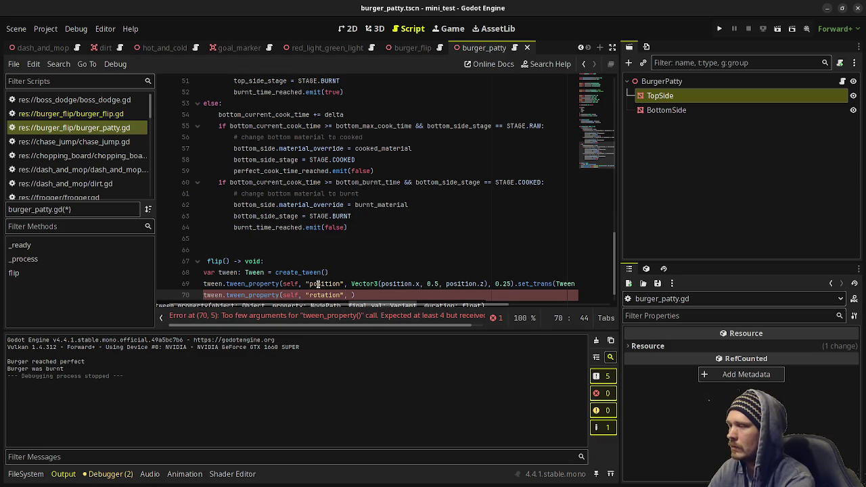
{"action": "type", "text": "otation.z"}
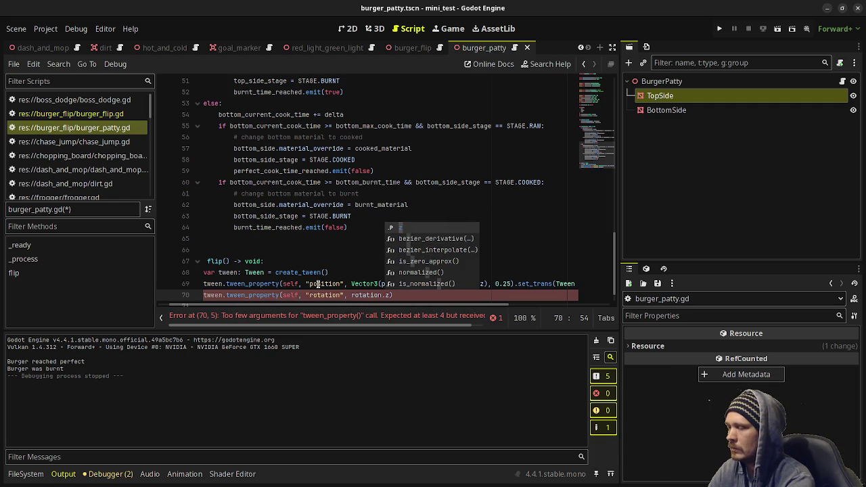
{"action": "type", "text": " + deg_to"}
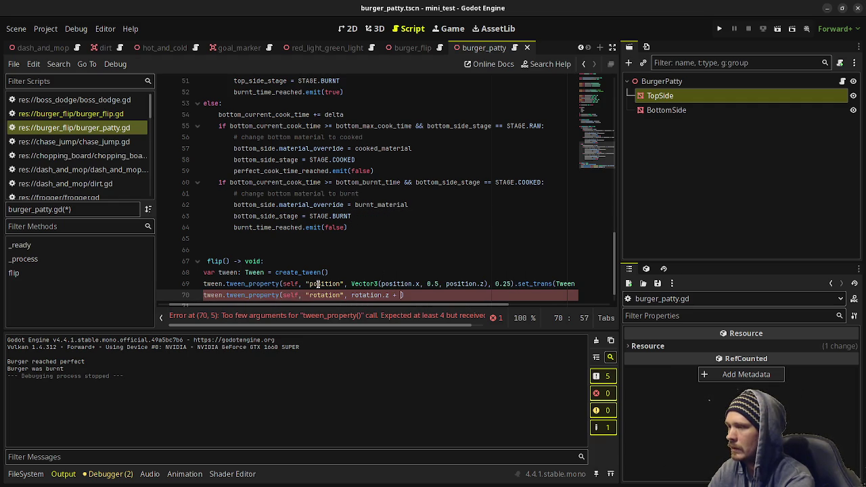
{"action": "key", "text": "Return"}
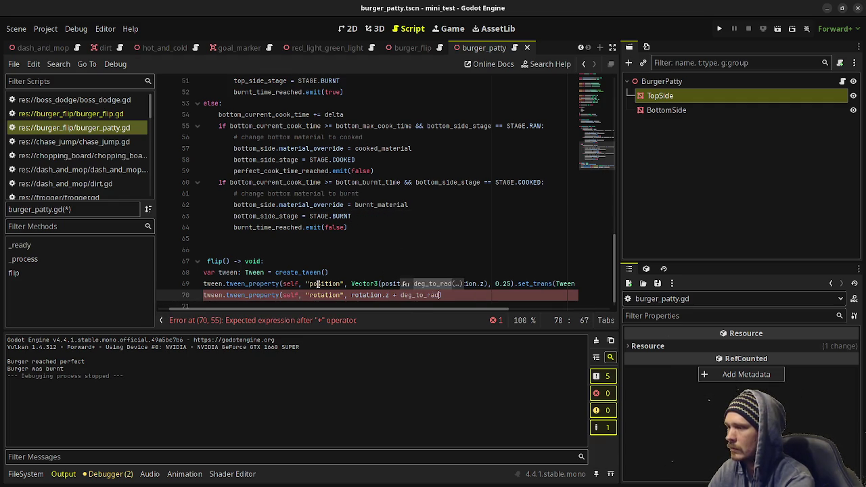
{"action": "type", "text": "180.0"}
{"action": "type", "text": "), "}
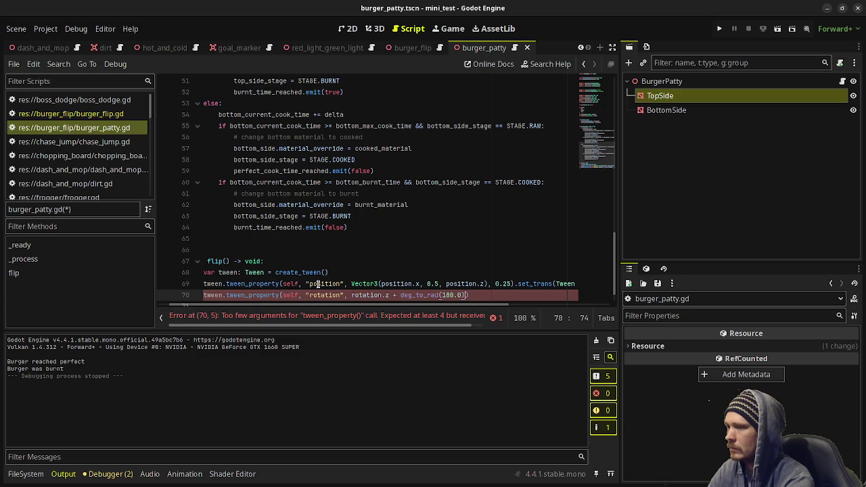
{"action": "type", "text": "0.25).set_trans("}
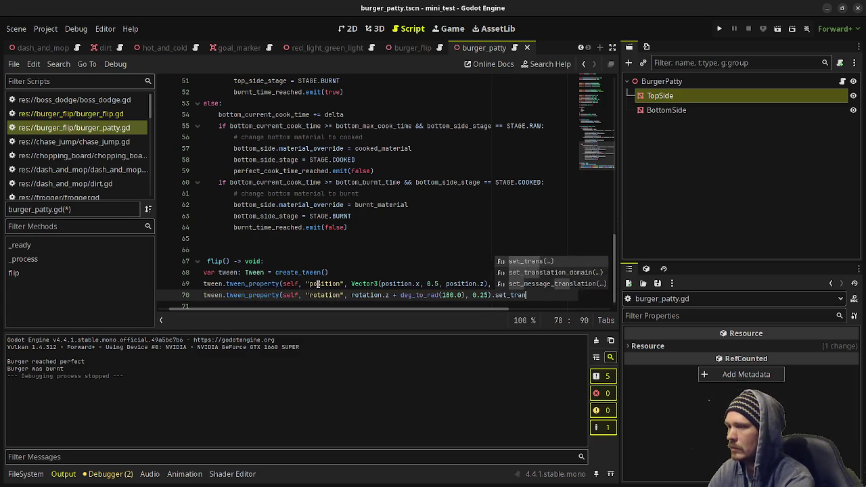
{"action": "type", "text": "Tween.TRAN"}
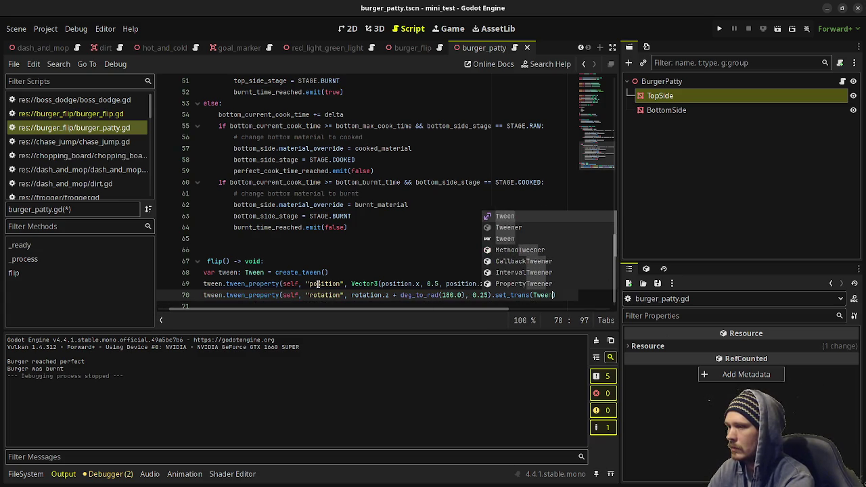
{"action": "type", "text": "S_"}
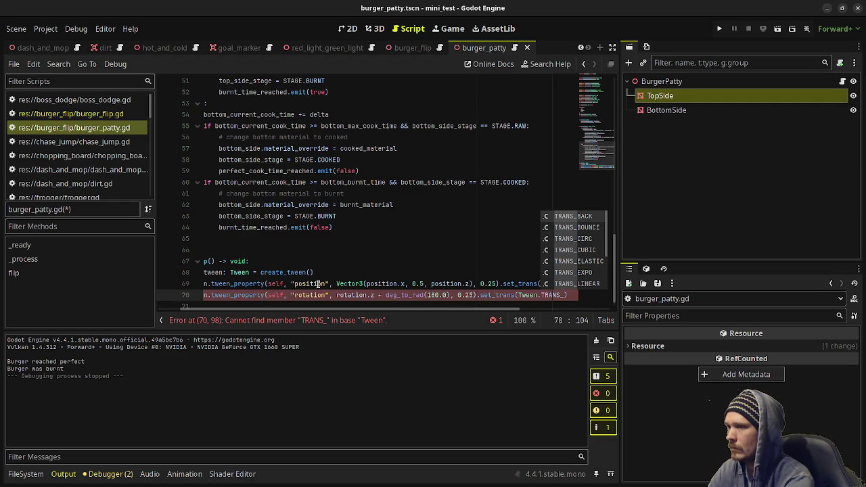
{"action": "key", "text": "Return"}
{"action": "type", "text": ")."}
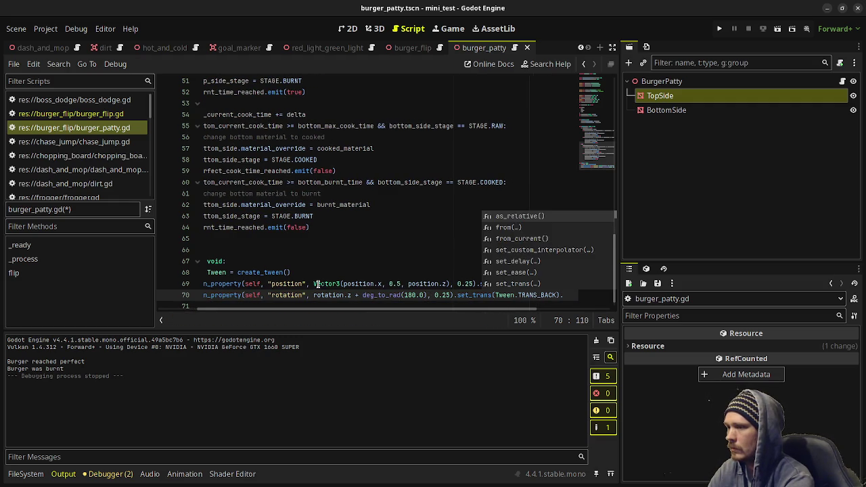
{"action": "type", "text": "set_trans(T"}
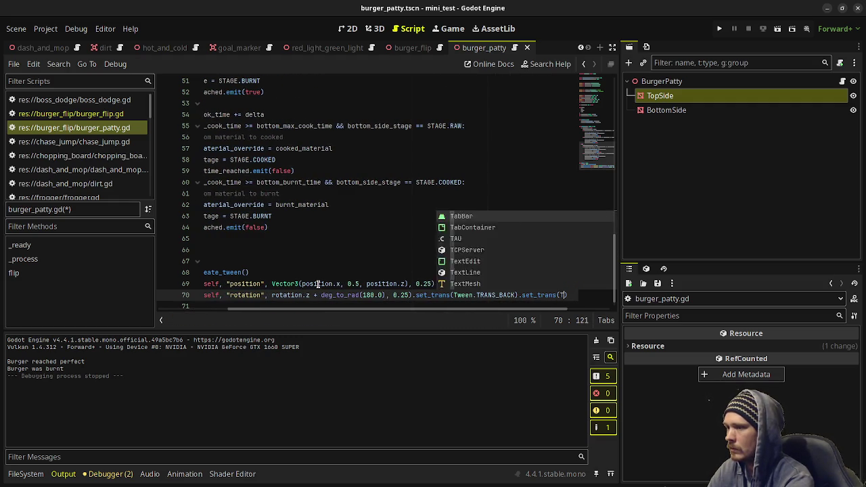
{"action": "type", "text": "ween."}
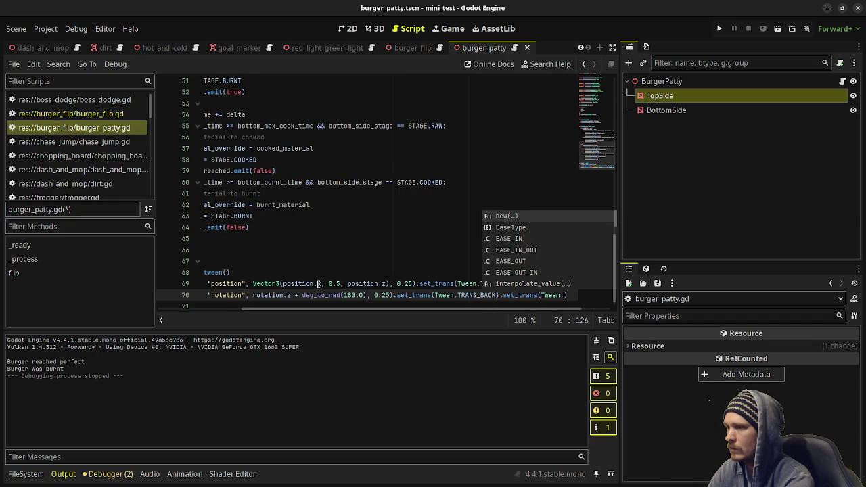
{"action": "type", "text": "EASE_"}
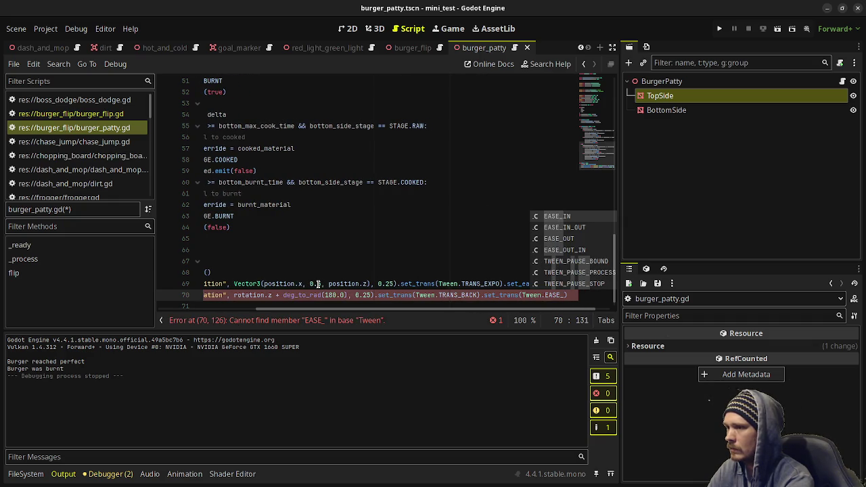
{"action": "type", "text": "IN_OUT)"}
{"action": "key", "text": "ctrl+s"}
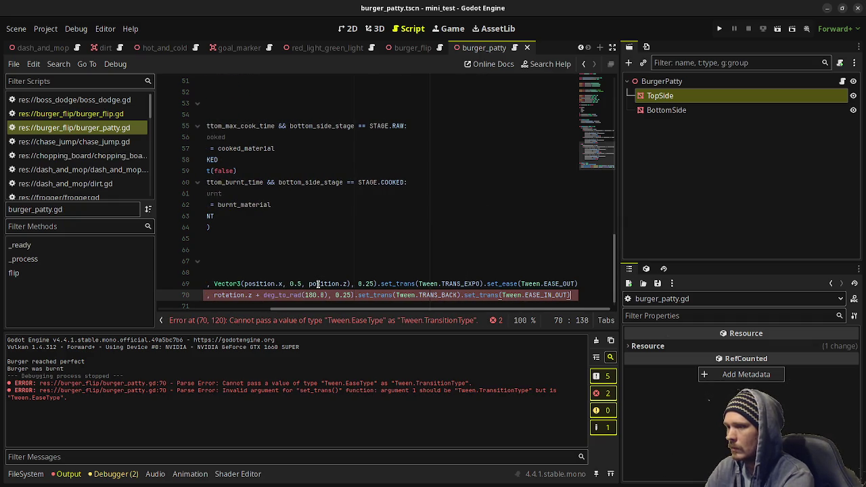
{"action": "key", "text": "Left"}
{"action": "key", "text": "Left"}
{"action": "key", "text": "Left"}
{"action": "key", "text": "Left"}
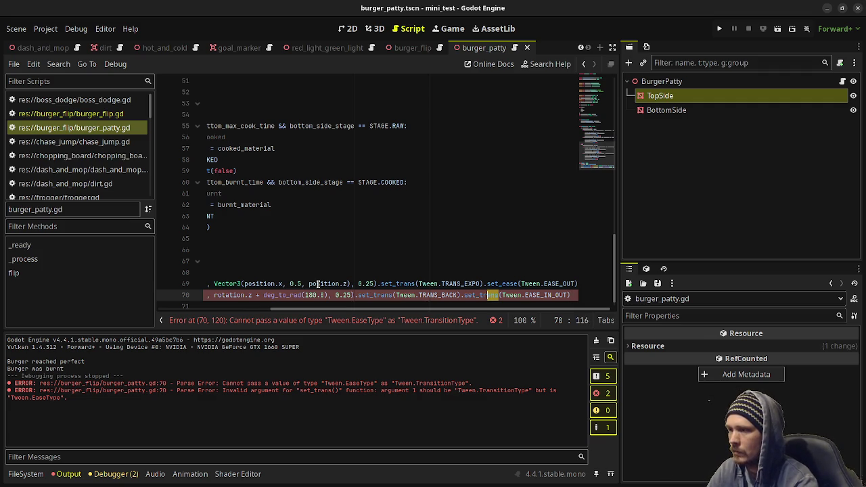
{"action": "key", "text": "BackSpace"}
{"action": "key", "text": "BackSpace"}
{"action": "key", "text": "BackSpace"}
{"action": "type", "text": "ease"}
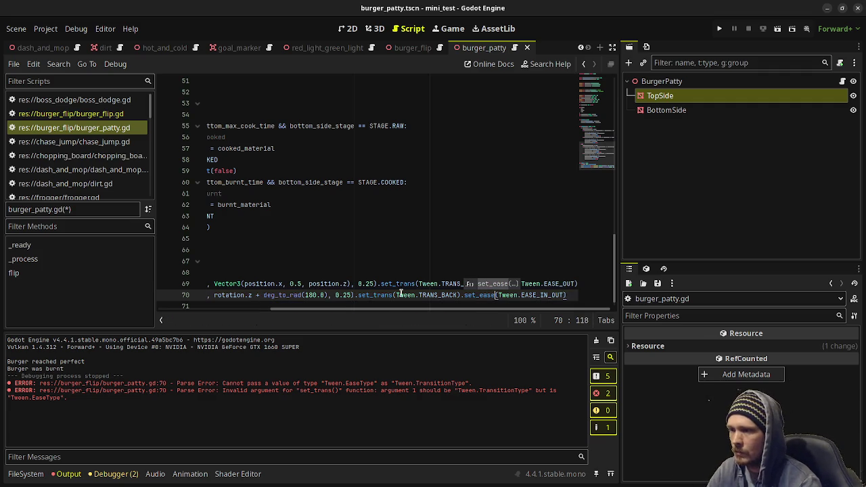
- Expand the script editor to full width and copy the position tween on line 69
{"action": "left_click", "coordinate": [571, 295]}
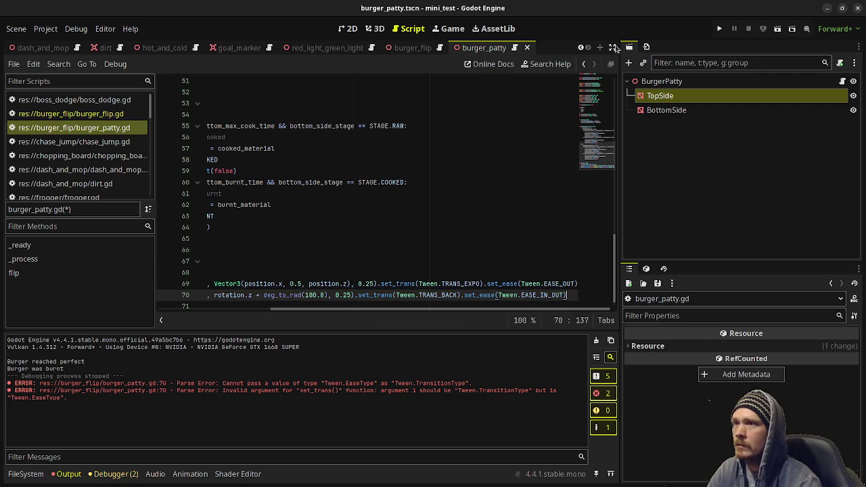
{"action": "left_click", "coordinate": [601, 47]}
{"action": "left_click", "coordinate": [561, 48]}
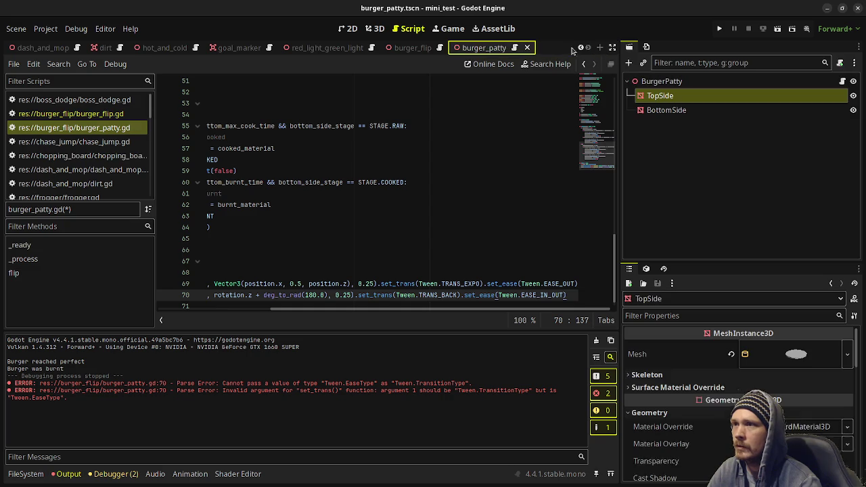
{"action": "left_click", "coordinate": [613, 48]}
{"action": "mouse_move", "coordinate": [730, 283]}
{"action": "left_mouse_down"}
{"action": "mouse_move", "coordinate": [291, 276]}
{"action": "mouse_move", "coordinate": [218, 284]}
{"action": "left_mouse_up"}
{"action": "key", "text": "ctrl+c"}
{"action": "left_click", "coordinate": [745, 295]}
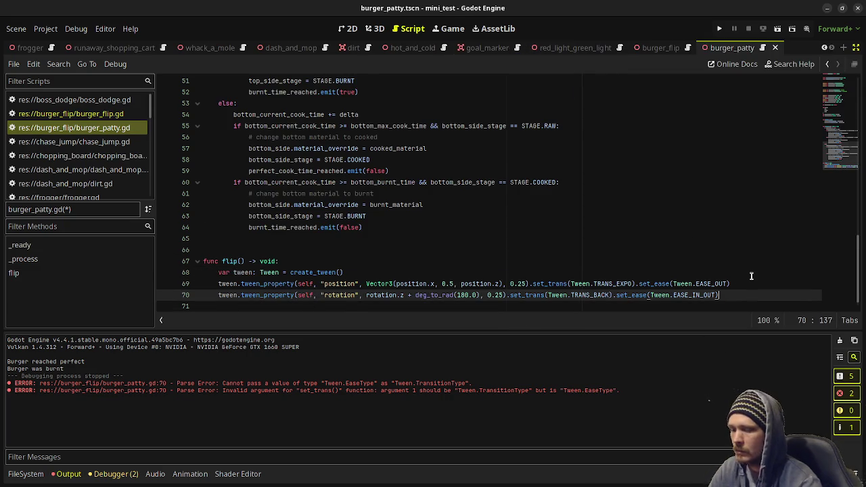
- Paste the position tween as line 71, changing y 0.5 to 0.0 and EASE_OUT to EASE_IN
{"action": "key", "text": "Return"}
{"action": "key", "text": "ctrl+v"}
{"action": "scroll", "coordinate": [575, 284], "scroll_direction": "down", "scroll_amount": 1}
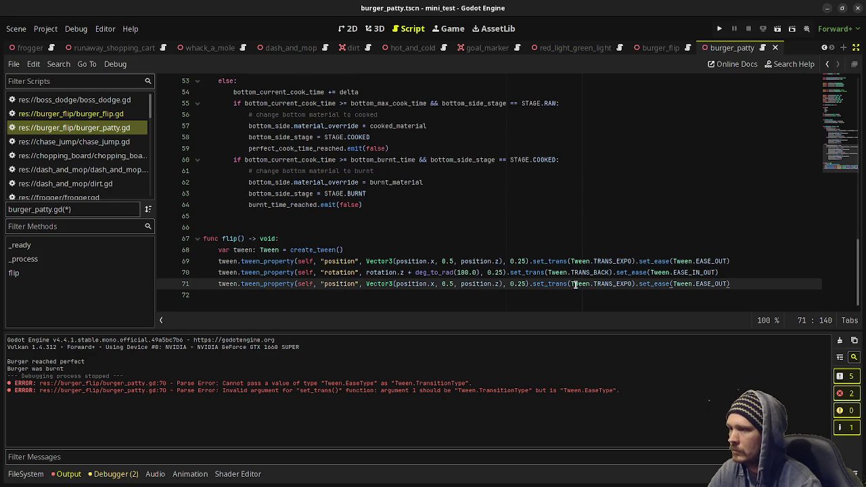
{"action": "double_click", "coordinate": [452, 284]}
{"action": "type", "text": "0"}
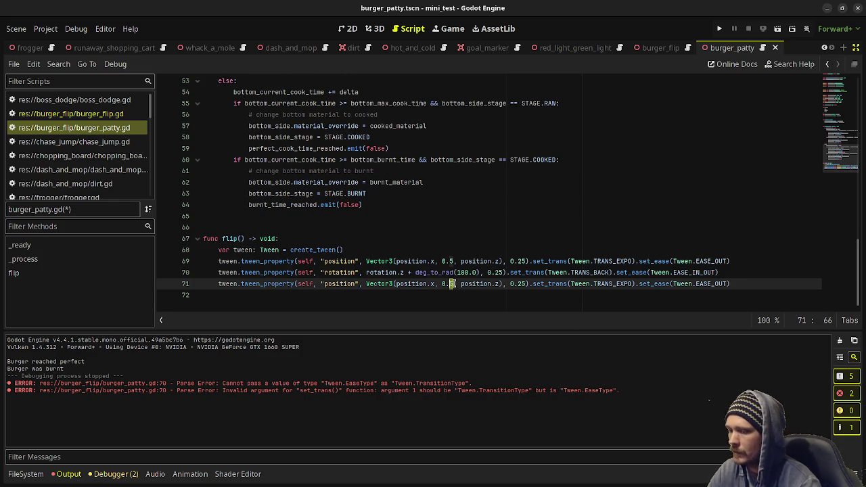
{"action": "key", "text": "ctrl+s"}
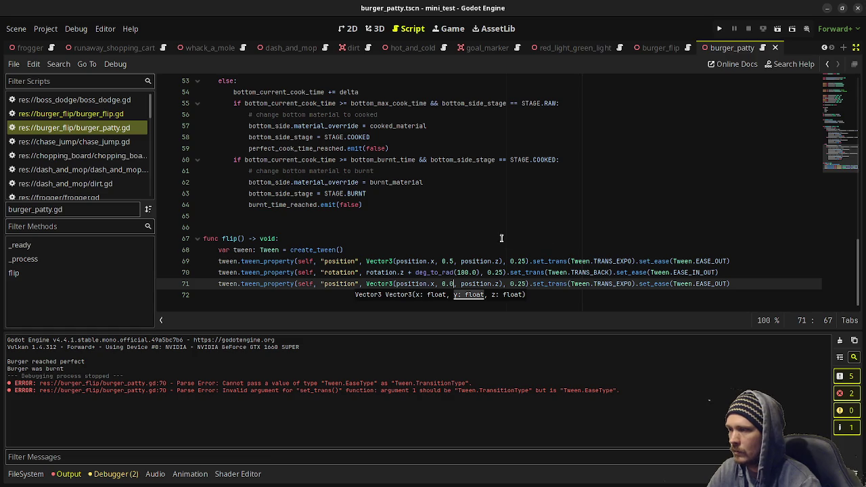
{"action": "left_click", "coordinate": [718, 284]}
{"action": "left_click_drag", "start_coordinate": [717, 284], "coordinate": [728, 284]}
{"action": "type", "text": "IN"}
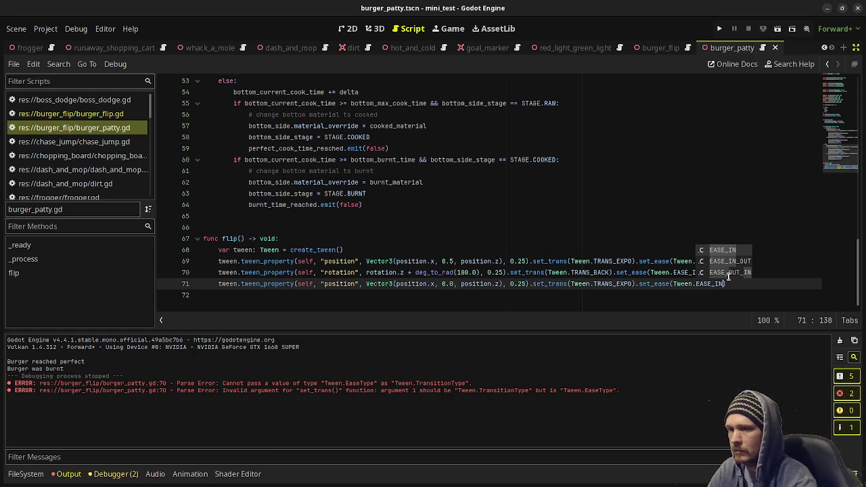
- Save the script and open a new line after the last tween step
{"action": "left_click", "coordinate": [371, 249]}
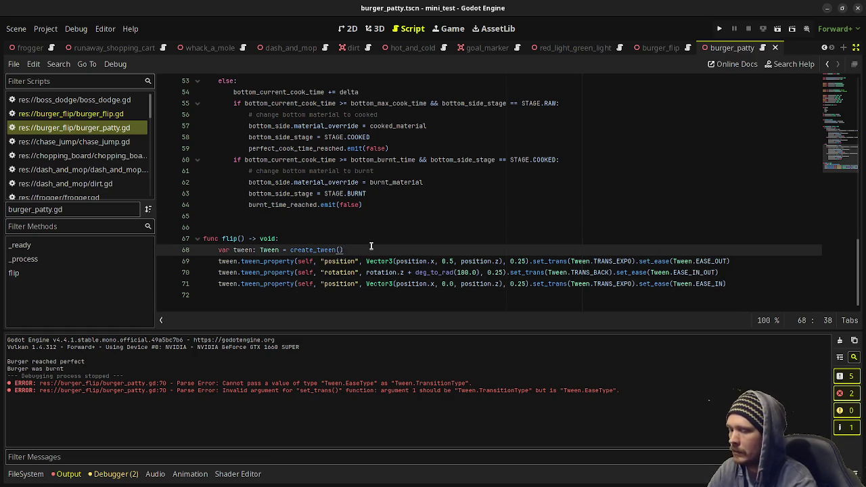
{"action": "key", "text": "Return"}
{"action": "key", "text": "BackSpace"}
{"action": "key", "text": "BackSpace"}
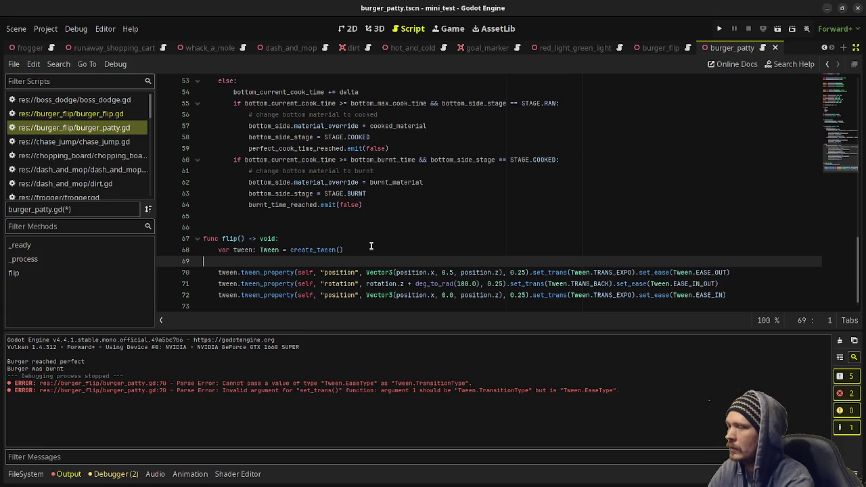
{"action": "key", "text": "ctrl+s"}
{"action": "left_click", "coordinate": [750, 283]}
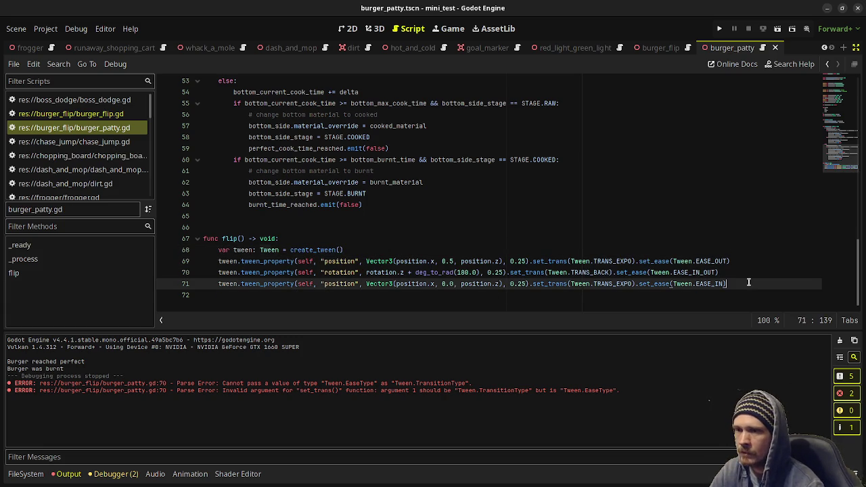
{"action": "key", "text": "Return"}
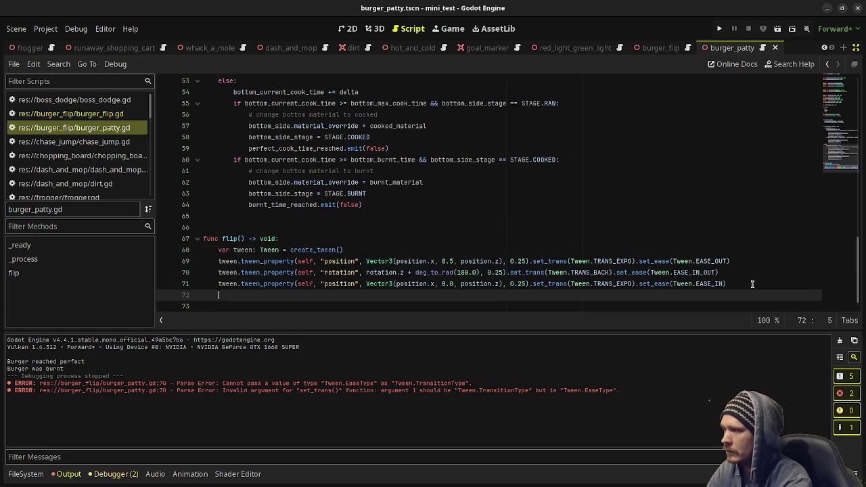
- Add await tween.finished followed by top_side_down = !top_side_down, and save the script
{"action": "type", "text": "await"}
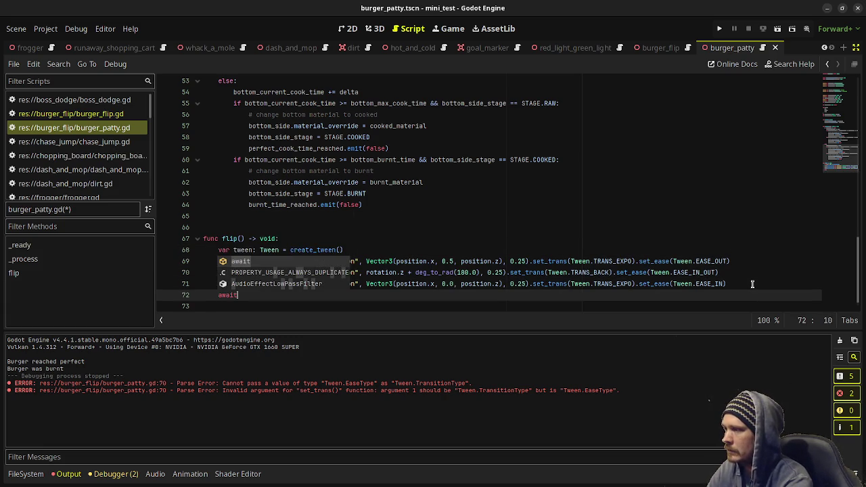
{"action": "type", "text": " tween.finished"}
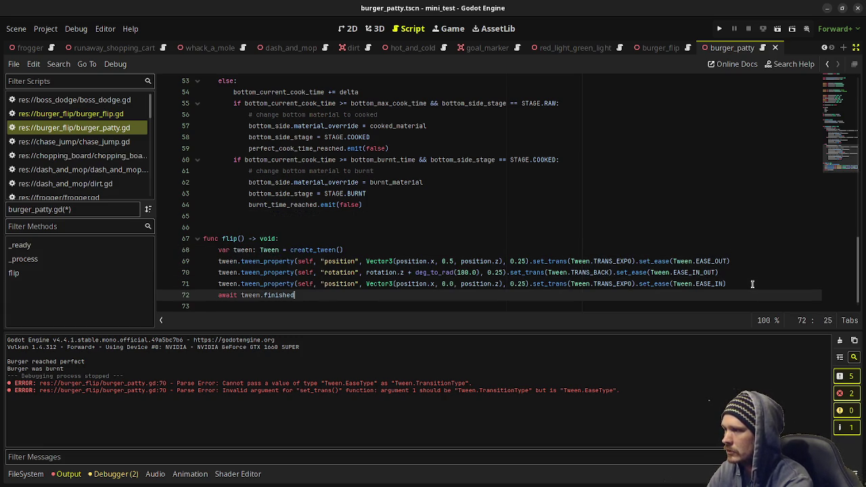
{"action": "key", "text": "Return"}
{"action": "key", "text": "Return"}
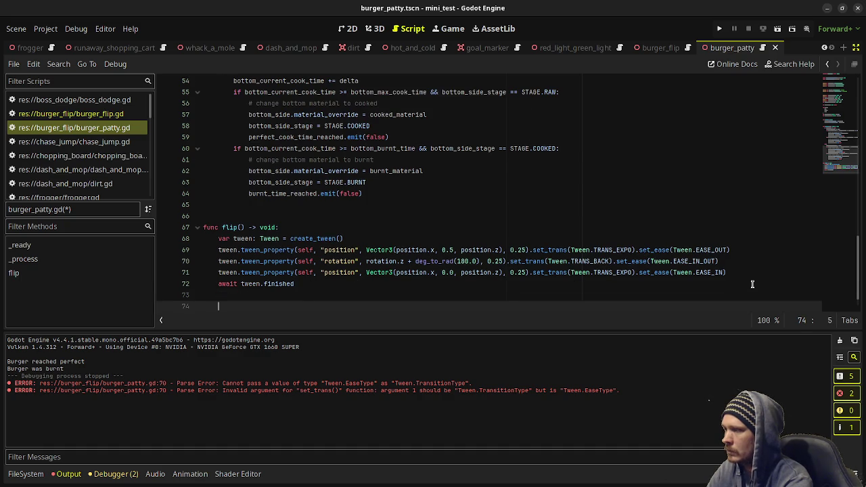
{"action": "type", "text": "t"}
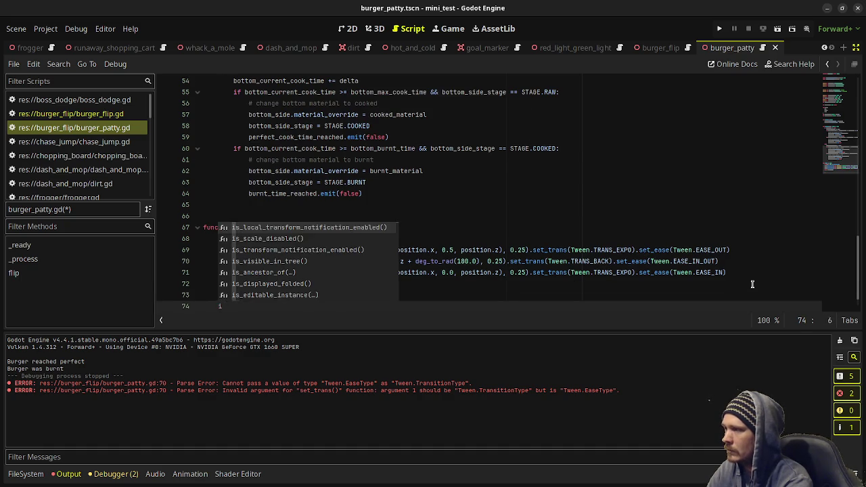
{"action": "type", "text": "op_side_d"}
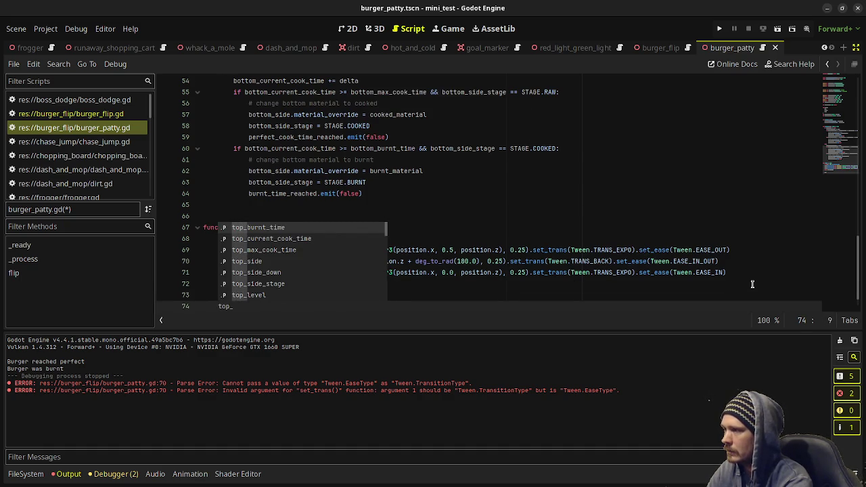
{"action": "key", "text": "Return"}
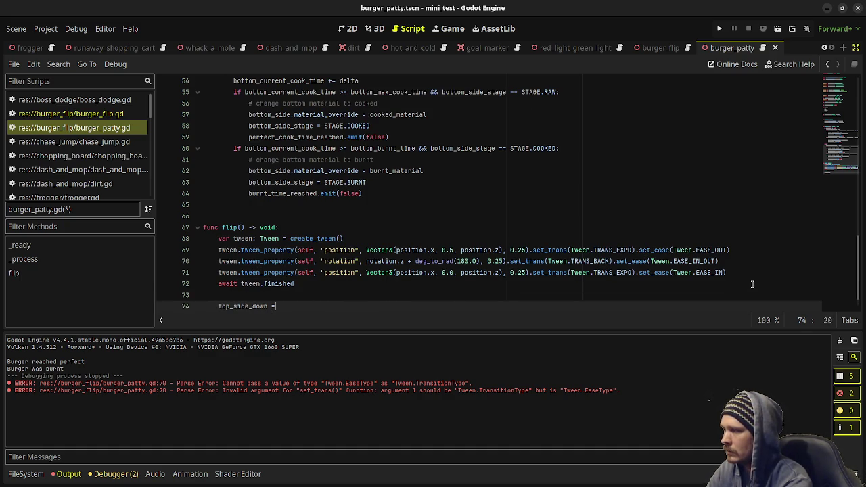
{"action": "type", "text": "= !t"}
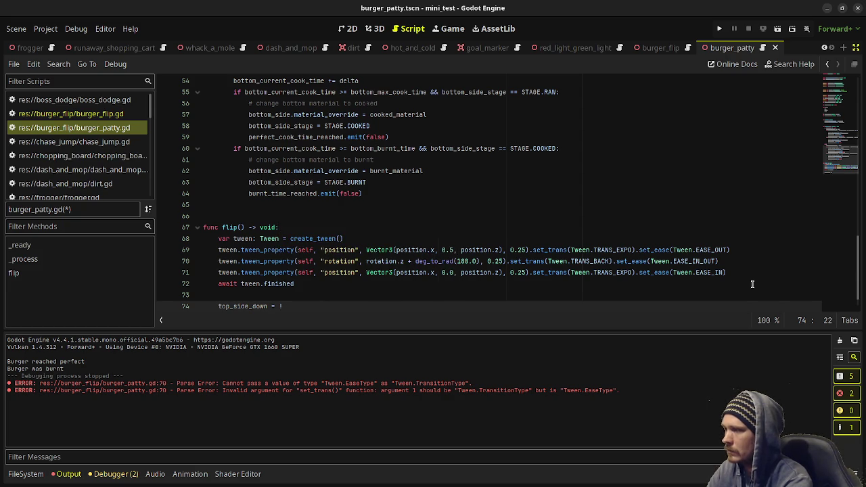
{"action": "type", "text": "op_side_down"}
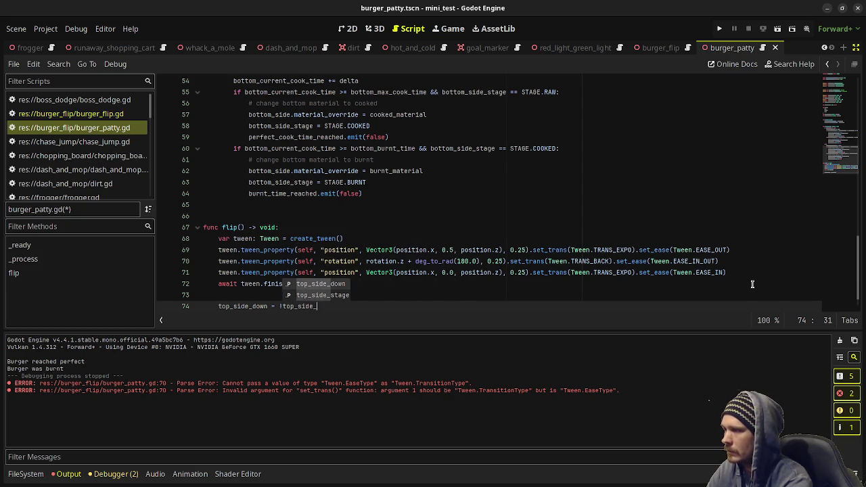
{"action": "key", "text": "ctrl+s"}
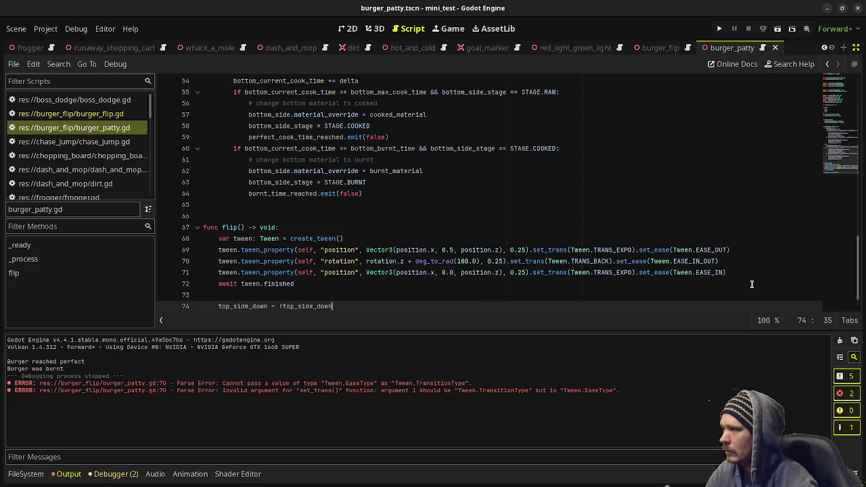
{"action": "scroll", "coordinate": [442, 219], "scroll_direction": "up", "scroll_amount": 10}
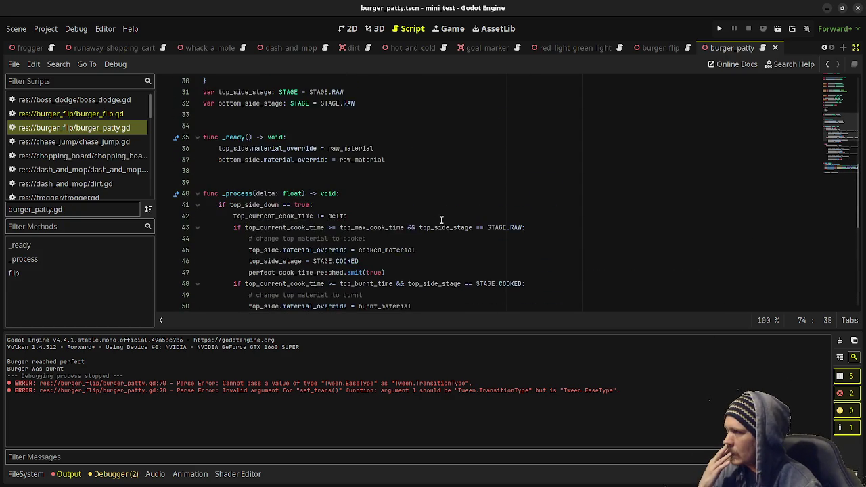
- Change the bottom_burnt_time and top_burnt_time defaults from 4.0 to 6.0, then show burger_flip
{"action": "scroll", "coordinate": [442, 220], "scroll_direction": "up", "scroll_amount": 7}
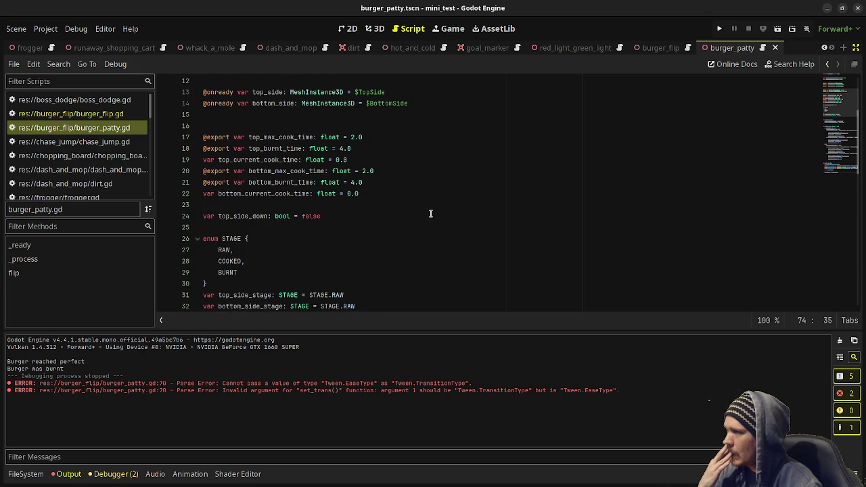
{"action": "scroll", "coordinate": [431, 213], "scroll_direction": "down", "scroll_amount": 11}
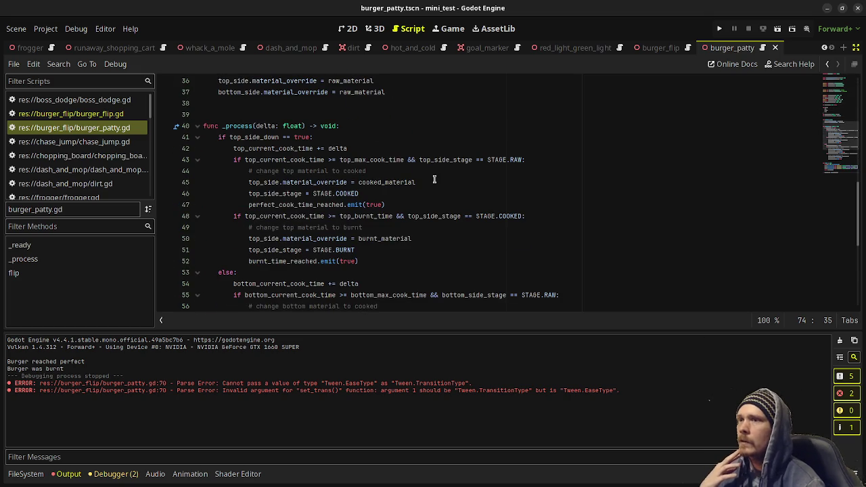
{"action": "scroll", "coordinate": [421, 174], "scroll_direction": "up", "scroll_amount": 8}
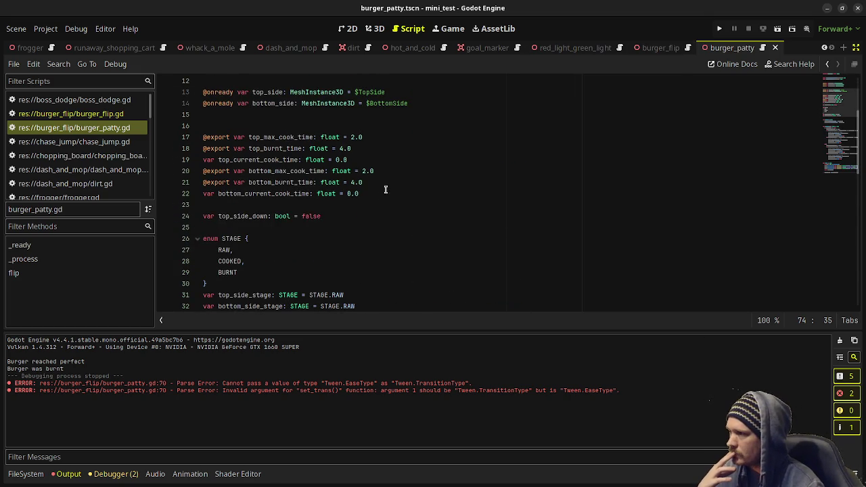
{"action": "left_click", "coordinate": [350, 182]}
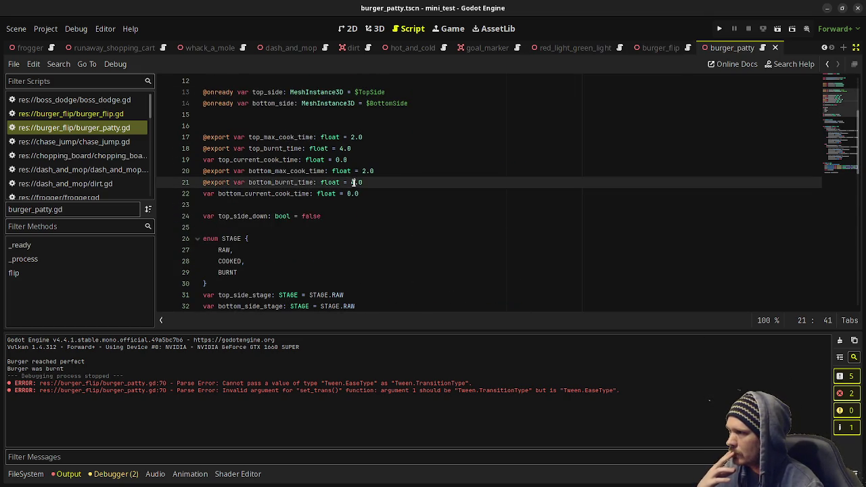
{"action": "key", "text": "Delete"}
{"action": "type", "text": "6"}
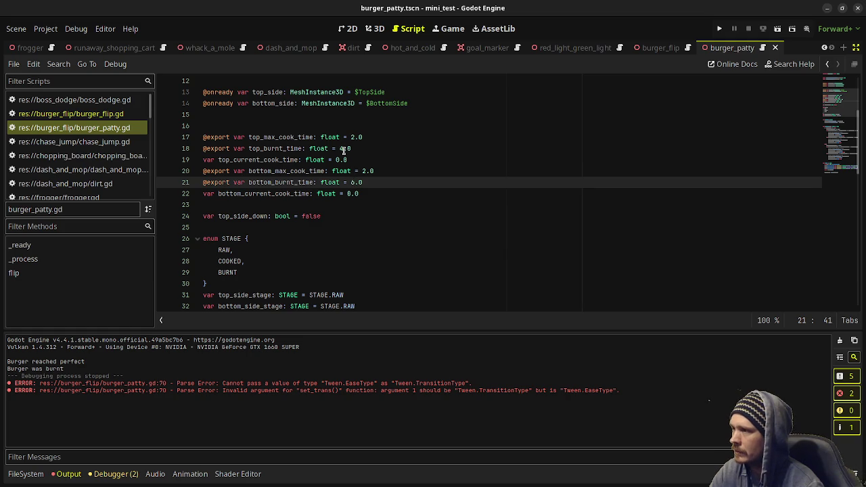
{"action": "left_click", "coordinate": [340, 148]}
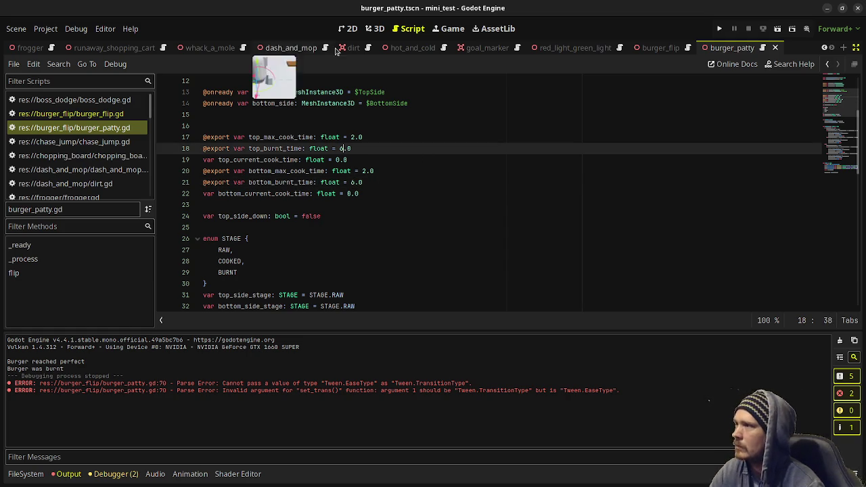
{"action": "left_click", "coordinate": [657, 47]}
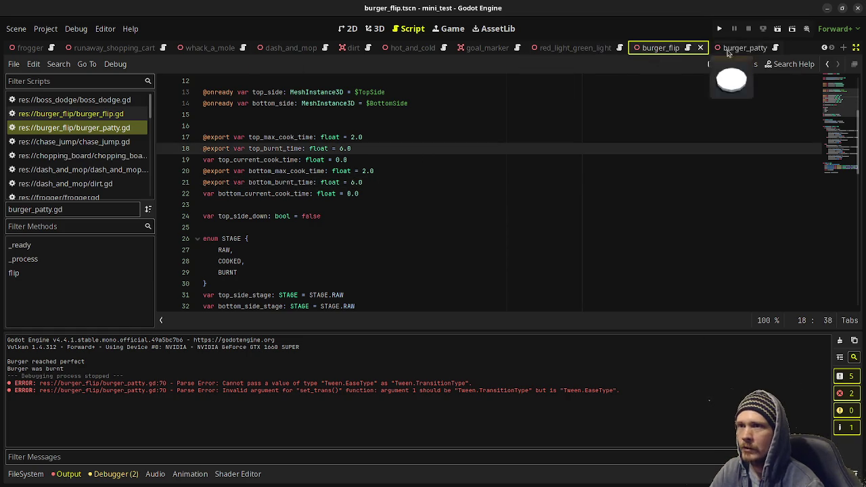
- Add a _process function after _ready in burger_flip.gd
{"action": "left_click", "coordinate": [688, 49]}
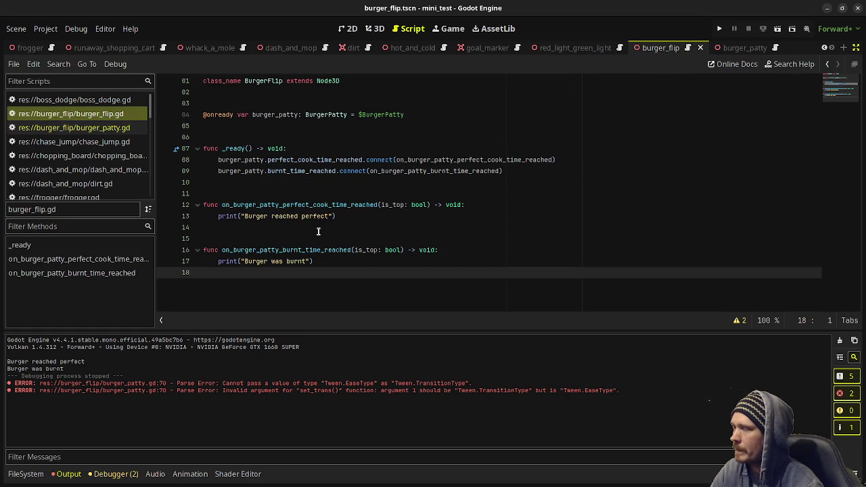
{"action": "left_click", "coordinate": [513, 170]}
{"action": "key", "text": "Return"}
{"action": "key", "text": "Return"}
{"action": "key", "text": "Return"}
{"action": "key", "text": "BackSpace"}
{"action": "type", "text": "func _p"}
{"action": "key", "text": "Return"}
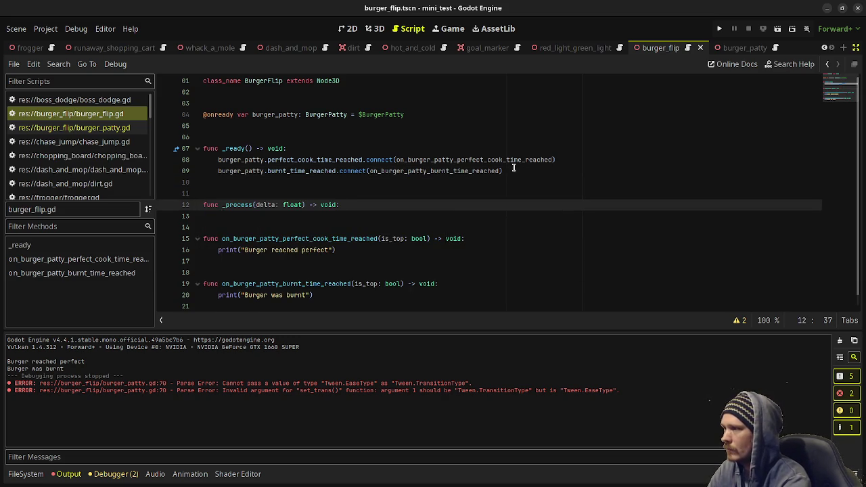
{"action": "key", "text": "Return"}
- In _process, call burger_patty.flip() when Input.is_action_just_pressed("ui_accept"), then show burger_patty
{"action": "type", "text": "if Input"}
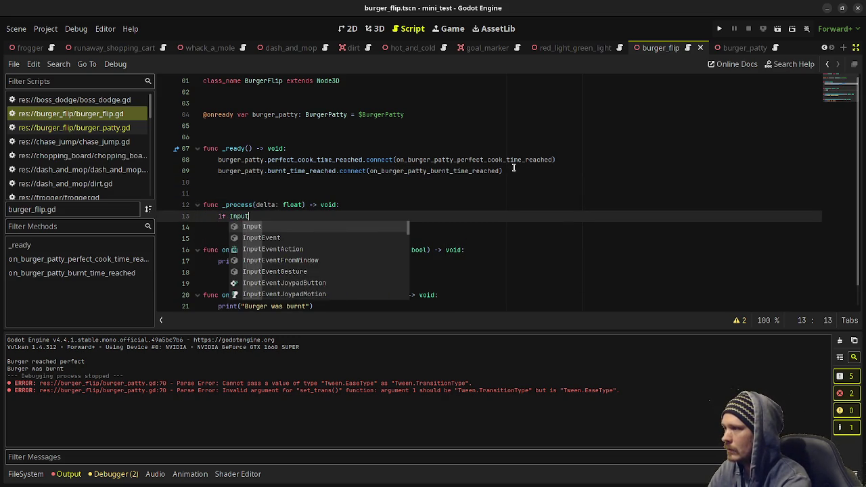
{"action": "type", "text": ".is_action_"}
{"action": "key", "text": "Return"}
{"action": "type", "text": "\"ui_acc"}
{"action": "key", "text": "Return"}
{"action": "type", "text": "):"}
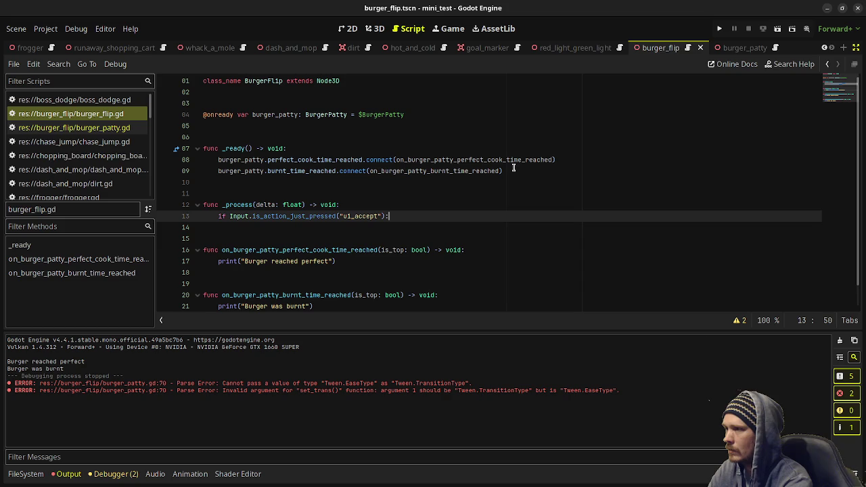
{"action": "key", "text": "Return"}
{"action": "type", "text": "burg"}
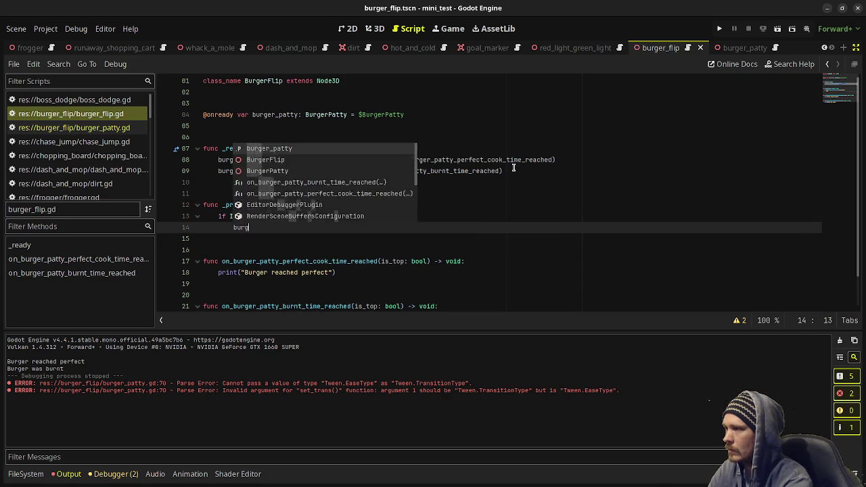
{"action": "type", "text": "er_patty"}
{"action": "type", "text": "y.flip"}
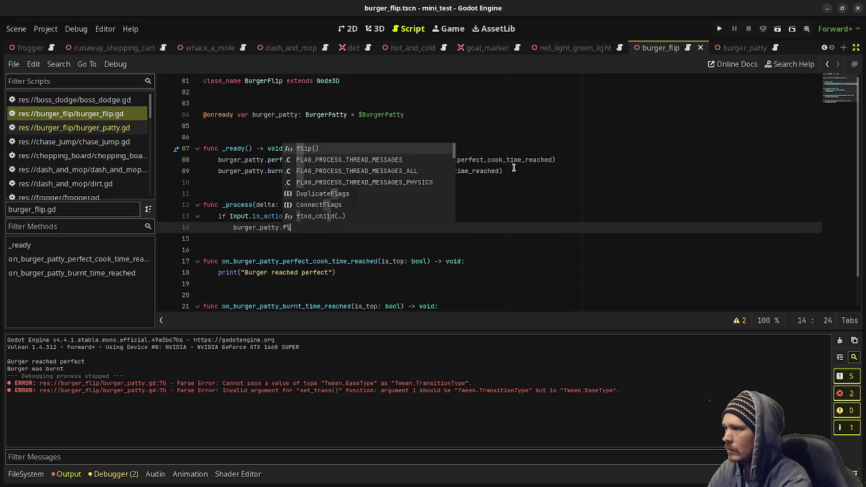
{"action": "key", "text": "Return"}
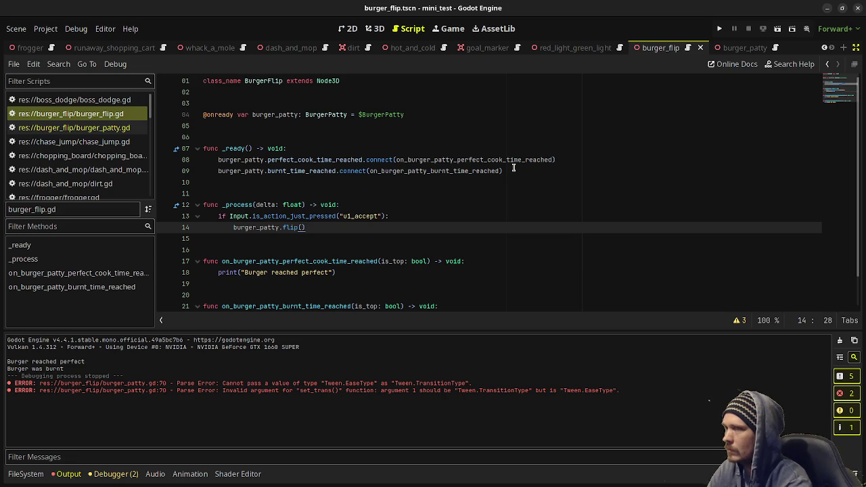
{"action": "left_click", "coordinate": [741, 47]}
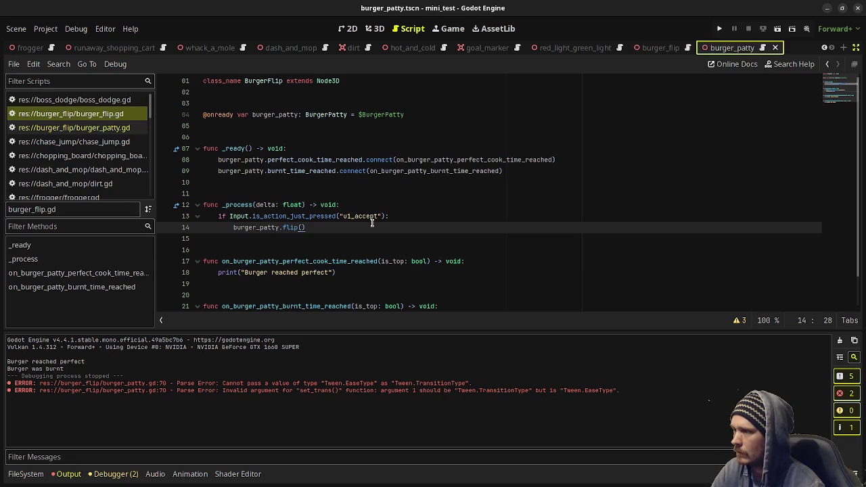
- In burger_patty.gd, set the top side's max cook time to 4.0 and burnt time to 8.0
{"action": "left_click", "coordinate": [763, 48]}
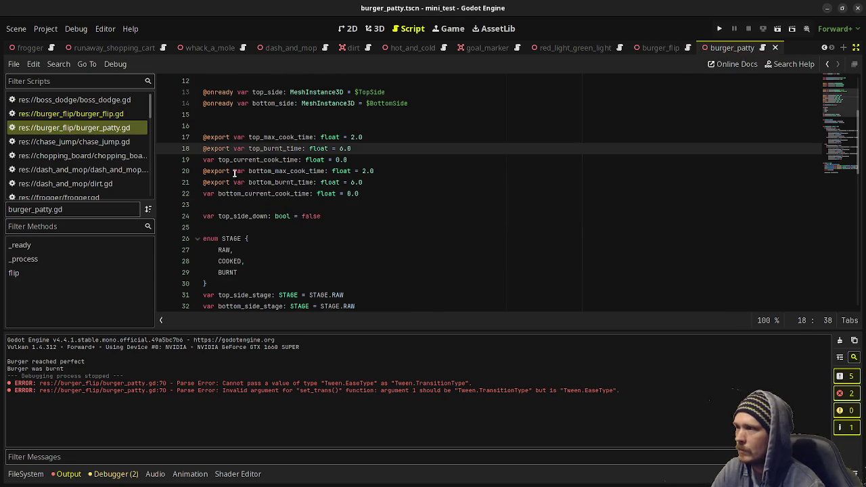
{"action": "left_click", "coordinate": [351, 138]}
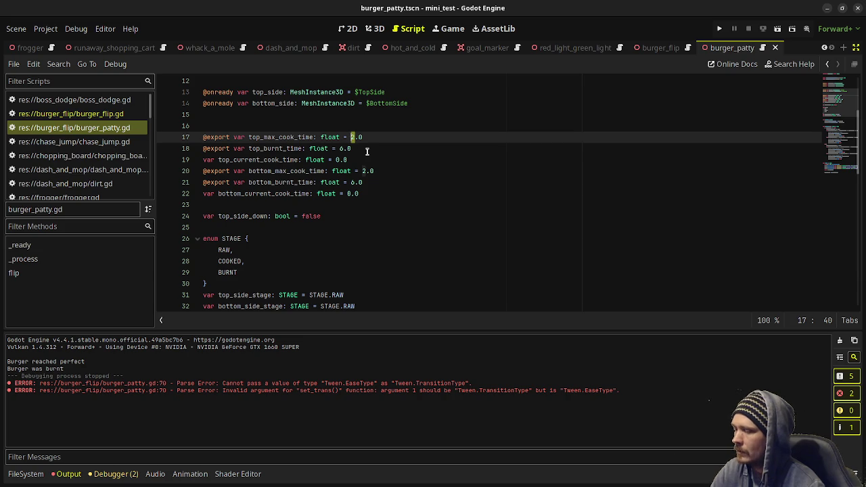
{"action": "type", "text": "4"}
{"action": "left_click", "coordinate": [340, 148]}
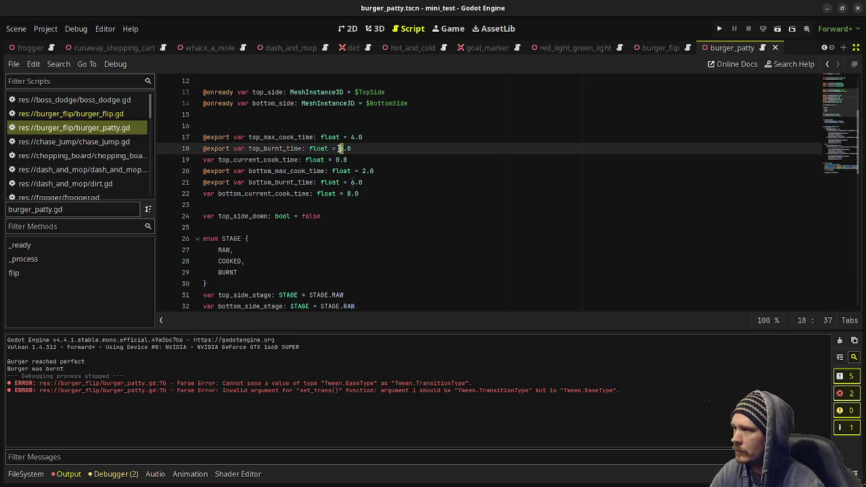
{"action": "type", "text": "8"}
- Set the bottom side's max cook time to 4.0 and burnt time to 8.0, save, and run
{"action": "left_click", "coordinate": [364, 170]}
{"action": "type", "text": "4"}
{"action": "left_click", "coordinate": [351, 182]}
{"action": "type", "text": "8"}
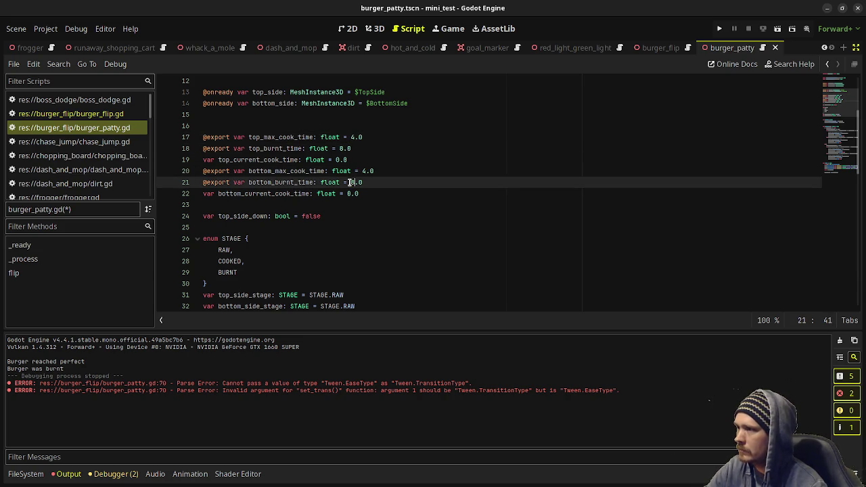
{"action": "key", "text": "ctrl+s"}
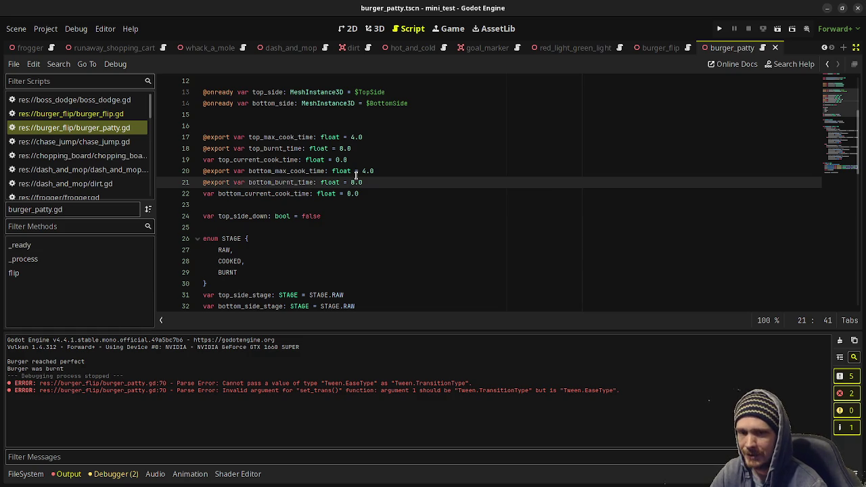
{"action": "key", "text": "F6"}
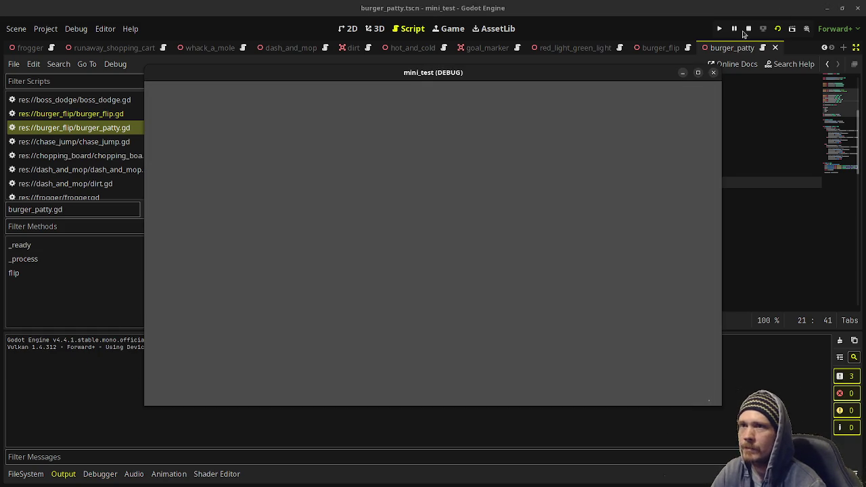
- Close the mini_test game window and run the burger_flip scene with F6
{"action": "left_click", "coordinate": [748, 28]}
{"action": "left_click", "coordinate": [660, 47]}
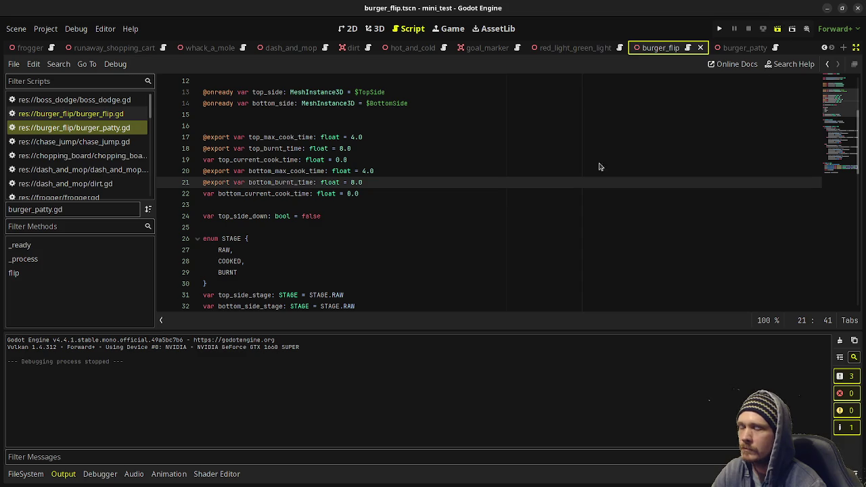
{"action": "key", "text": "F6"}
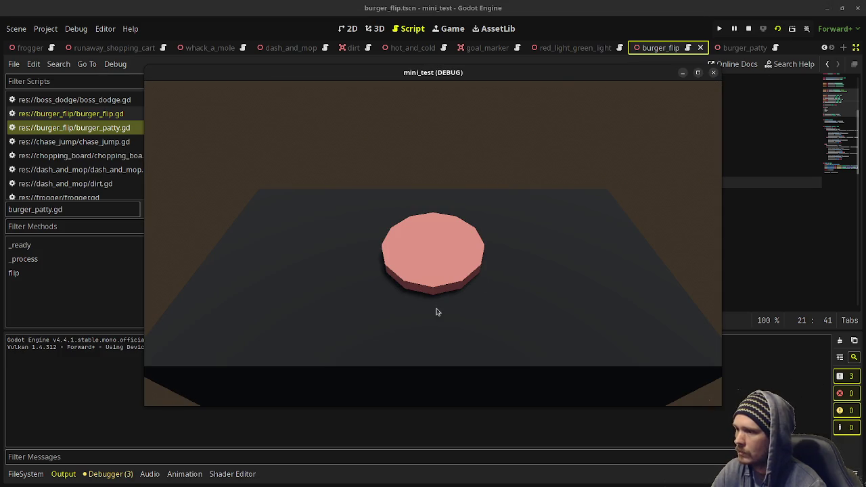
- Trigger the patty flip in the running game, then move the game window off the code
{"action": "left_click", "coordinate": [435, 298]}
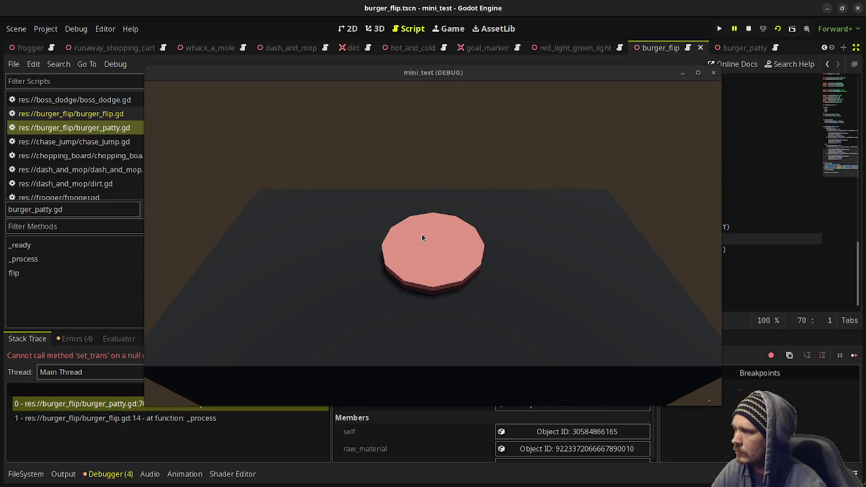
{"action": "left_click", "coordinate": [389, 82]}
{"action": "left_click_drag", "start_coordinate": [579, 77], "coordinate": [593, 411]}
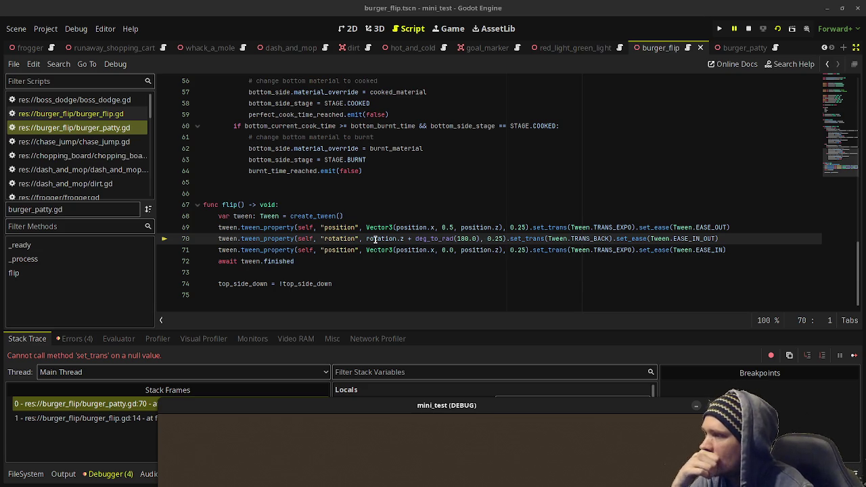
- Change line 70's tween target to Vector3(rotation.x, rotation.y, rotation.z + deg_to_rad(180.0)) and save
{"action": "left_click", "coordinate": [369, 238]}
{"action": "type", "text": "Vector3("}
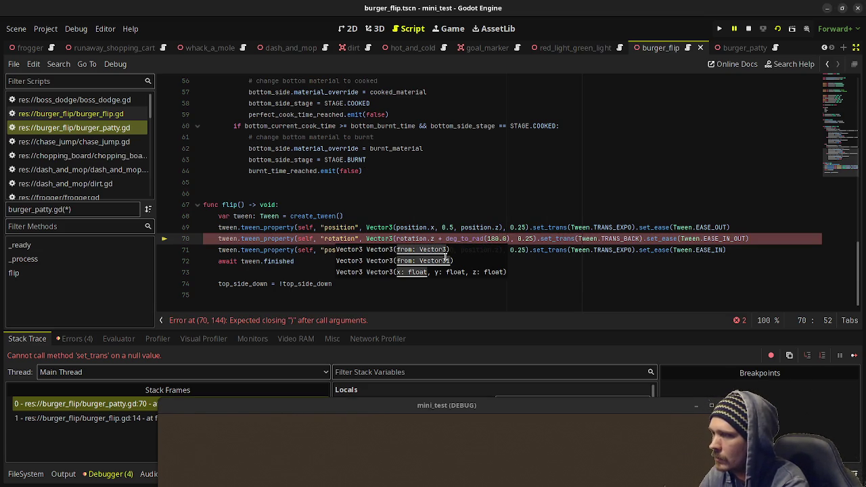
{"action": "type", "text": "rotation.x"}
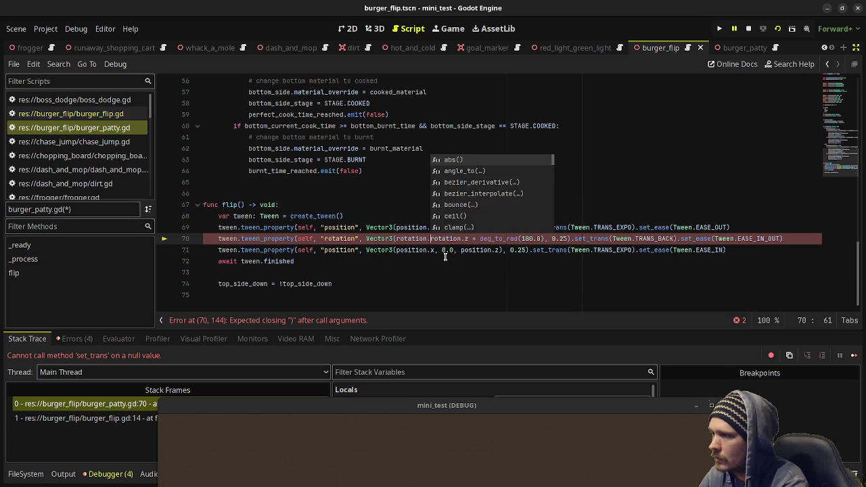
{"action": "type", "text": ", rotation"}
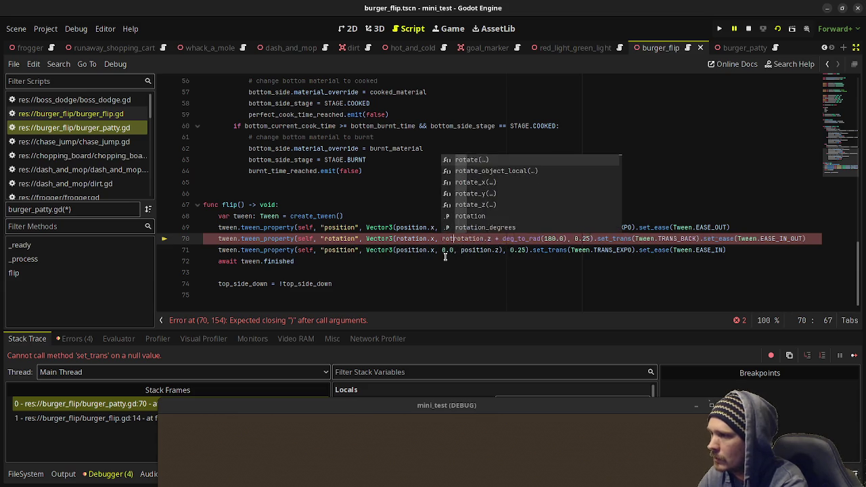
{"action": "type", "text": ".y,"}
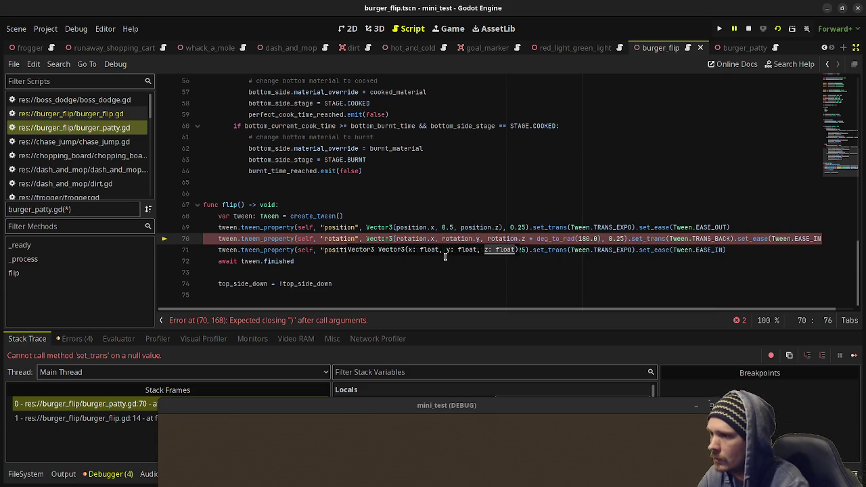
{"action": "left_click", "coordinate": [601, 238]}
{"action": "type", "text": ")"}
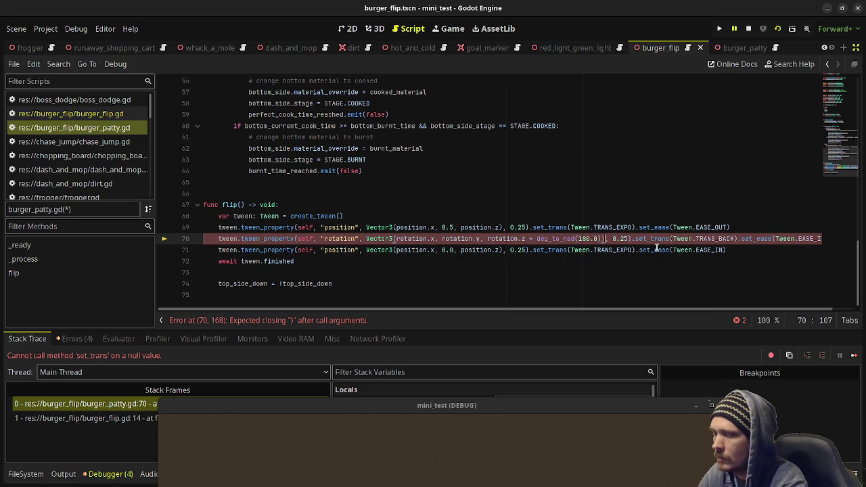
{"action": "key", "text": "ctrl+s"}
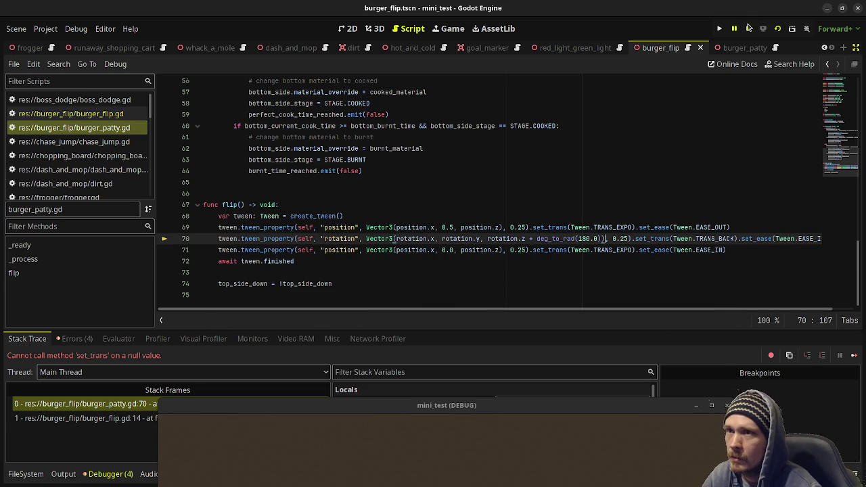
- Stop the game and save, then flip the patty twice in a new run and stop
{"action": "left_click", "coordinate": [748, 28]}
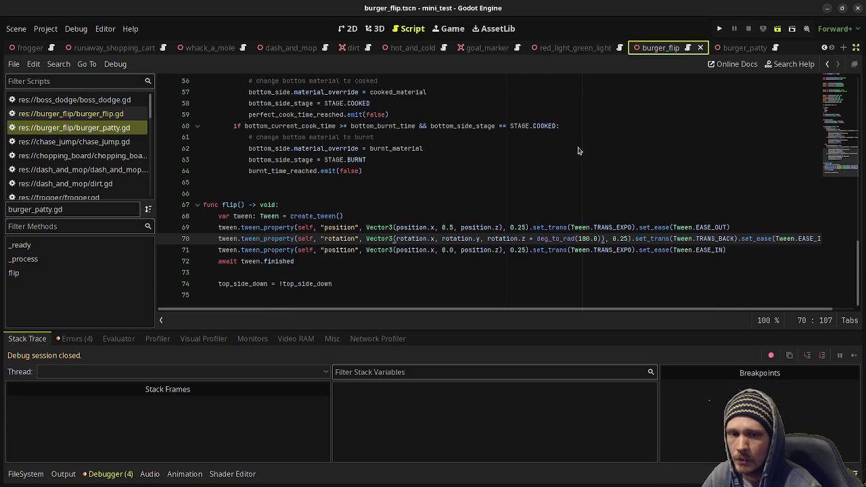
{"action": "key", "text": "ctrl+s"}
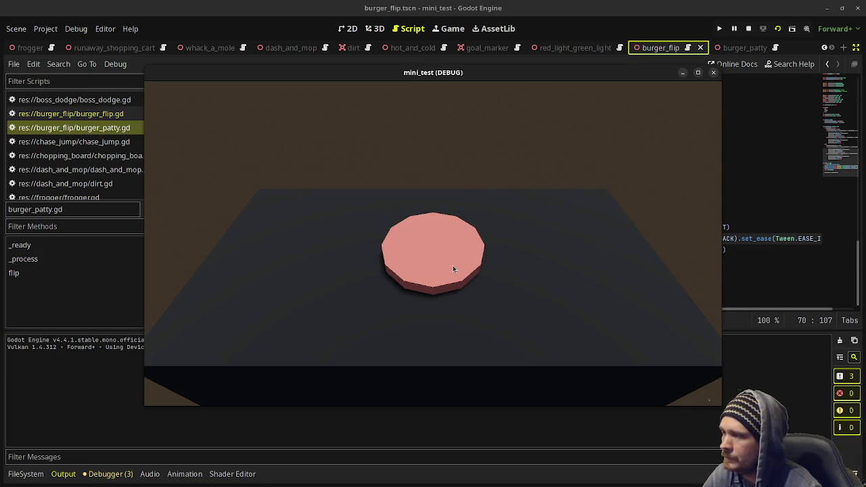
{"action": "left_click", "coordinate": [429, 296]}
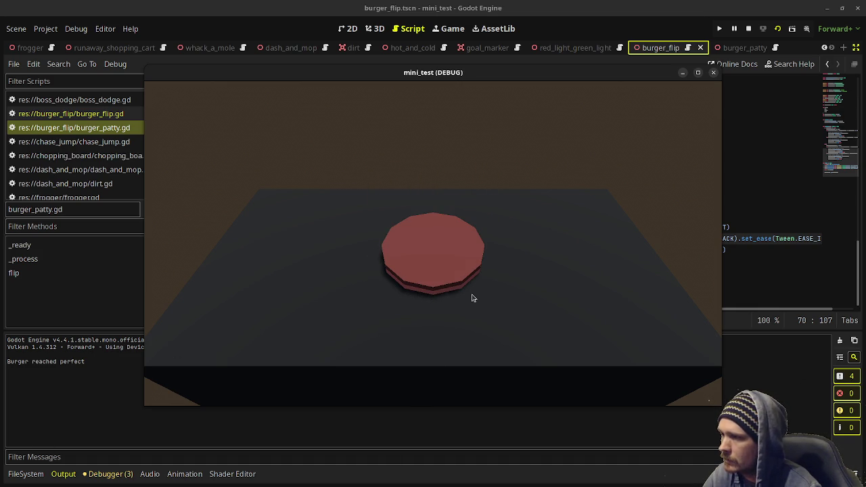
{"action": "left_click", "coordinate": [521, 262]}
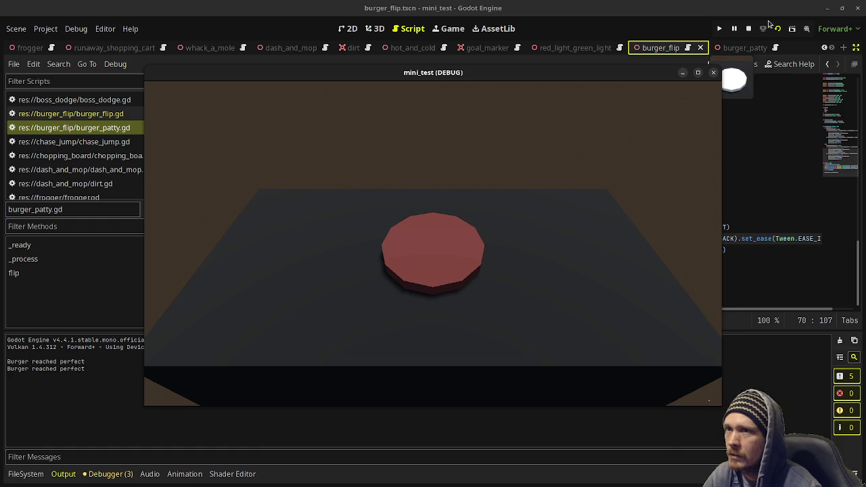
{"action": "left_click", "coordinate": [748, 31]}
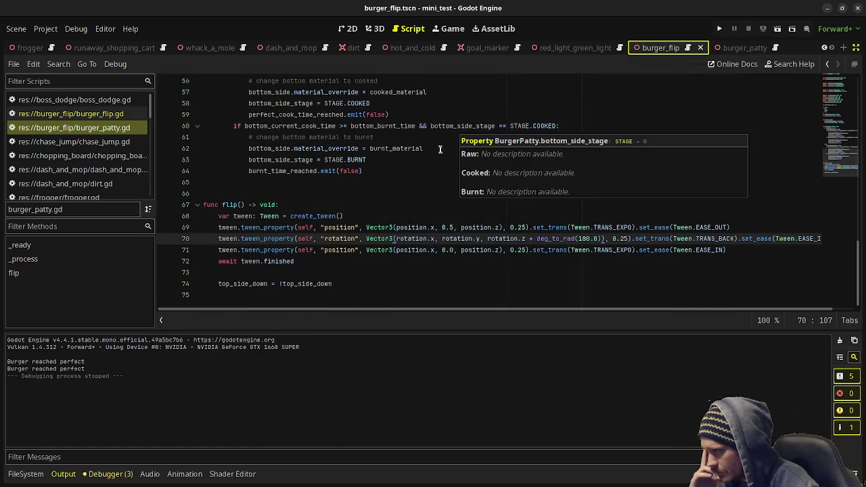
- Rerun the game and flip the patty five times to reach perfect cooking
{"action": "scroll", "coordinate": [384, 216], "scroll_direction": "up", "scroll_amount": 2}
{"action": "scroll", "coordinate": [385, 217], "scroll_direction": "down", "scroll_amount": 1}
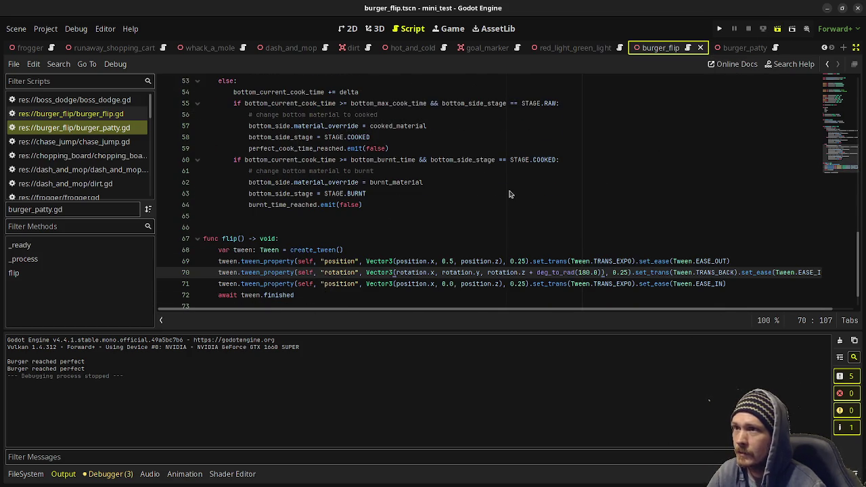
{"action": "key", "text": "F6"}
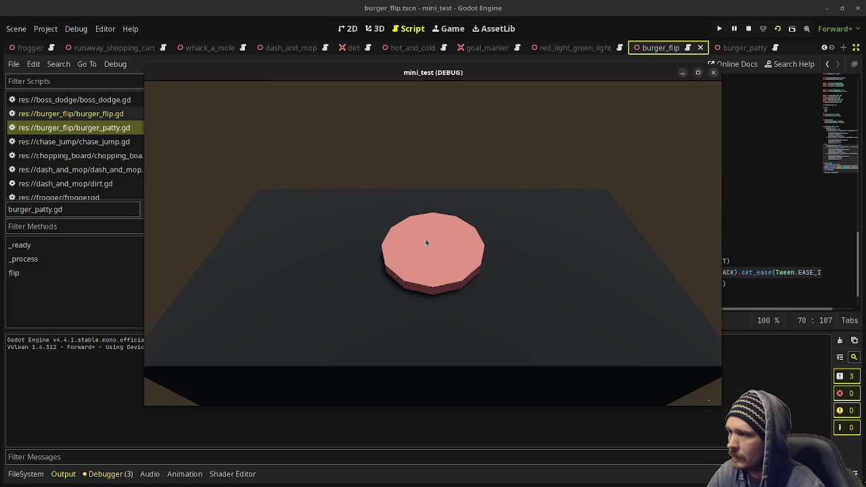
{"action": "left_click", "coordinate": [600, 258]}
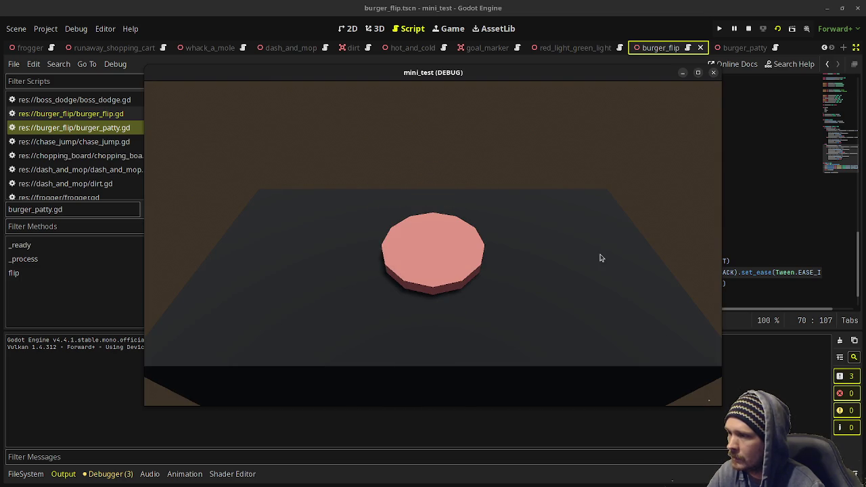
{"action": "left_click", "coordinate": [600, 257]}
{"action": "left_click", "coordinate": [599, 258]}
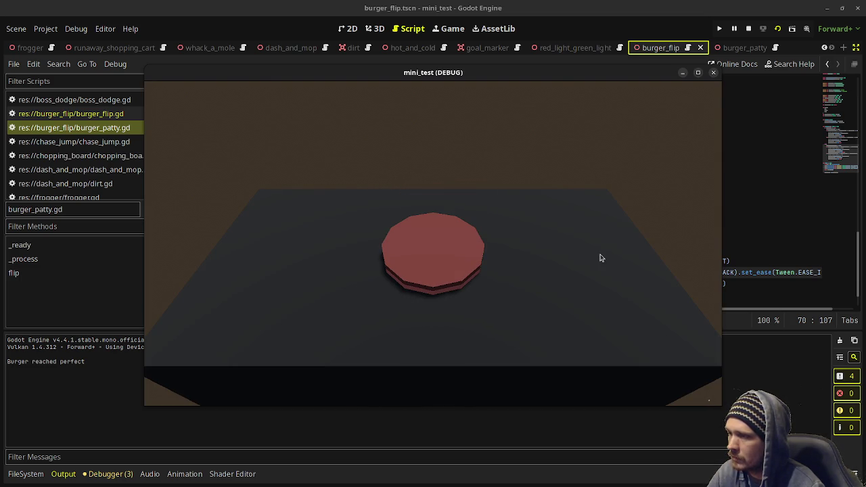
{"action": "left_click", "coordinate": [600, 258]}
{"action": "left_click", "coordinate": [599, 258]}
- Stop the running game and return to the flip script at empty line 66
{"action": "left_click", "coordinate": [731, 72]}
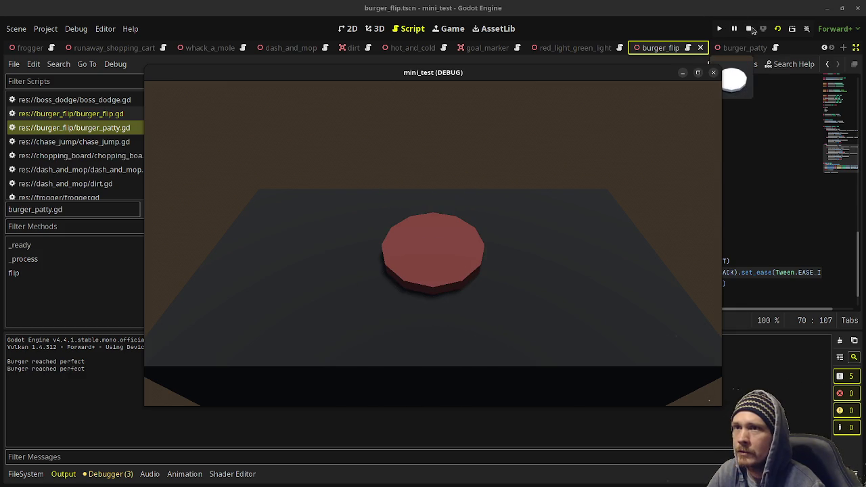
{"action": "key", "text": "F8"}
{"action": "left_click", "coordinate": [430, 215]}
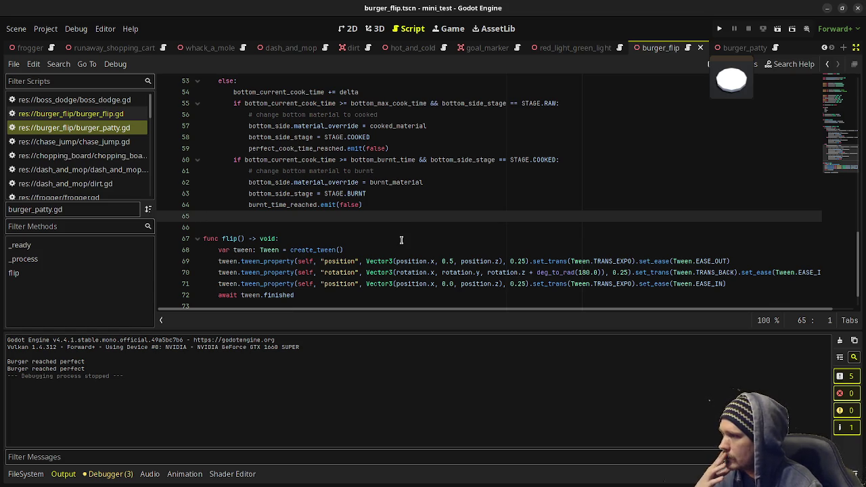
{"action": "left_click", "coordinate": [286, 232]}
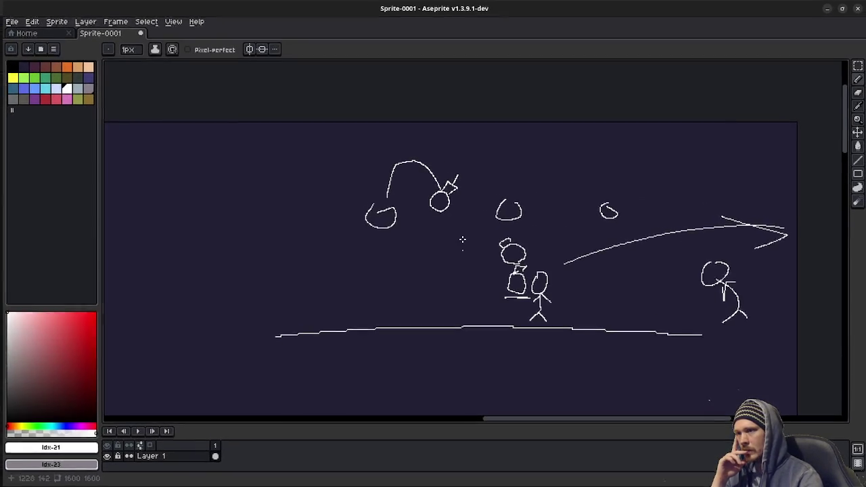
- Scroll the Aseprite sketch canvas left to view the existing burger game drawings
{"action": "scroll", "coordinate": [284, 273], "scroll_direction": "left", "scroll_amount": 3}
{"action": "scroll", "coordinate": [360, 234], "scroll_direction": "up", "scroll_amount": 5}
{"action": "scroll", "coordinate": [338, 199], "scroll_direction": "left", "scroll_amount": 5}
{"action": "mouse_move", "coordinate": [330, 170]}
{"action": "left_mouse_down"}
{"action": "mouse_move", "coordinate": [306, 195]}
{"action": "mouse_move", "coordinate": [359, 182]}
{"action": "mouse_move", "coordinate": [330, 170]}
{"action": "left_mouse_up"}
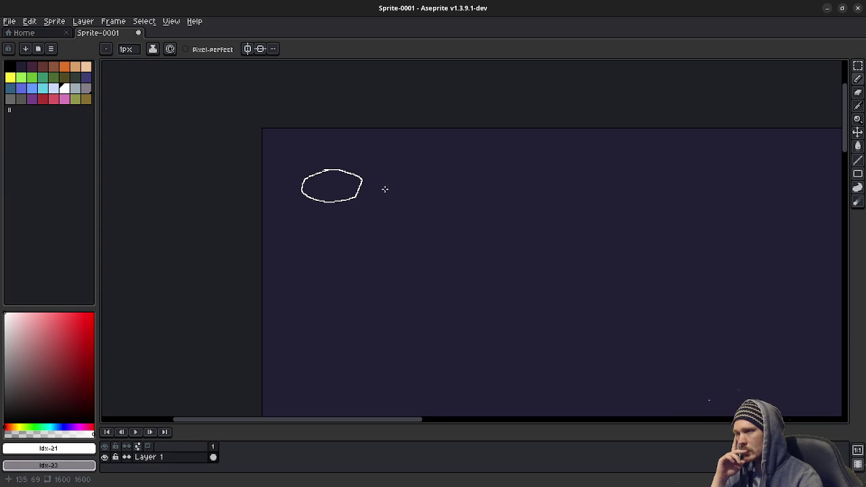
{"action": "left_click_drag", "start_coordinate": [377, 183], "coordinate": [410, 185]}
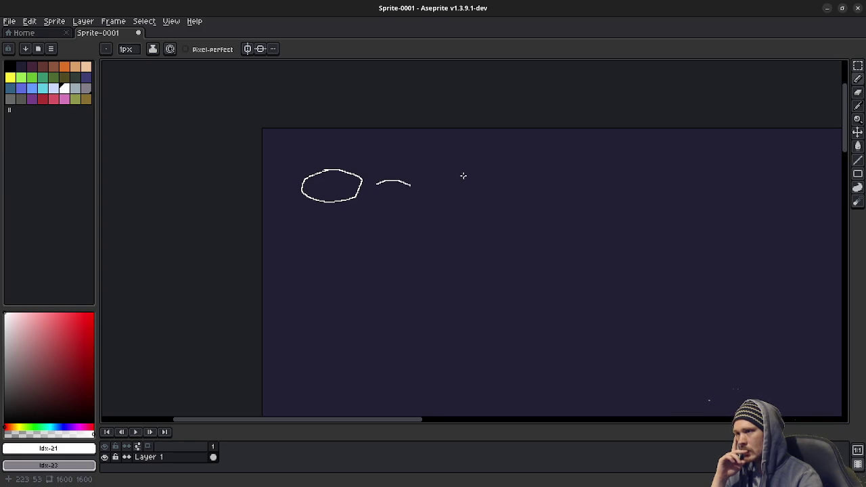
{"action": "mouse_move", "coordinate": [426, 186]}
{"action": "left_mouse_down"}
{"action": "mouse_move", "coordinate": [475, 193]}
{"action": "mouse_move", "coordinate": [425, 189]}
{"action": "mouse_move", "coordinate": [434, 176]}
{"action": "mouse_move", "coordinate": [467, 175]}
{"action": "mouse_move", "coordinate": [476, 194]}
{"action": "left_mouse_up"}
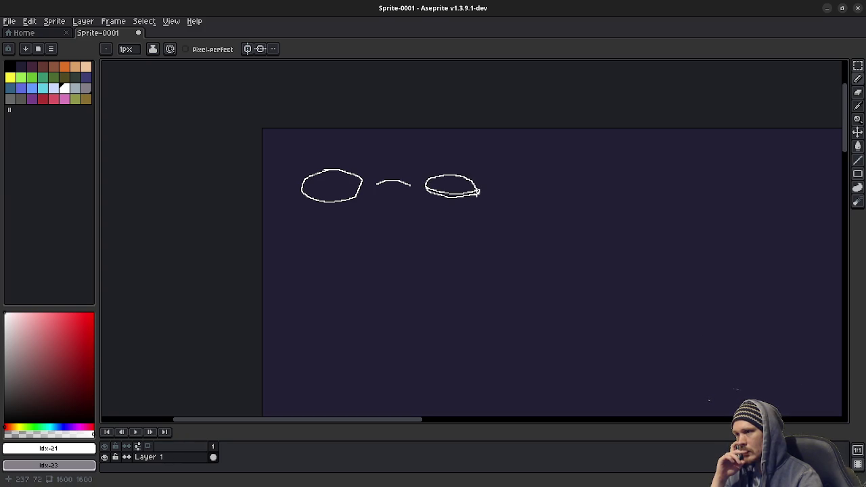
{"action": "key", "text": "v"}
{"action": "key", "text": "ctrl+z"}
{"action": "key", "text": "ctrl+z"}
{"action": "key", "text": "ctrl+z"}
{"action": "key", "text": "ctrl+z"}
- Sketch two side-view patty boxes and fill the second box's lower half white
{"action": "key", "text": "b"}
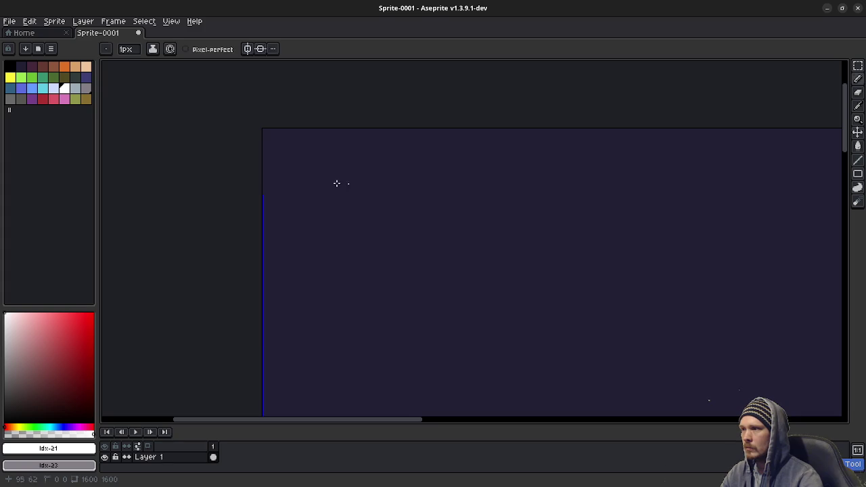
{"action": "mouse_move", "coordinate": [299, 169]}
{"action": "left_mouse_down"}
{"action": "mouse_move", "coordinate": [360, 196]}
{"action": "mouse_move", "coordinate": [369, 169]}
{"action": "mouse_move", "coordinate": [299, 169]}
{"action": "left_mouse_up"}
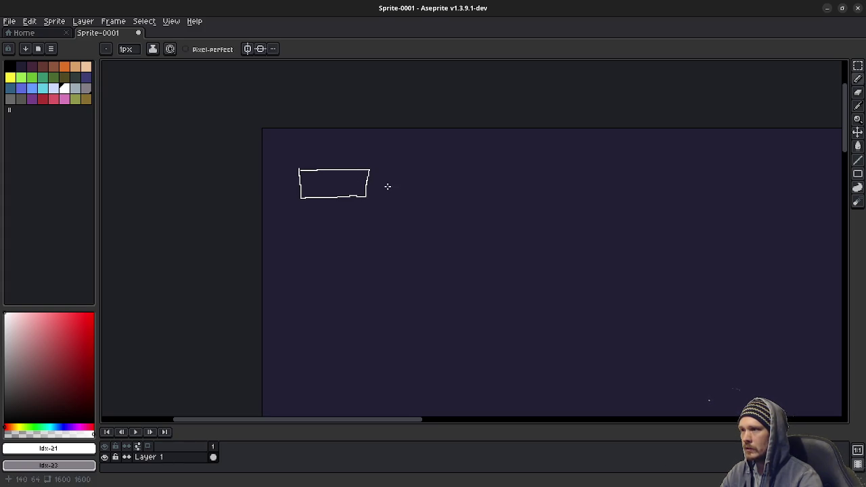
{"action": "left_click_drag", "start_coordinate": [424, 169], "coordinate": [501, 166]}
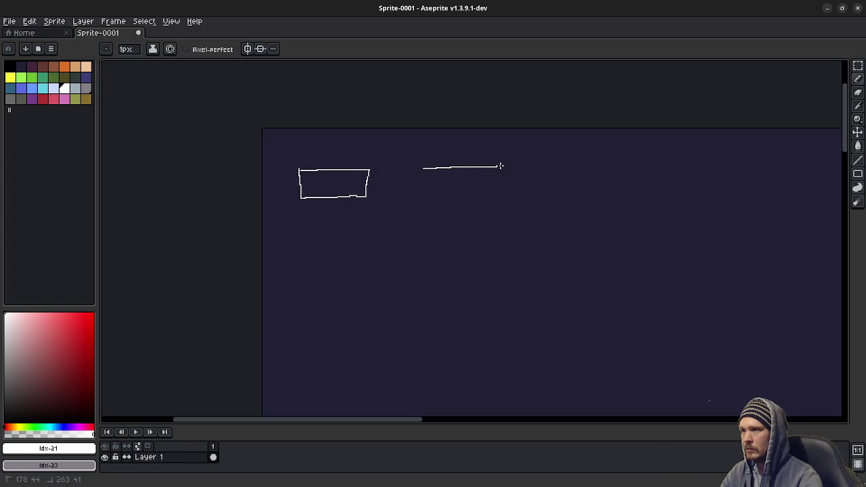
{"action": "mouse_move", "coordinate": [423, 167]}
{"action": "left_mouse_down"}
{"action": "mouse_move", "coordinate": [485, 182]}
{"action": "mouse_move", "coordinate": [500, 166]}
{"action": "left_mouse_up"}
{"action": "mouse_move", "coordinate": [426, 183]}
{"action": "left_mouse_down"}
{"action": "mouse_move", "coordinate": [423, 201]}
{"action": "mouse_move", "coordinate": [494, 196]}
{"action": "mouse_move", "coordinate": [500, 183]}
{"action": "left_mouse_up"}
{"action": "left_click", "coordinate": [399, 185]}
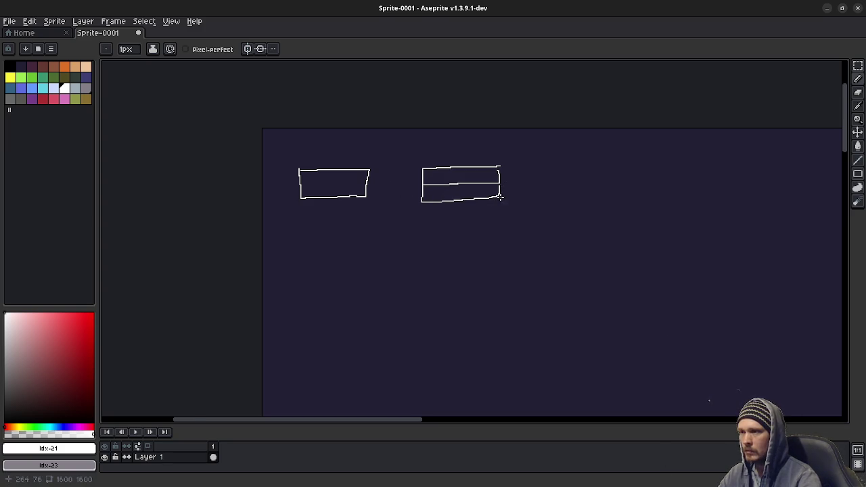
{"action": "scroll", "coordinate": [501, 198], "scroll_direction": "up", "scroll_amount": 1}
{"action": "key", "text": "g"}
{"action": "left_click", "coordinate": [450, 195]}
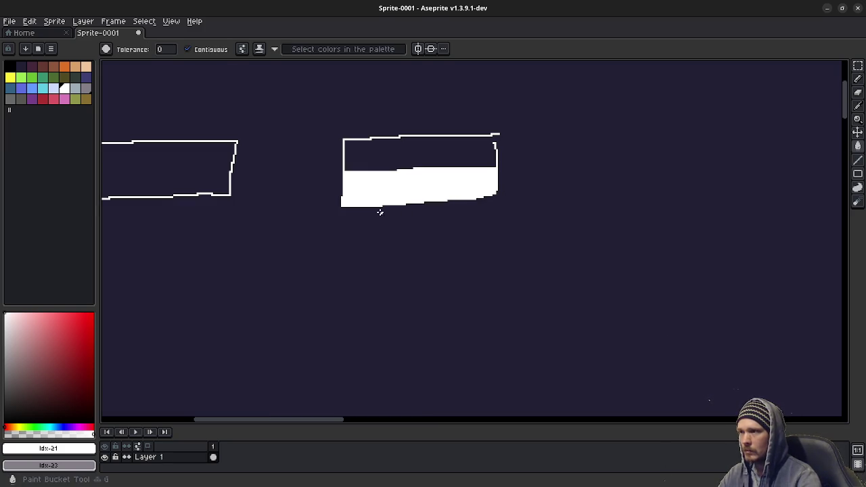
{"action": "scroll", "coordinate": [393, 215], "scroll_direction": "left", "scroll_amount": 2}
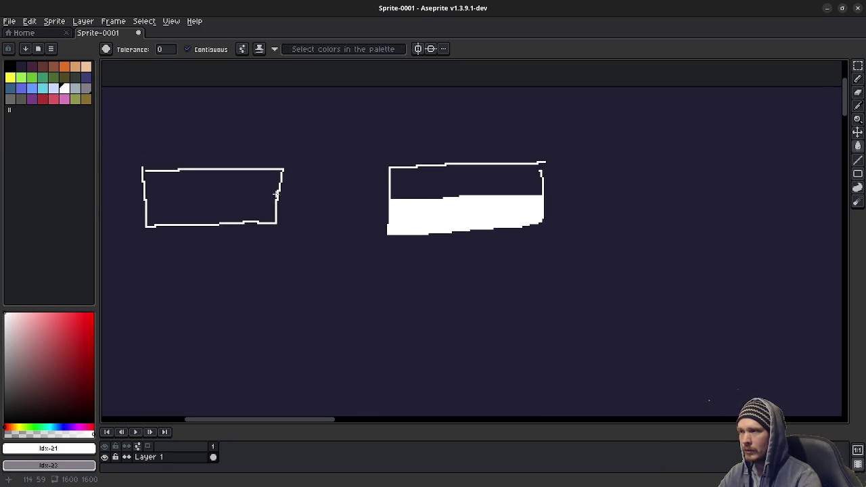
- Draw a line splitting the first patty box across its middle
{"action": "key", "text": "b"}
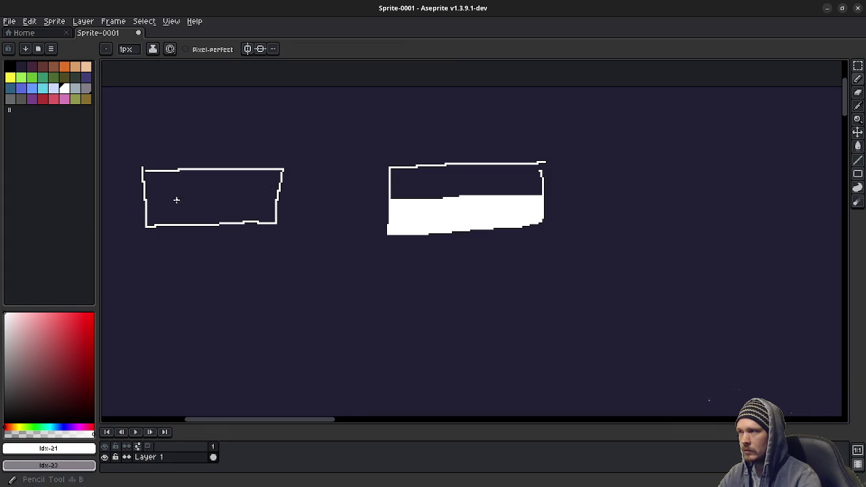
{"action": "left_click_drag", "start_coordinate": [143, 199], "coordinate": [278, 196]}
{"action": "scroll", "coordinate": [421, 193], "scroll_direction": "right", "scroll_amount": 2}
{"action": "left_click_drag", "start_coordinate": [477, 185], "coordinate": [304, 208]}
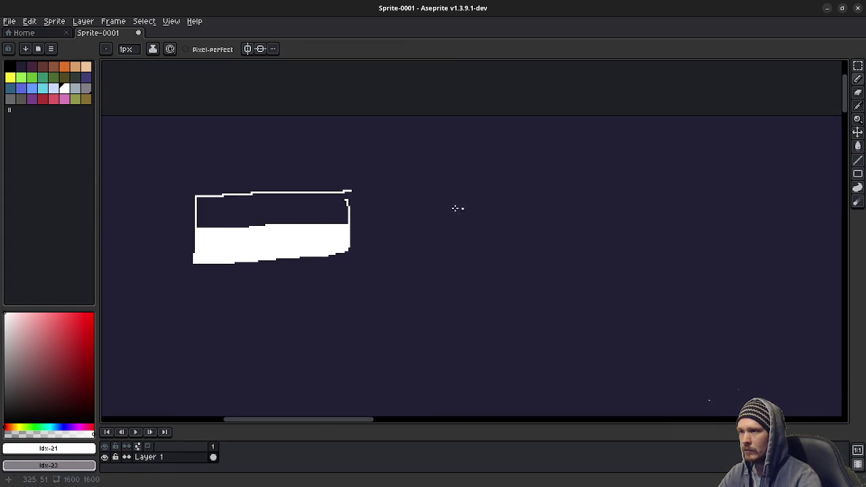
{"action": "scroll", "coordinate": [346, 186], "scroll_direction": "left", "scroll_amount": 5}
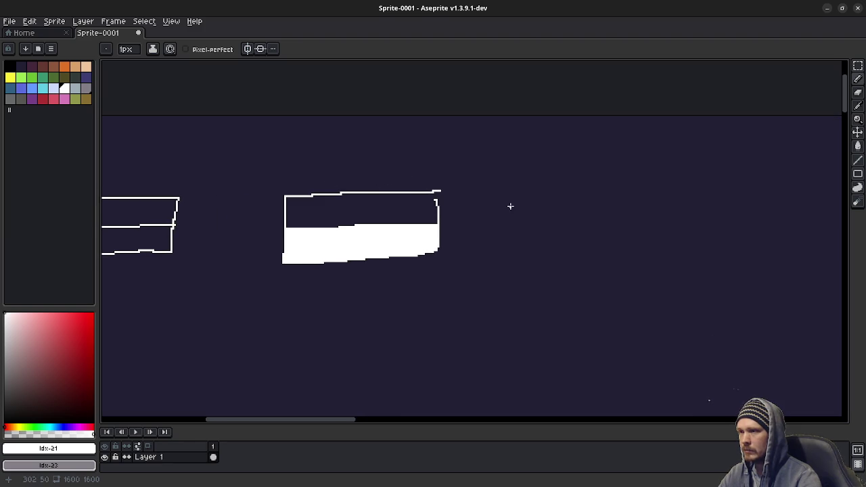
{"action": "left_click_drag", "start_coordinate": [510, 205], "coordinate": [478, 187]}
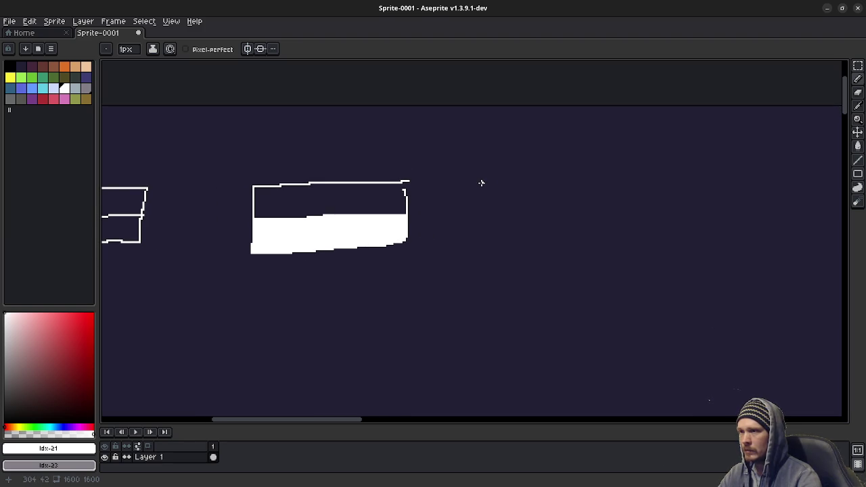
- Draw a third split patty box, fill it entirely white, and switch back to Godot
{"action": "mouse_move", "coordinate": [515, 180]}
{"action": "left_mouse_down"}
{"action": "mouse_move", "coordinate": [517, 208]}
{"action": "mouse_move", "coordinate": [557, 235]}
{"action": "mouse_move", "coordinate": [667, 237]}
{"action": "mouse_move", "coordinate": [654, 177]}
{"action": "mouse_move", "coordinate": [672, 238]}
{"action": "left_mouse_up"}
{"action": "left_click_drag", "start_coordinate": [521, 208], "coordinate": [667, 203]}
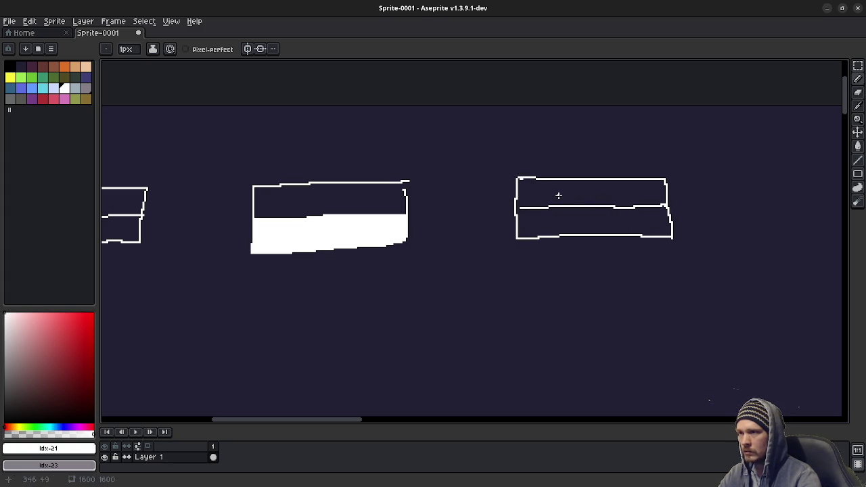
{"action": "key", "text": "g"}
{"action": "left_click", "coordinate": [560, 213]}
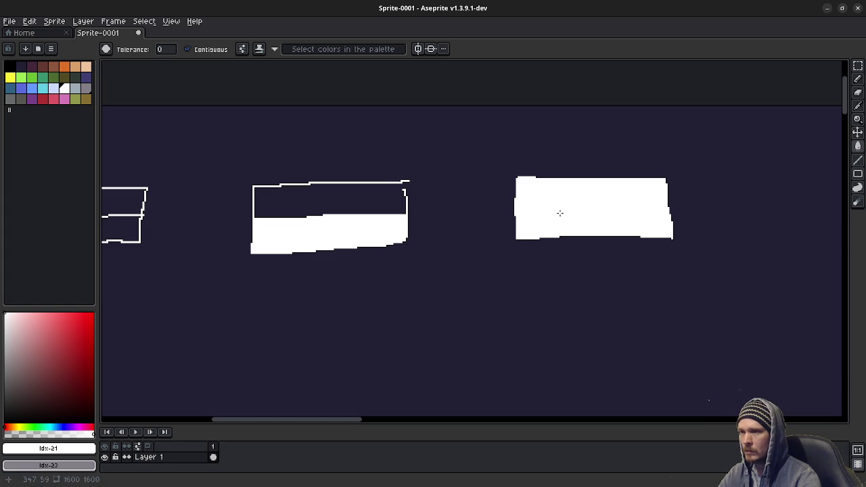
{"action": "left_click_drag", "start_coordinate": [599, 212], "coordinate": [534, 223]}
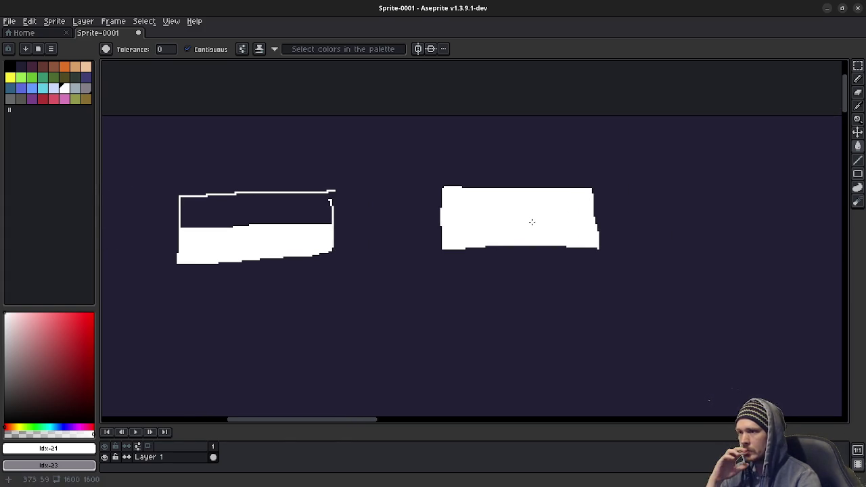
{"action": "left_click_drag", "start_coordinate": [356, 231], "coordinate": [553, 220]}
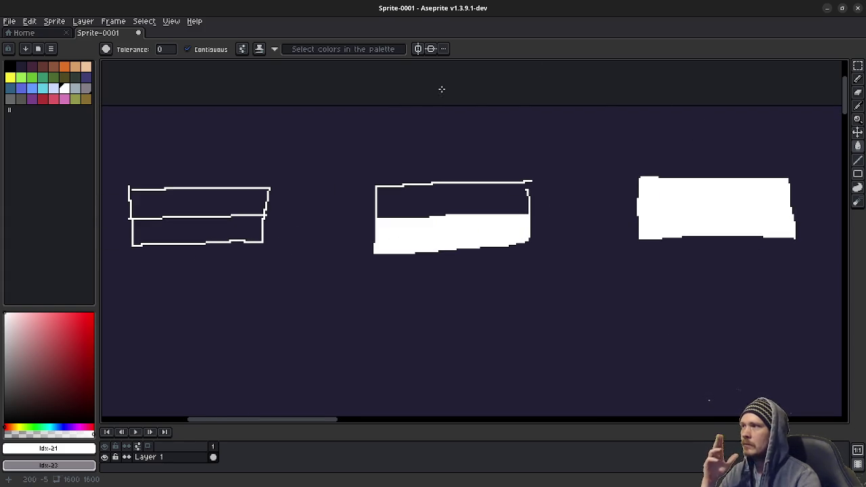
{"action": "left_click", "coordinate": [828, 9]}
{"action": "left_click", "coordinate": [492, 219]}
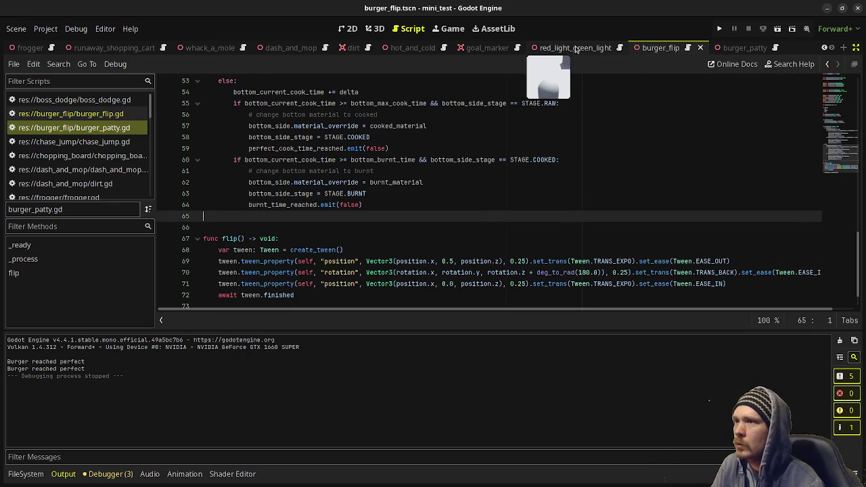
- Review burger_flip.gd at its ui_accept check, then show the BurgerFlip scene in 3D
{"action": "scroll", "coordinate": [534, 142], "scroll_direction": "up", "scroll_amount": 1}
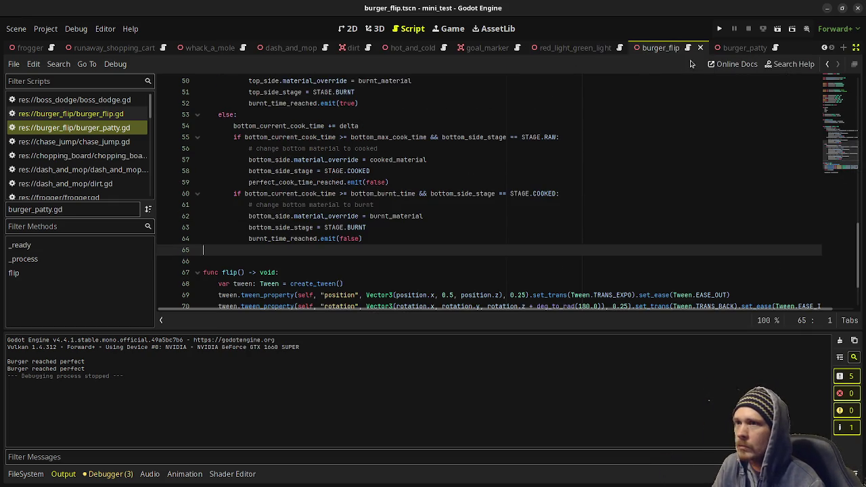
{"action": "left_click", "coordinate": [685, 47]}
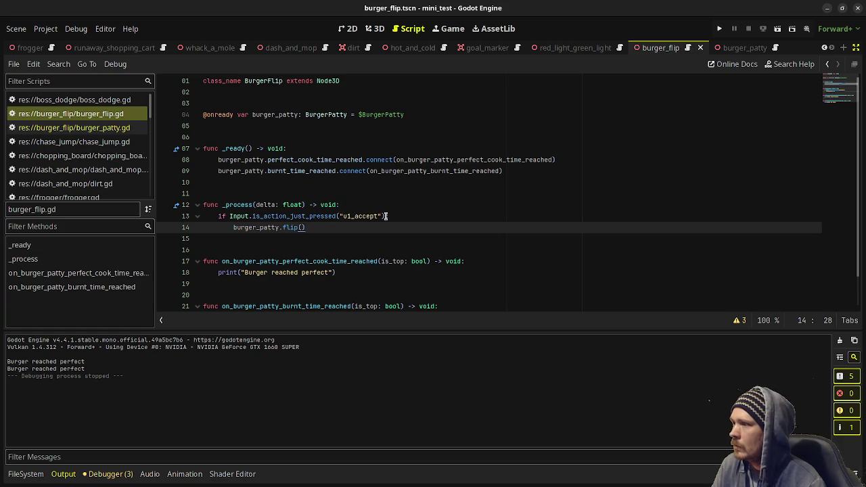
{"action": "left_click", "coordinate": [384, 216]}
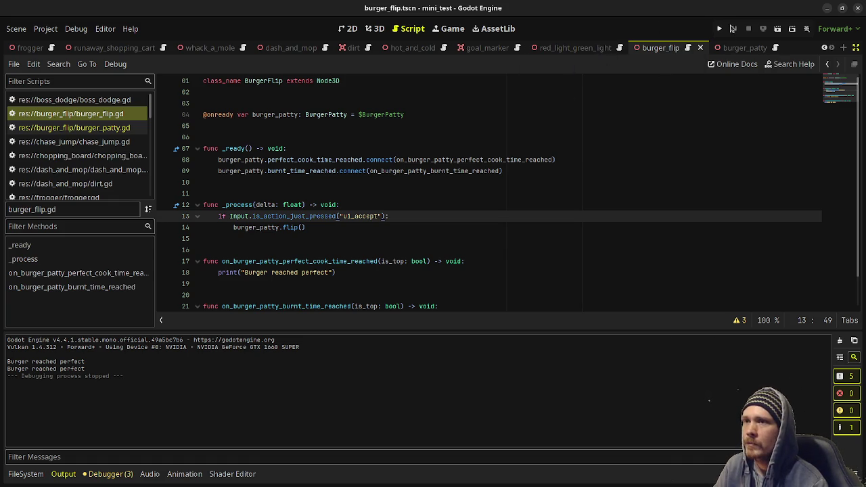
{"action": "left_click", "coordinate": [385, 28]}
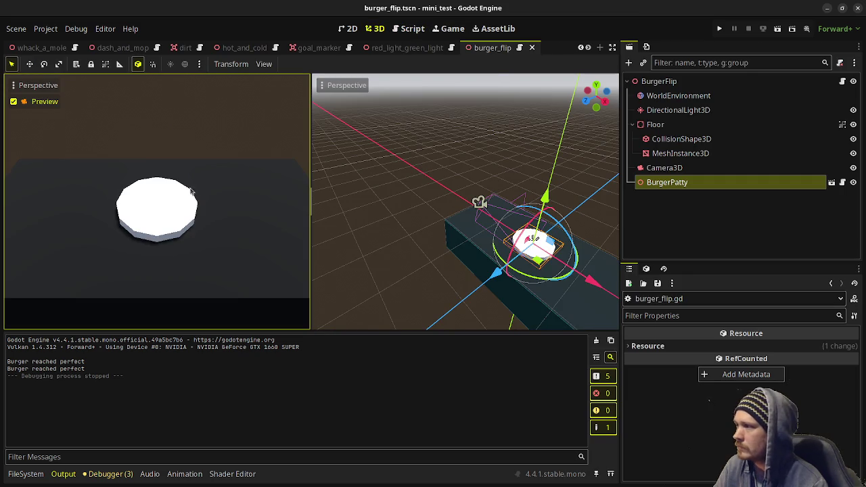
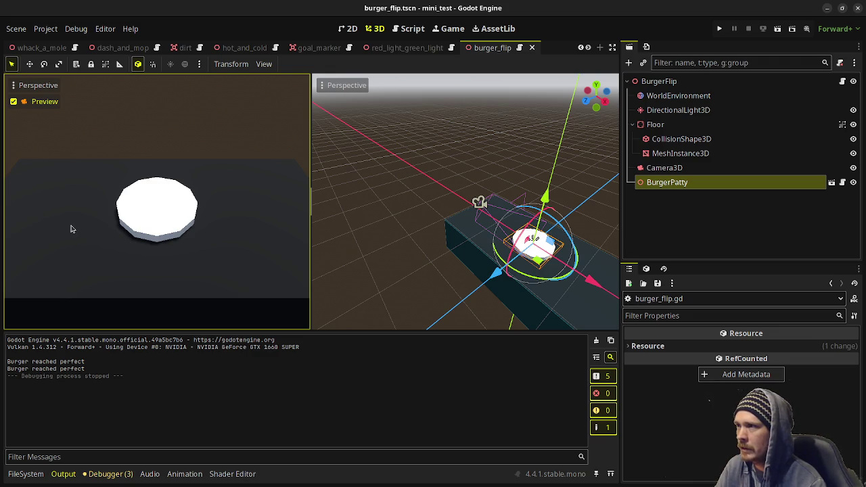
- In burger_flip.gd, remove the space before line 13's colon and add a new line below
{"action": "left_click", "coordinate": [412, 29]}
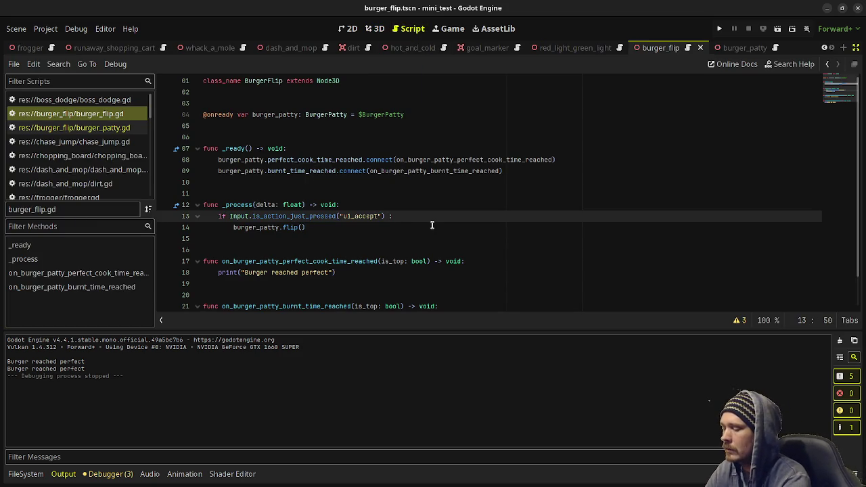
{"action": "type", "text": ":"}
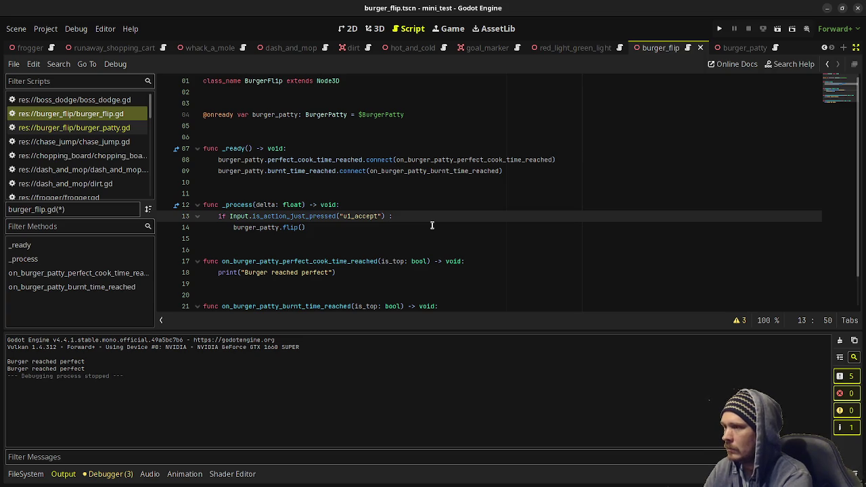
{"action": "key", "text": "BackSpace"}
{"action": "left_click", "coordinate": [410, 216]}
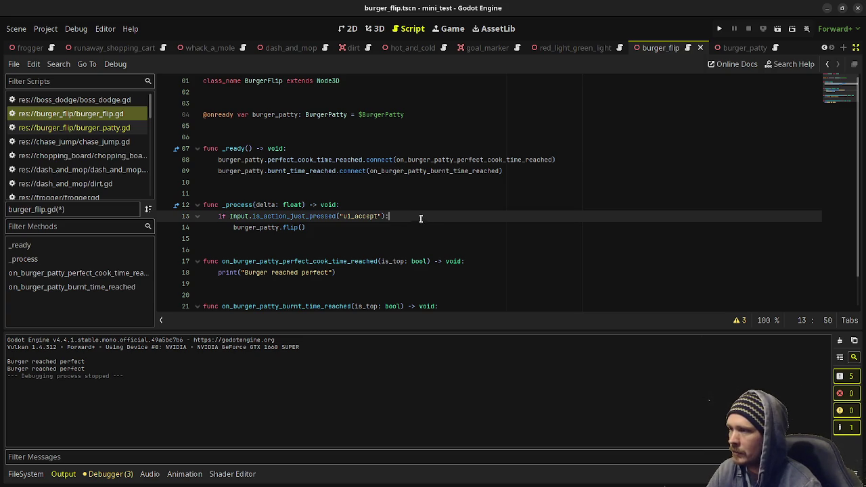
{"action": "key", "text": "Return"}
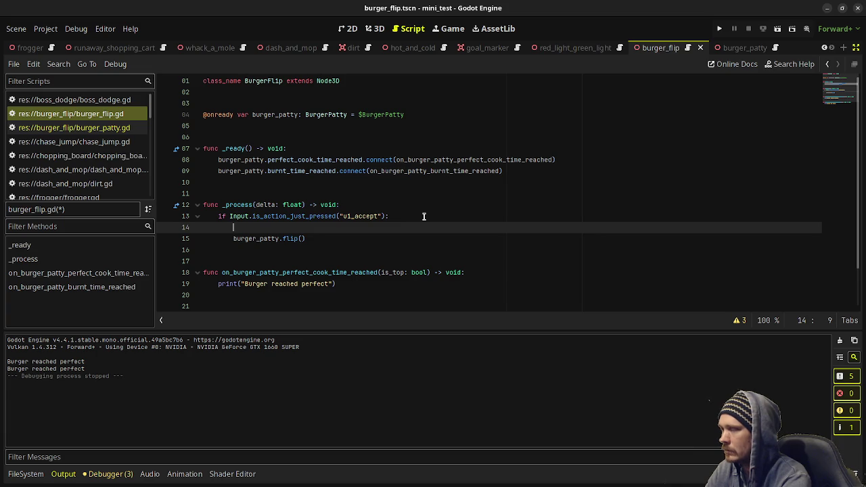
- Write the line 14 condition top_side_down == false && bottom_side_stage == BurgerPatty.STAGE.COOKED
{"action": "type", "text": "if burger_patty"}
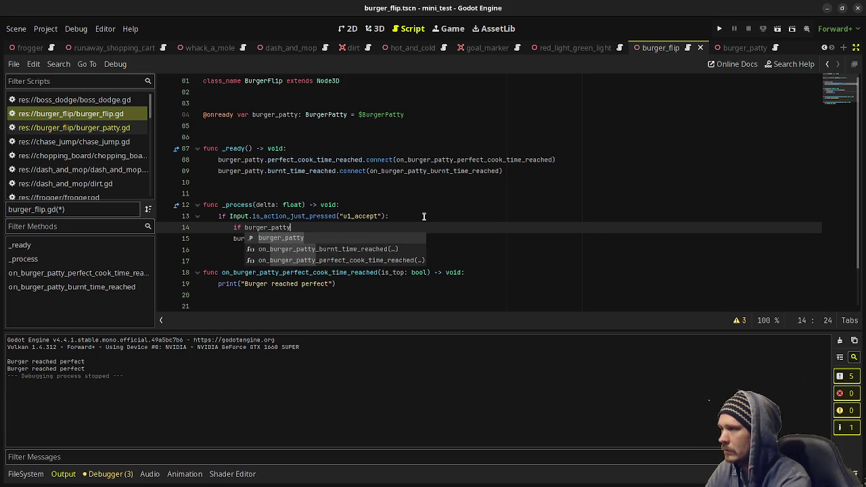
{"action": "type", "text": ".stage"}
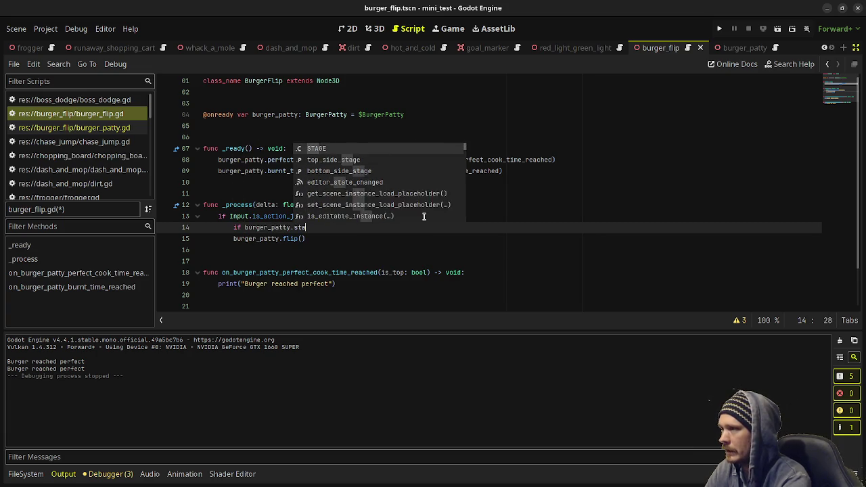
{"action": "key", "text": "BackSpace"}
{"action": "key", "text": "BackSpace"}
{"action": "key", "text": "BackSpace"}
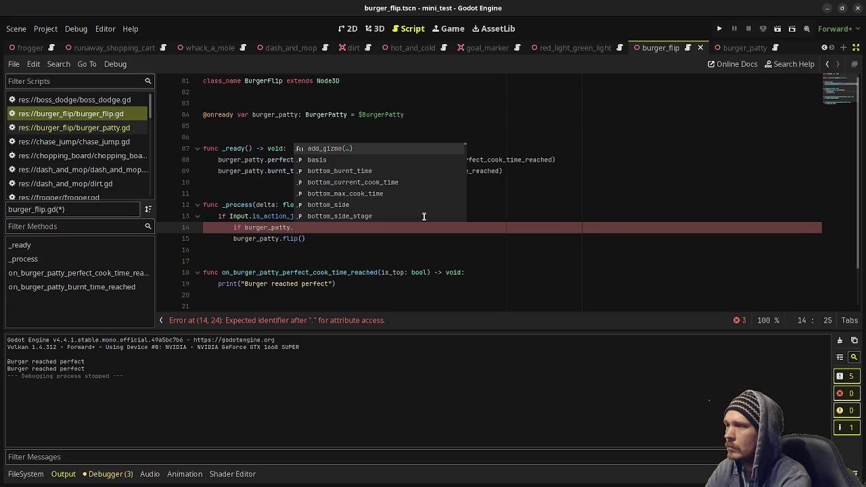
{"action": "left_click", "coordinate": [533, 214]}
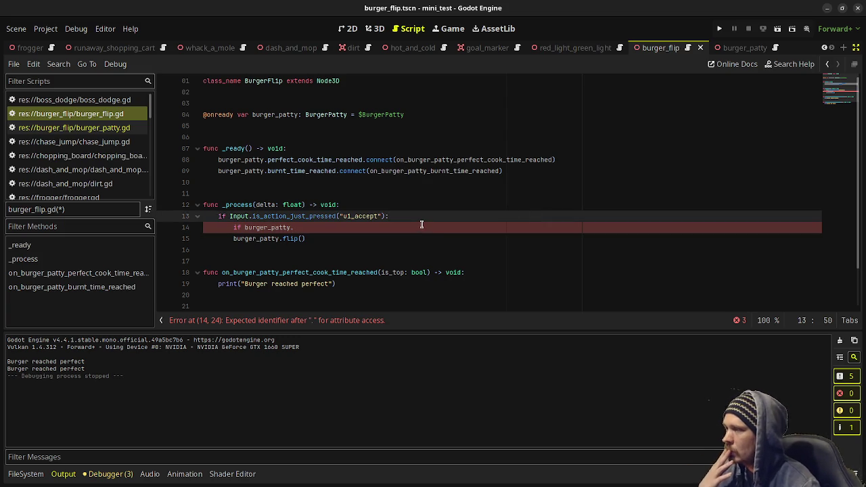
{"action": "left_click_drag", "start_coordinate": [358, 229], "coordinate": [405, 220]}
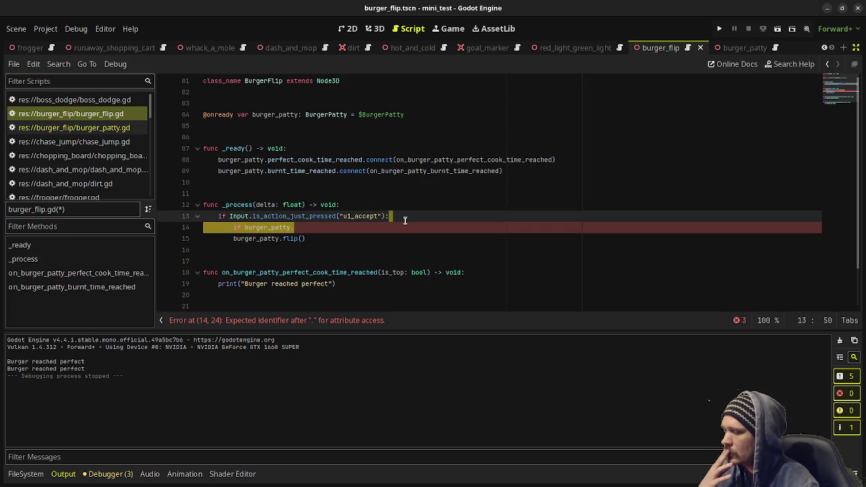
{"action": "left_click", "coordinate": [340, 224]}
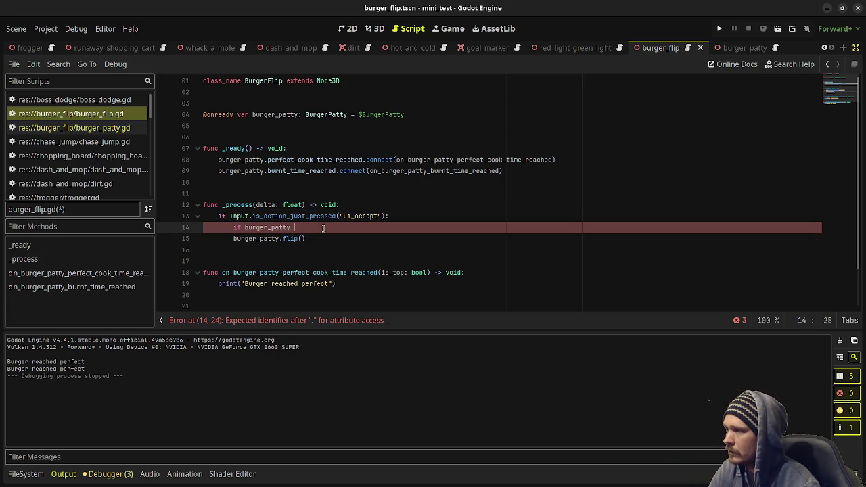
{"action": "type", "text": "is_to"}
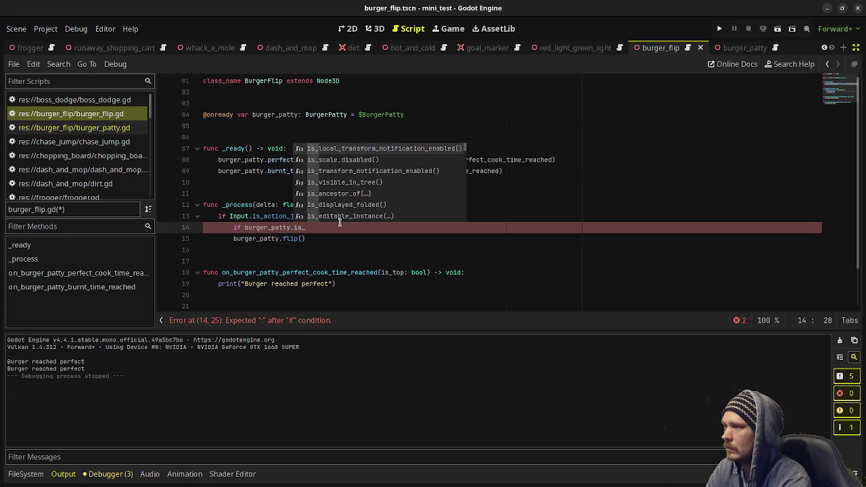
{"action": "key", "text": "BackSpace"}
{"action": "key", "text": "BackSpace"}
{"action": "key", "text": "BackSpace"}
{"action": "type", "text": "top_"}
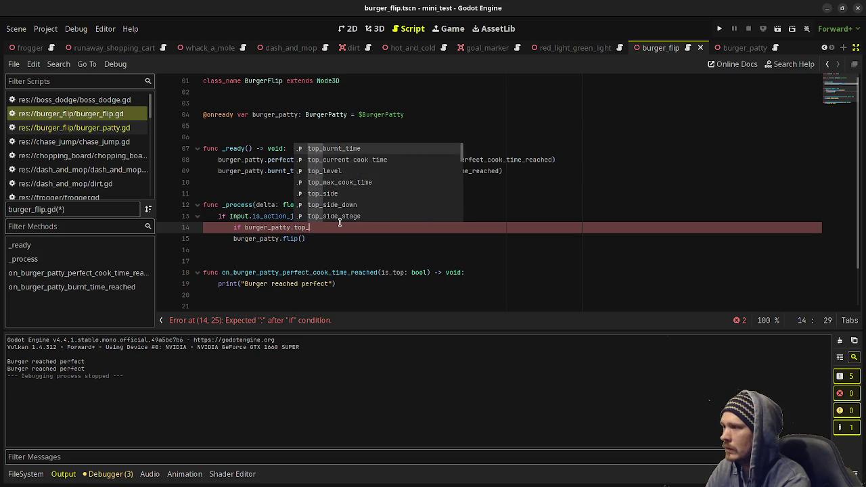
{"action": "type", "text": "side_down"}
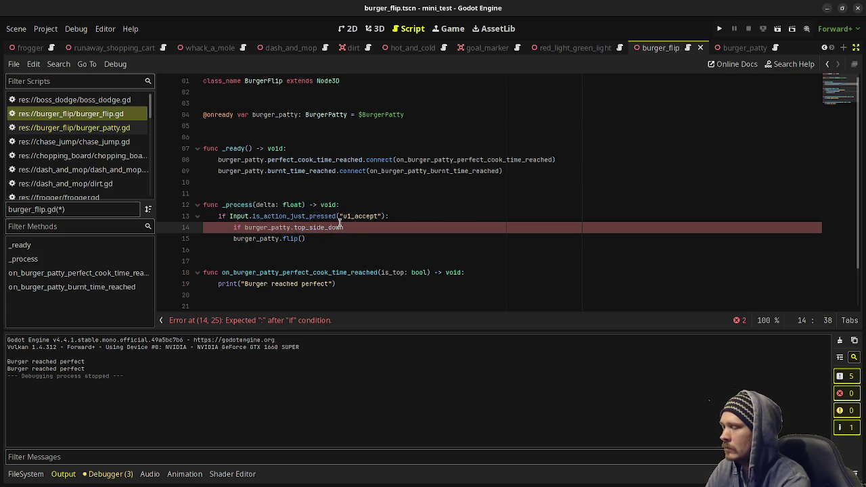
{"action": "type", "text": " ="}
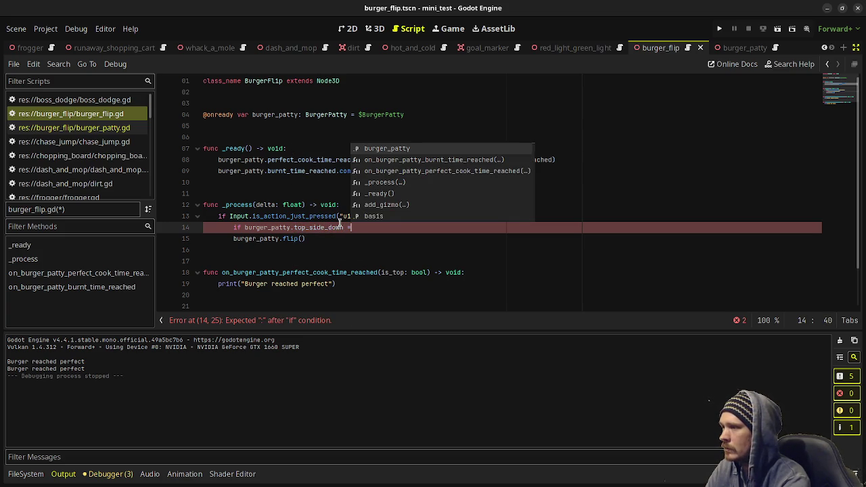
{"action": "type", "text": "= false"}
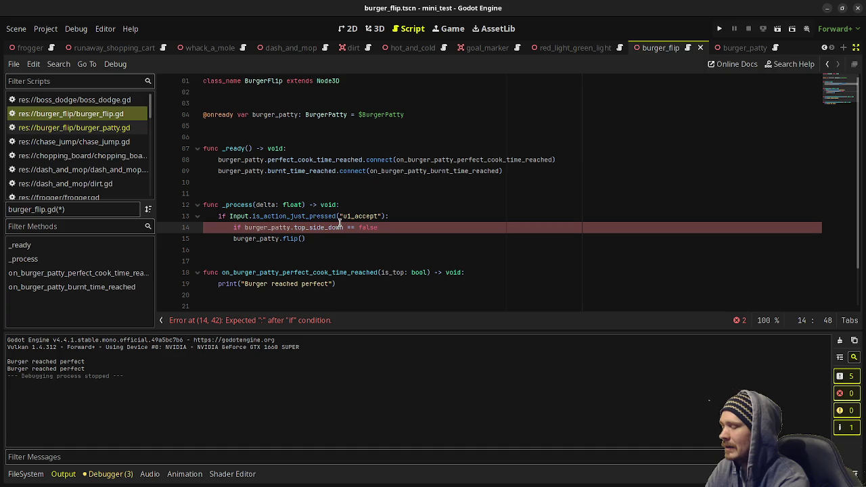
{"action": "type", "text": " && burger_"}
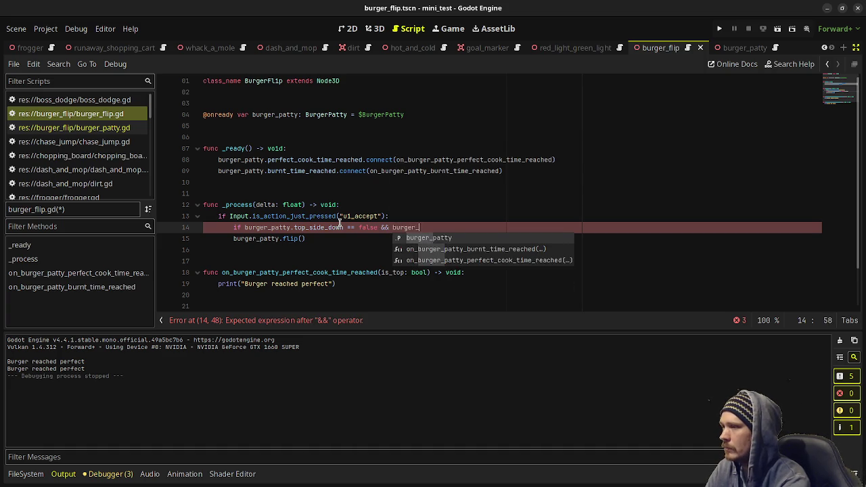
{"action": "type", "text": "patty."}
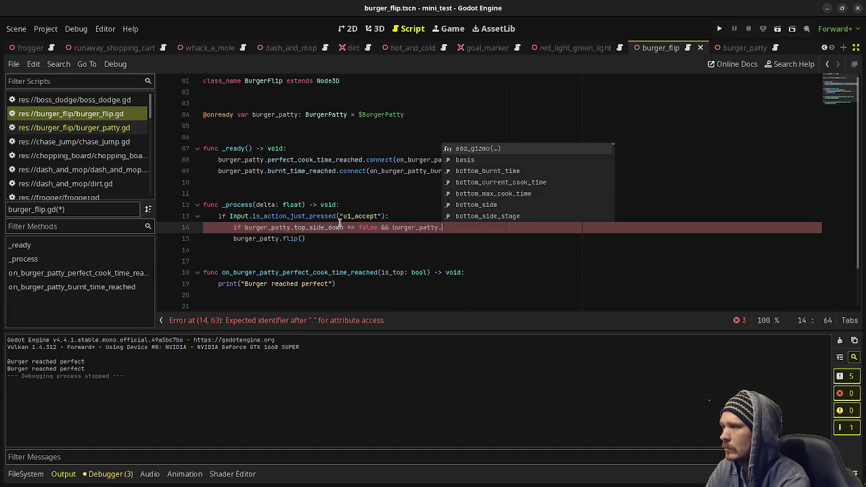
{"action": "type", "text": "botto"}
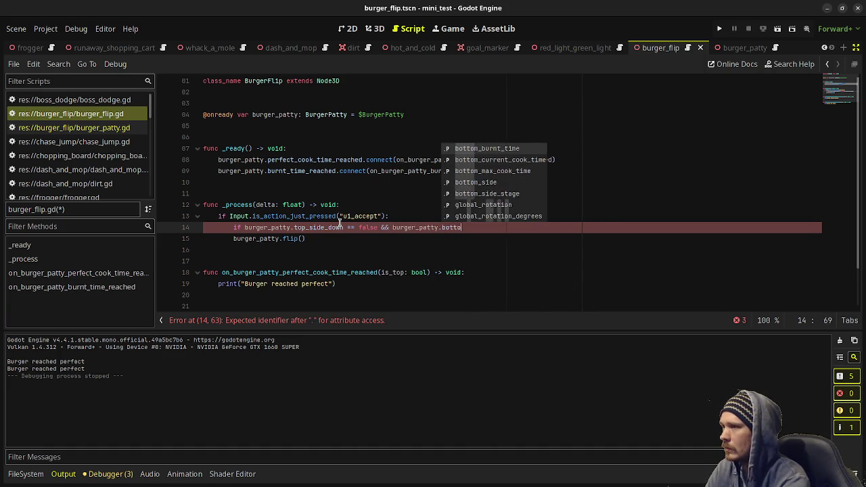
{"action": "type", "text": "m_side_"}
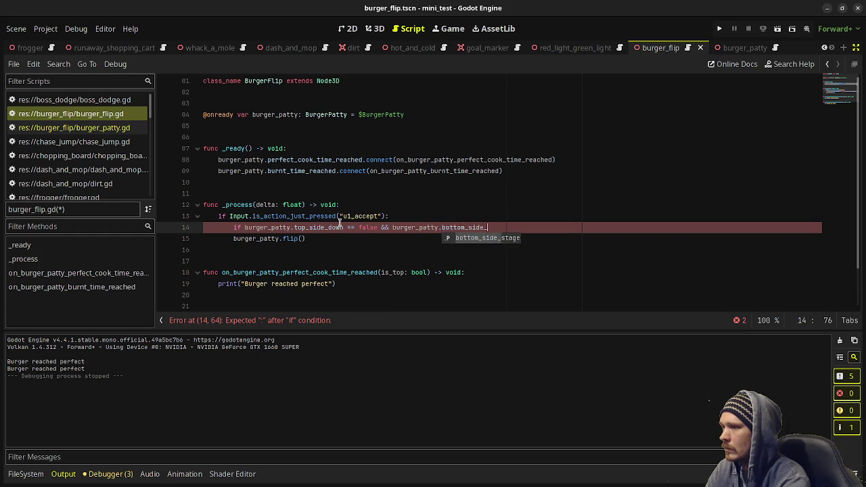
{"action": "type", "text": "stage =="}
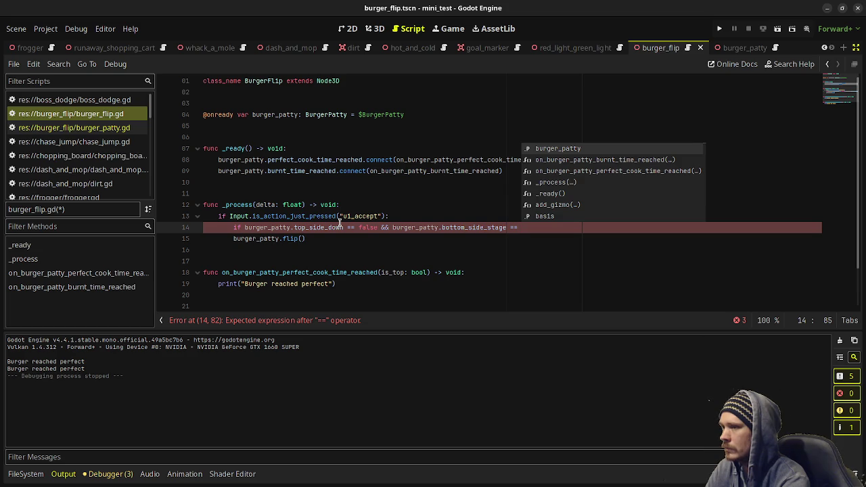
{"action": "type", "text": "BurgerP"}
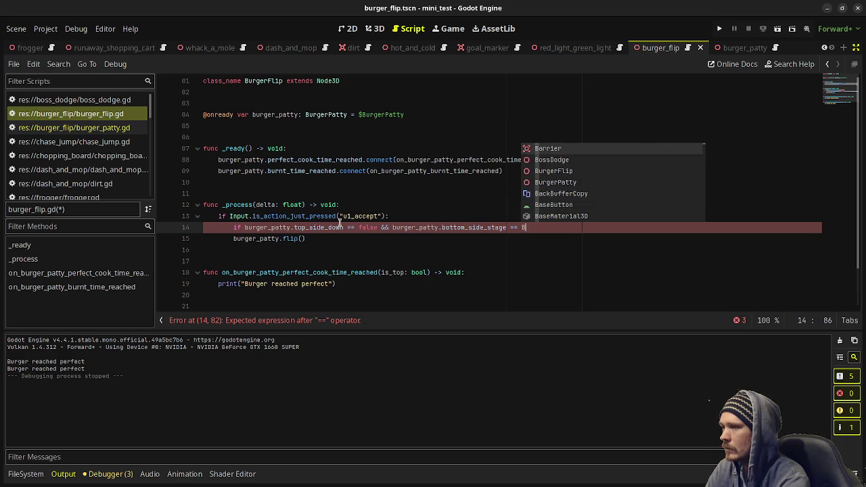
{"action": "type", "text": "atty"}
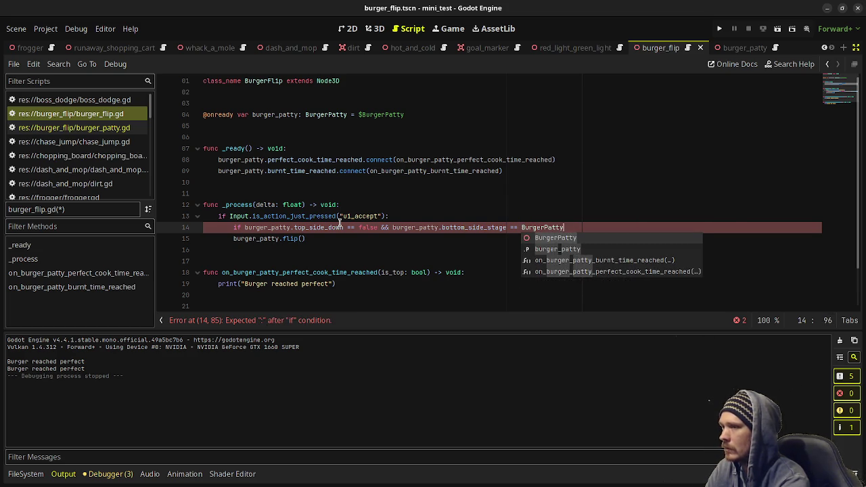
{"action": "type", "text": ".STAGE."}
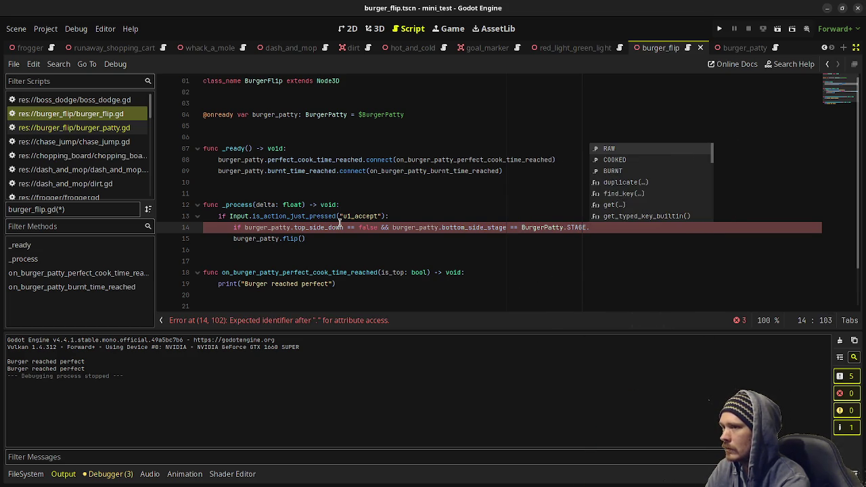
{"action": "type", "text": "COOK"}
{"action": "key", "text": "Return"}
{"action": "type", "text": ":"}
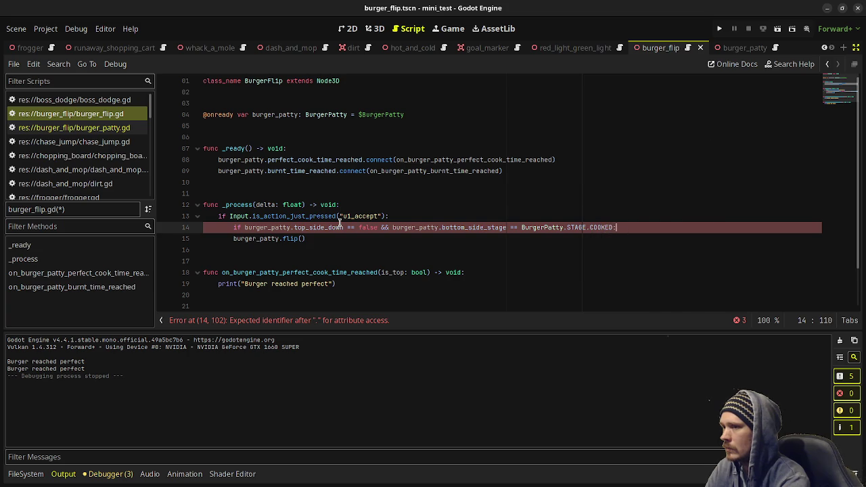
- Indent burger_patty.flip() under the new condition and start an else branch below it
{"action": "left_click", "coordinate": [232, 237]}
{"action": "key", "text": "Tab"}
{"action": "left_click", "coordinate": [351, 237]}
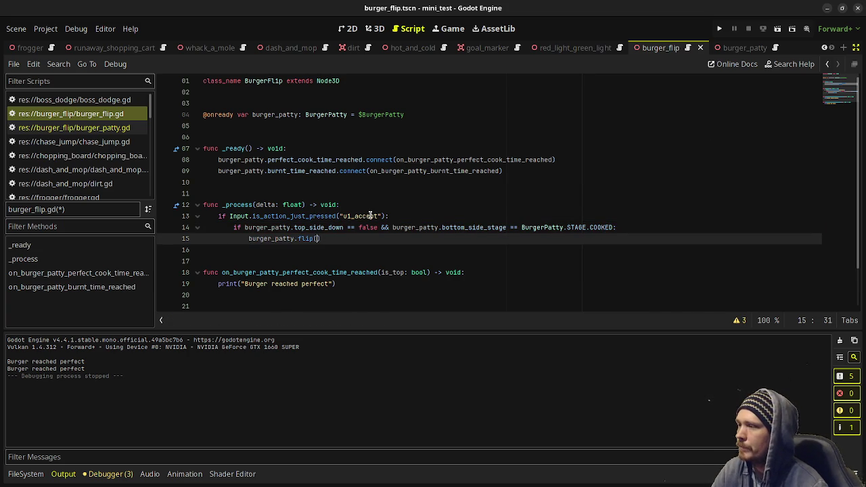
{"action": "double_click", "coordinate": [322, 228]}
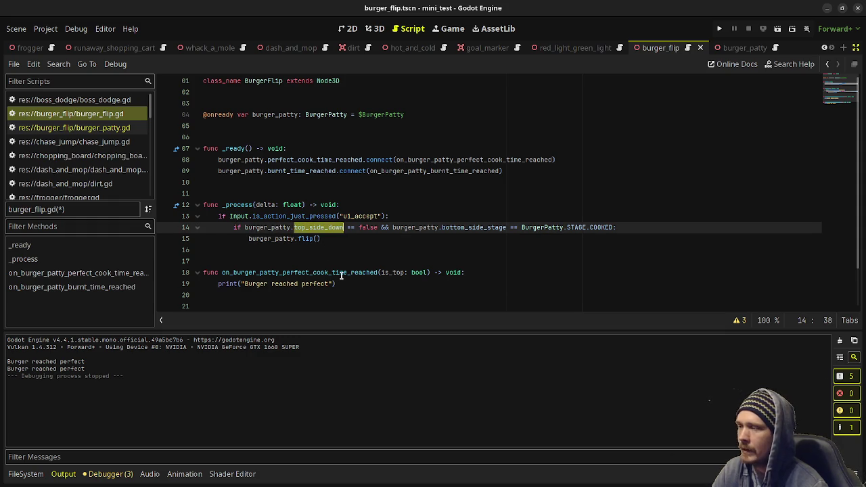
{"action": "left_click", "coordinate": [478, 228]}
{"action": "double_click", "coordinate": [478, 227]}
{"action": "double_click", "coordinate": [571, 227]}
{"action": "left_click", "coordinate": [326, 239]}
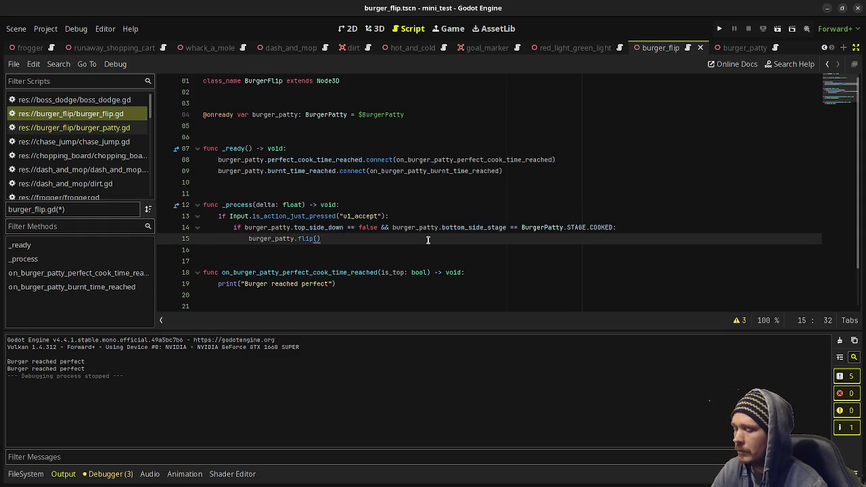
{"action": "key", "text": "Return"}
{"action": "key", "text": "BackSpace"}
{"action": "type", "text": "else"}
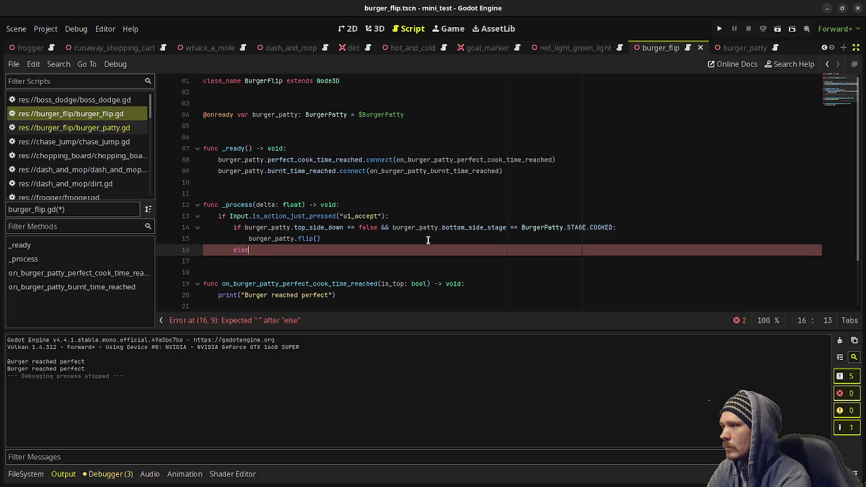
- Turn the else into an elif on top_side_down == true and top_side_stage == COOKED, printing 'Burger finished.'
{"action": "key", "text": "BackSpace"}
{"action": "key", "text": "BackSpace"}
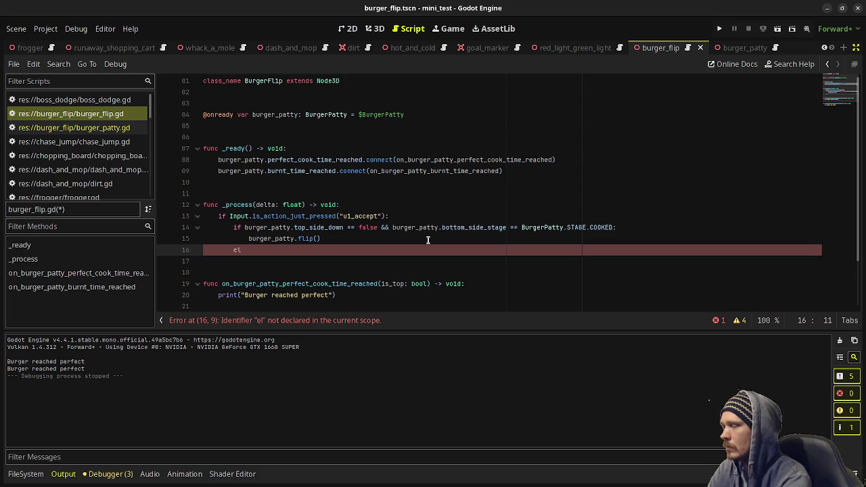
{"action": "type", "text": "if bu"}
{"action": "type", "text": "rger"}
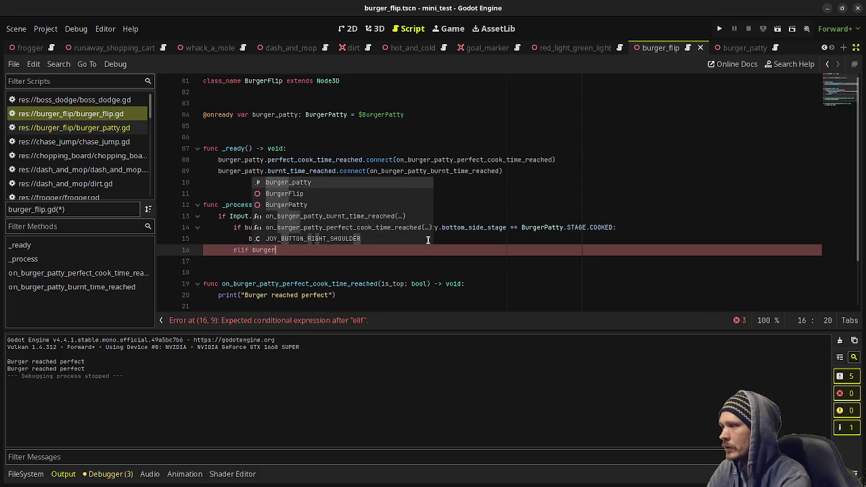
{"action": "type", "text": "_patty."}
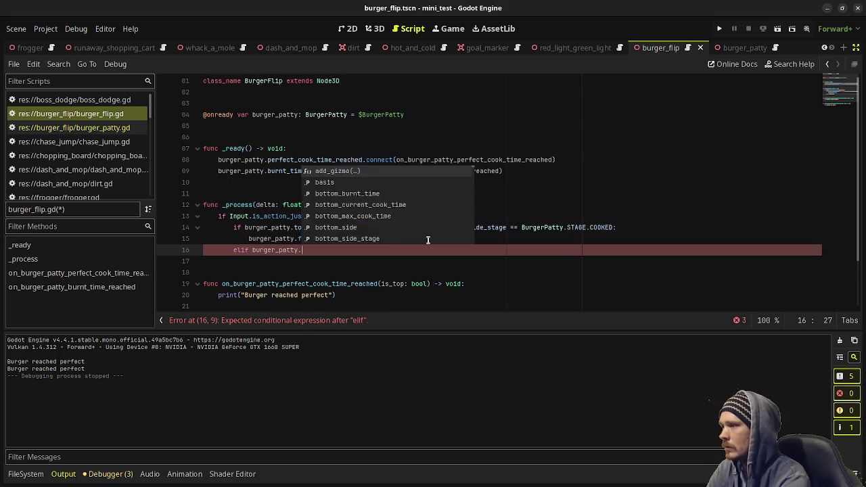
{"action": "type", "text": "bottom_side_down =="}
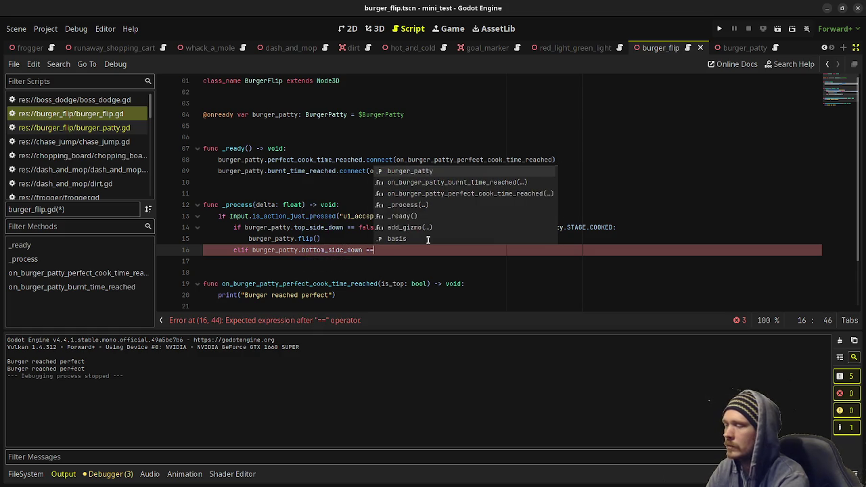
{"action": "key", "text": "ctrl+BackSpace"}
{"action": "key", "text": "ctrl+BackSpace"}
{"action": "type", "text": "top"}
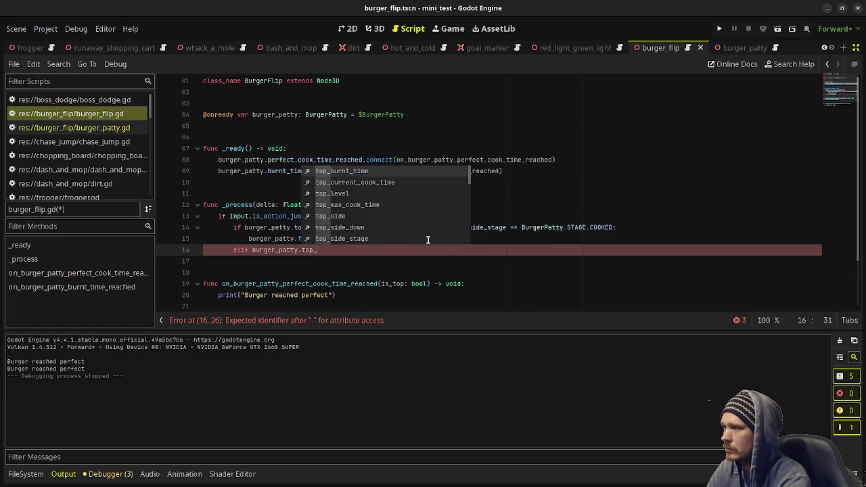
{"action": "type", "text": "_side_down "}
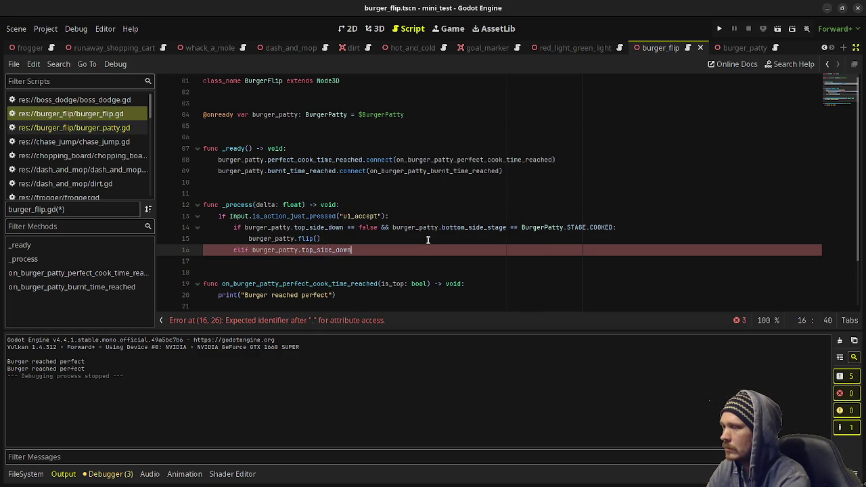
{"action": "type", "text": "== true"}
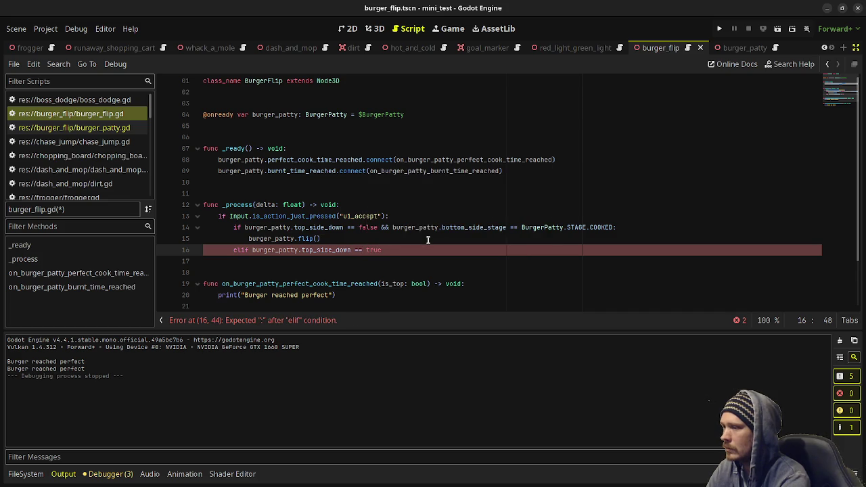
{"action": "type", "text": " && burge"}
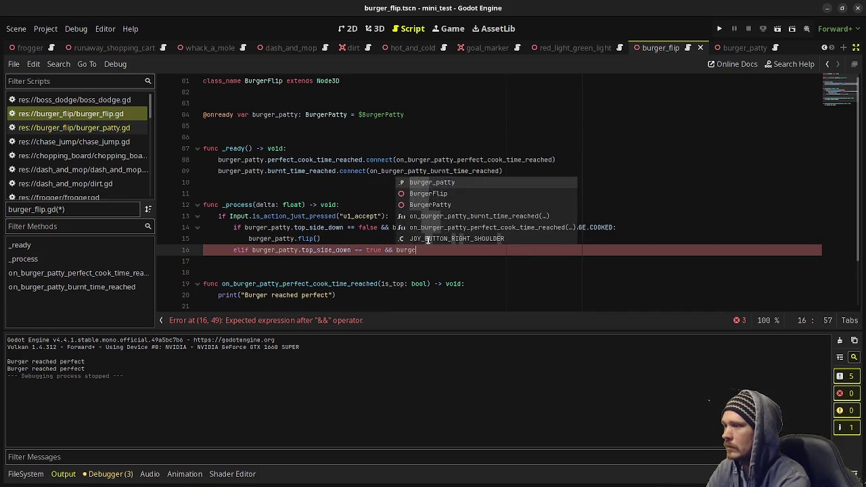
{"action": "type", "text": "r_patty.top_sid"}
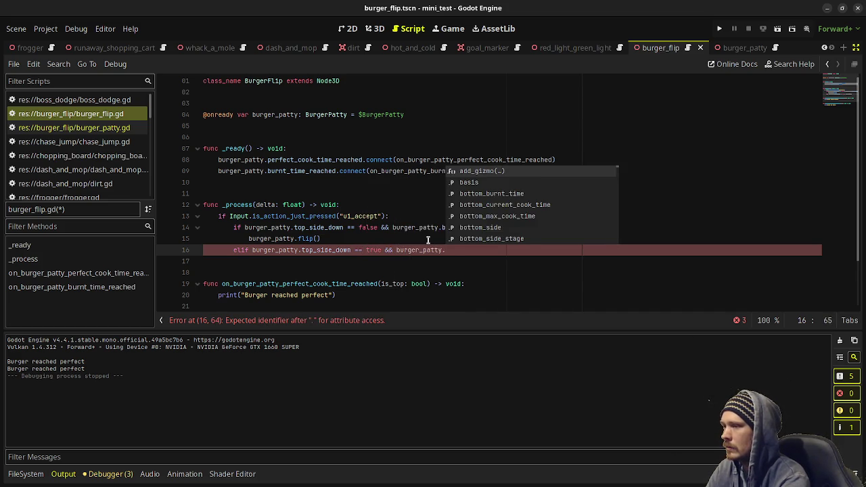
{"action": "type", "text": "e_s"}
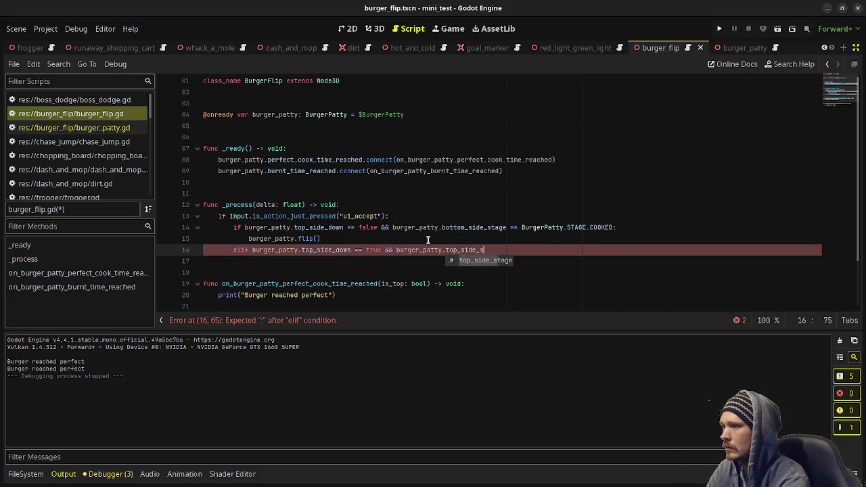
{"action": "type", "text": "tage == Bu"}
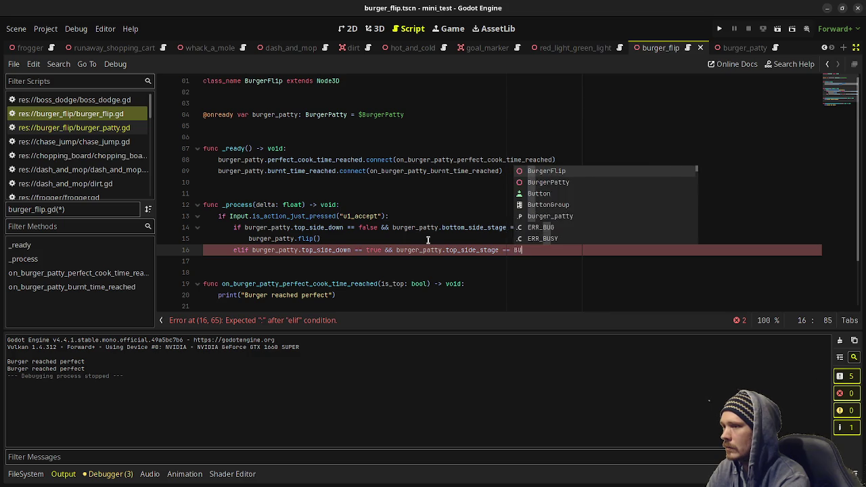
{"action": "type", "text": "rgerPatty"}
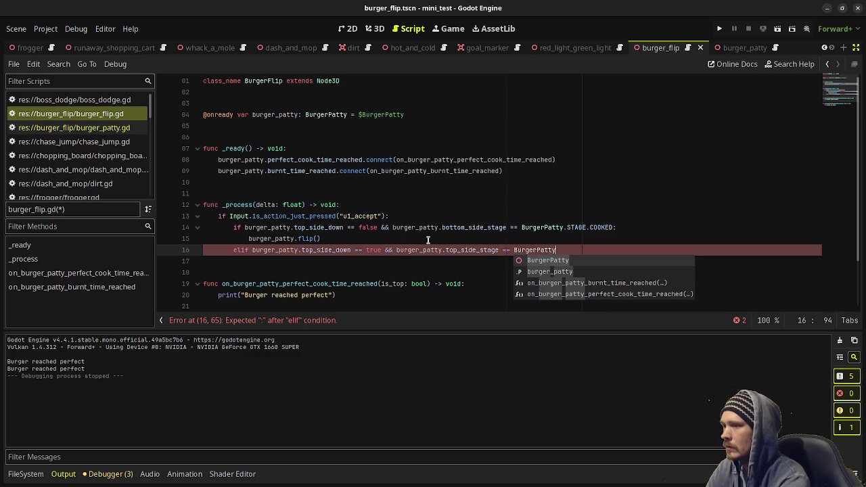
{"action": "type", "text": ".STAGE."}
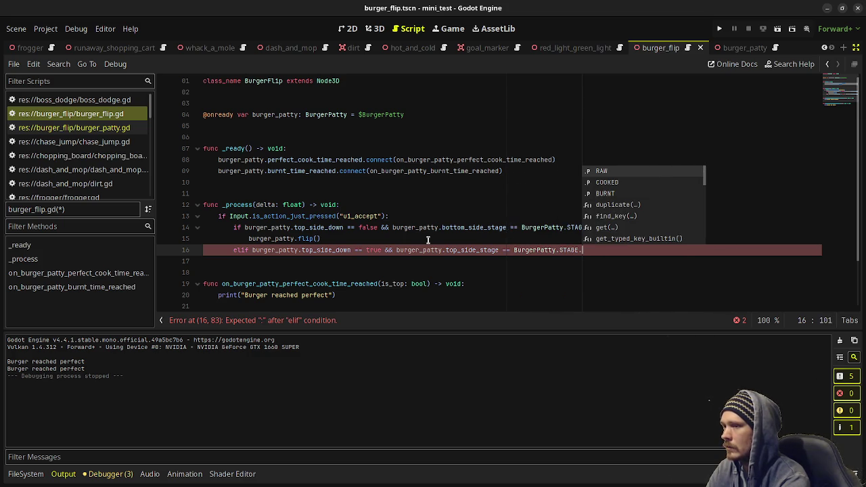
{"action": "type", "text": "COOKED:"}
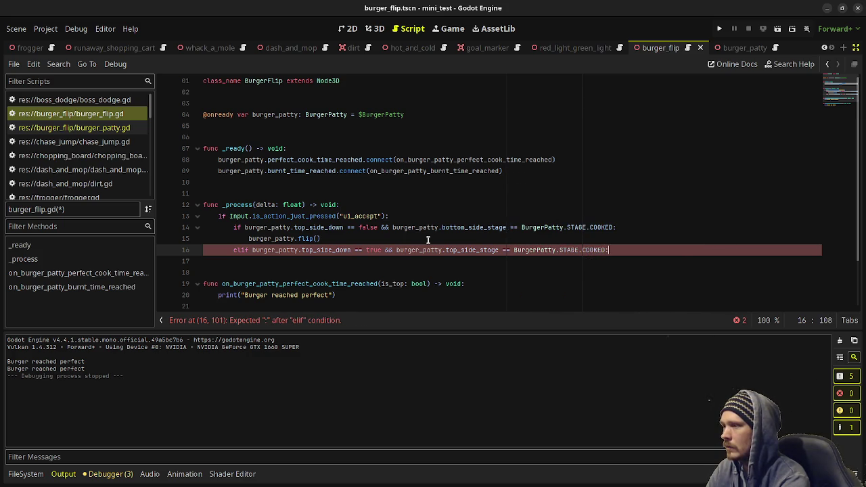
{"action": "key", "text": "Return"}
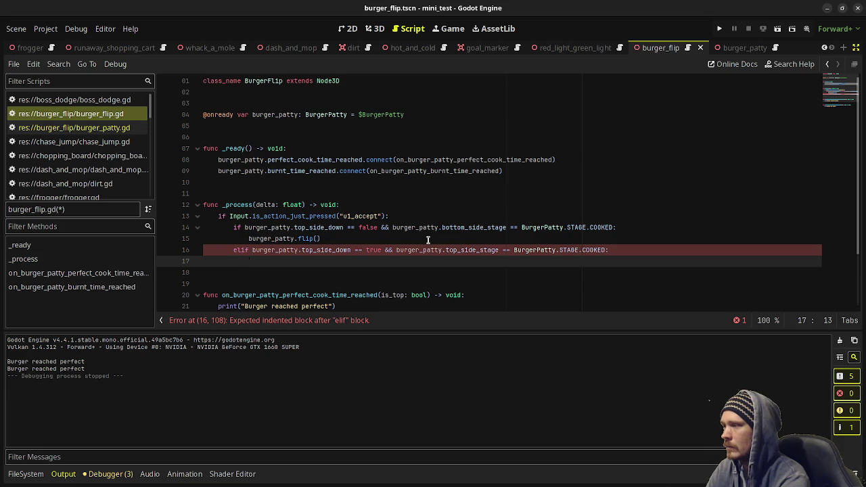
{"action": "type", "text": "rint(burger"}
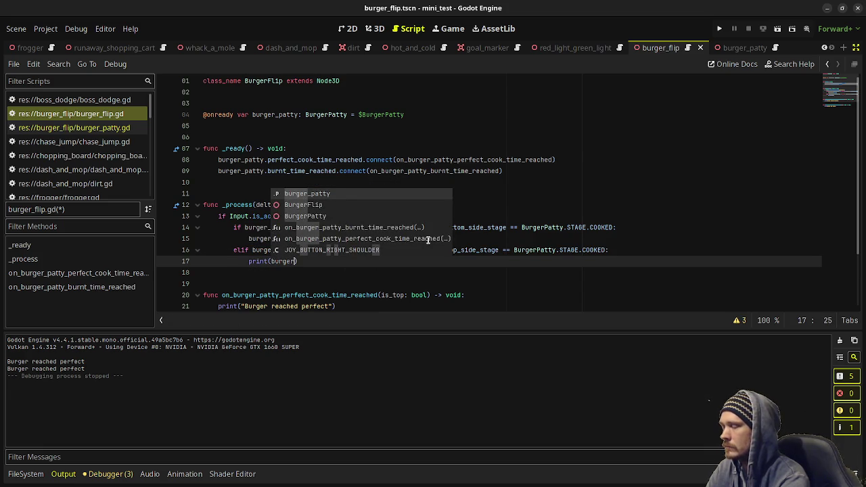
{"action": "key", "text": "BackSpace"}
{"action": "key", "text": "BackSpace"}
{"action": "key", "text": "BackSpace"}
{"action": "key", "text": "BackSpace"}
{"action": "key", "text": "BackSpace"}
{"action": "key", "text": "BackSpace"}
{"action": "type", "text": "\"Burger finished.\")"}
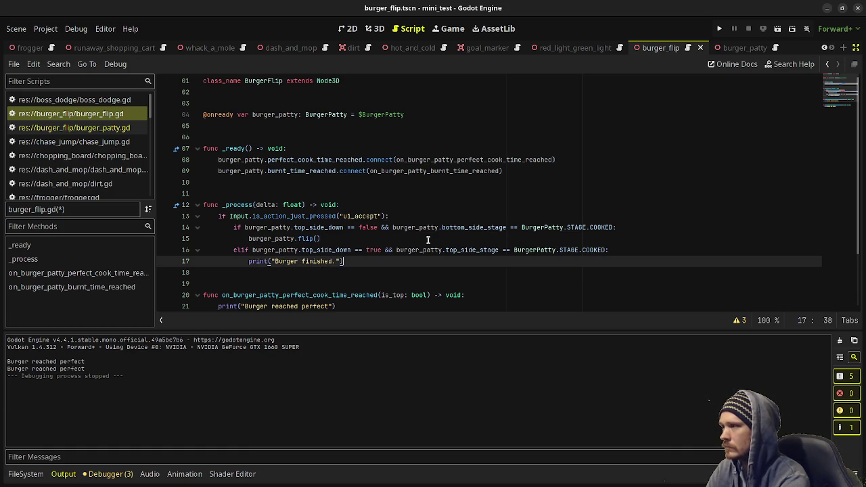
- Add an indented line below the 'Burger finished.' print, then switch to the burger_patty scene
{"action": "scroll", "coordinate": [423, 237], "scroll_direction": "down", "scroll_amount": 2}
{"action": "double_click", "coordinate": [305, 284]}
{"action": "left_click", "coordinate": [338, 284]}
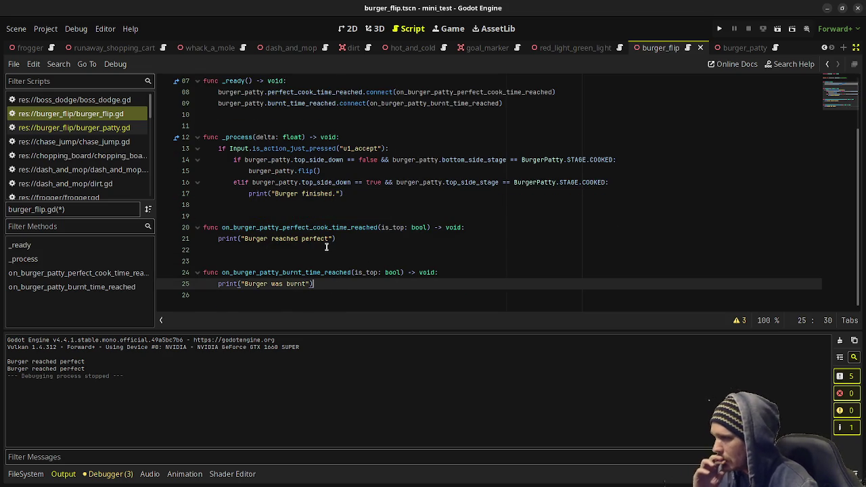
{"action": "left_click_drag", "start_coordinate": [346, 237], "coordinate": [205, 227]}
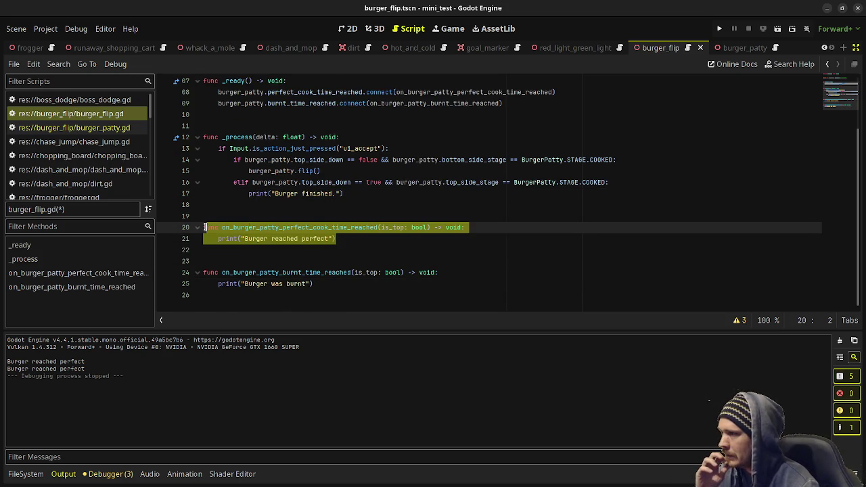
{"action": "left_click", "coordinate": [302, 238]}
{"action": "left_click", "coordinate": [316, 283]}
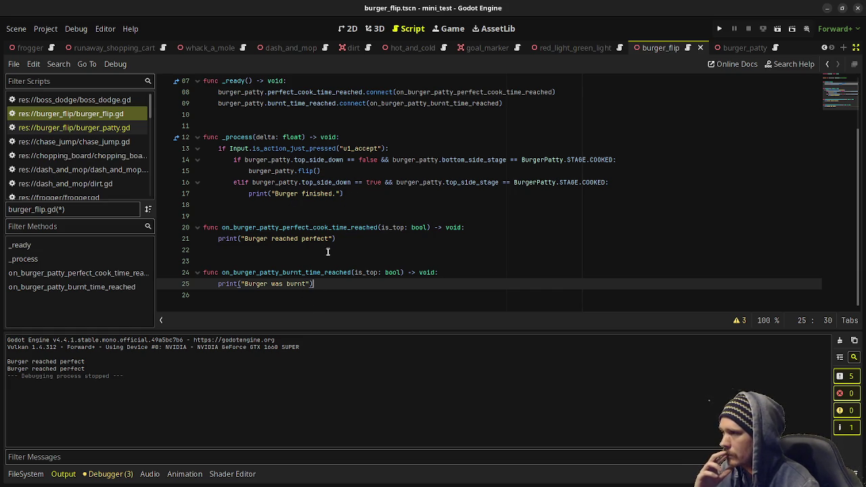
{"action": "left_click_drag", "start_coordinate": [343, 193], "coordinate": [277, 194]}
{"action": "left_click_drag", "start_coordinate": [325, 284], "coordinate": [269, 284]}
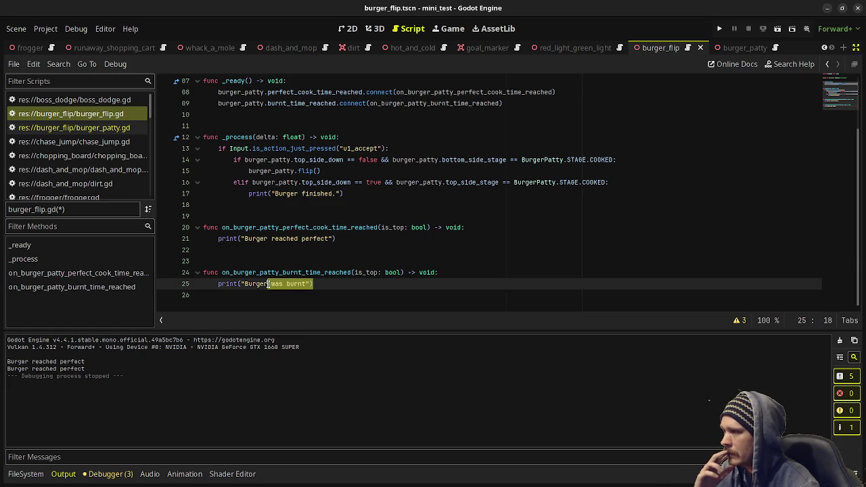
{"action": "scroll", "coordinate": [374, 241], "scroll_direction": "up", "scroll_amount": 1}
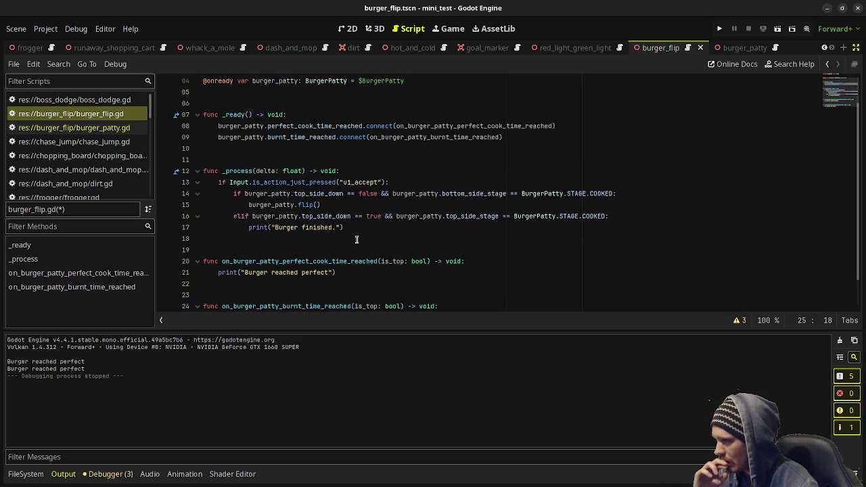
{"action": "left_click", "coordinate": [360, 228]}
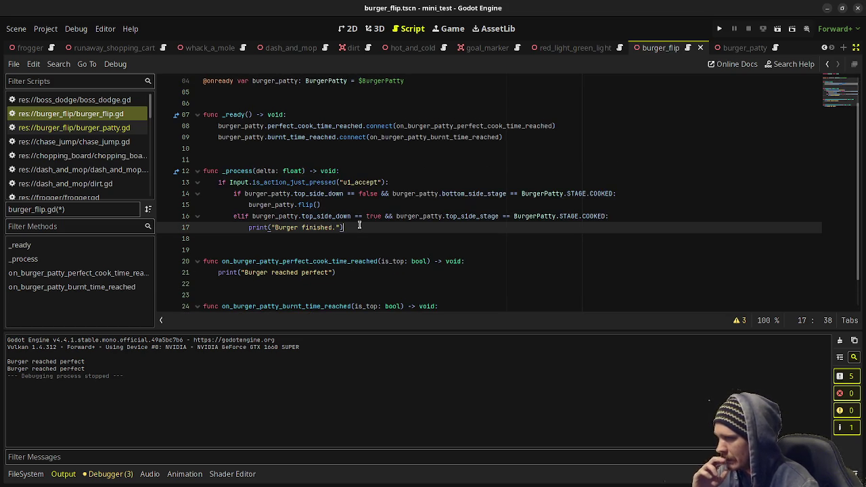
{"action": "key", "text": "Return"}
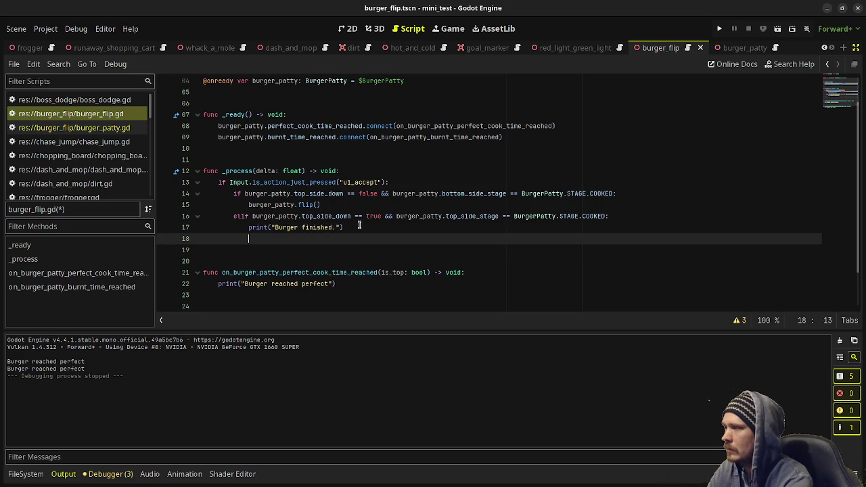
{"action": "left_click", "coordinate": [733, 48]}
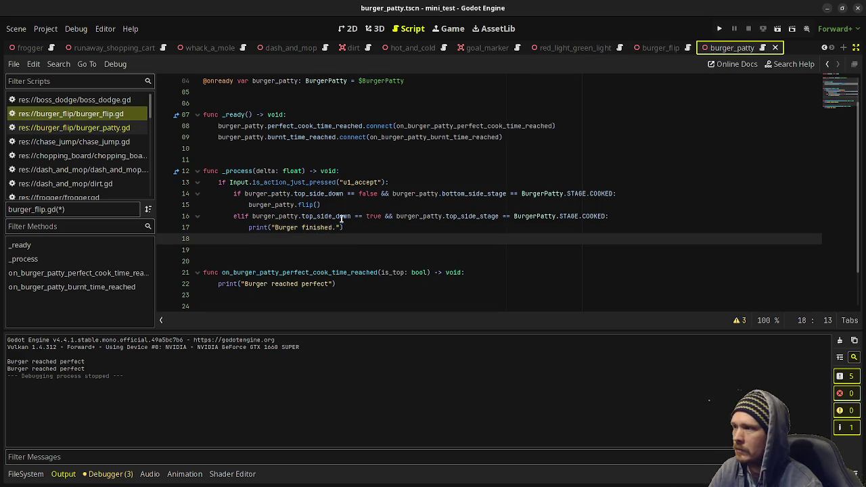
- Add an empty reset() -> void function at the end of burger_patty.gd
{"action": "scroll", "coordinate": [281, 273], "scroll_direction": "down", "scroll_amount": 2}
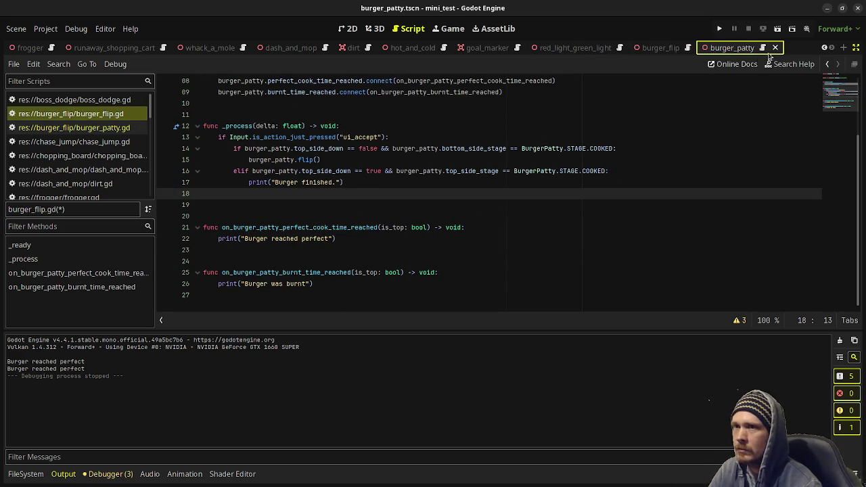
{"action": "left_click", "coordinate": [763, 48]}
{"action": "scroll", "coordinate": [431, 235], "scroll_direction": "down", "scroll_amount": 2}
{"action": "left_click", "coordinate": [351, 300]}
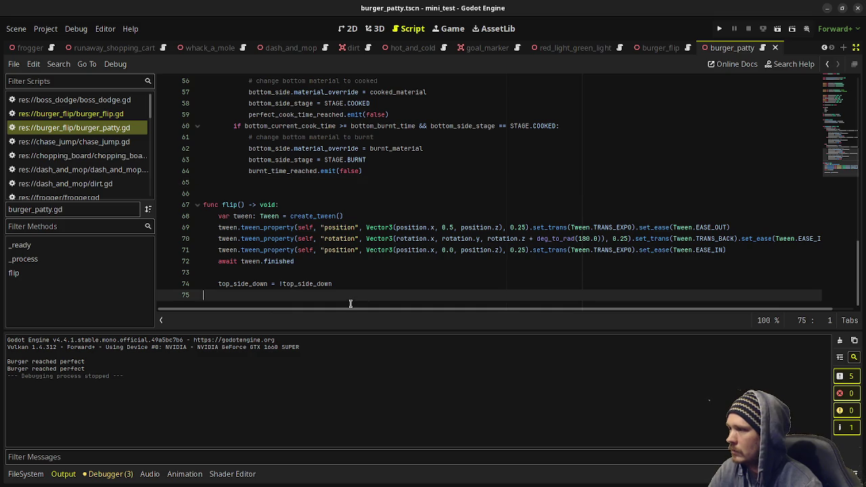
{"action": "key", "text": "Return"}
{"action": "key", "text": "Return"}
{"action": "type", "text": "func reset() -"}
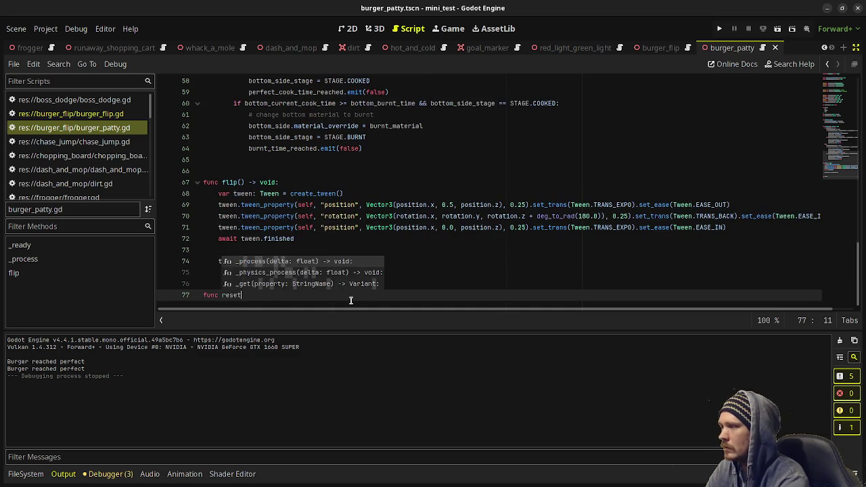
{"action": "key", "text": "BackSpace"}
{"action": "key", "text": "BackSpace"}
{"action": "type", "text": "void:"}
{"action": "key", "text": "Return"}
- Fill reset() with the copied raw material lines and top_side_down = false
{"action": "scroll", "coordinate": [332, 237], "scroll_direction": "up", "scroll_amount": 6}
{"action": "scroll", "coordinate": [341, 192], "scroll_direction": "up", "scroll_amount": 4}
{"action": "mouse_move", "coordinate": [409, 169]}
{"action": "left_mouse_down"}
{"action": "mouse_move", "coordinate": [223, 169]}
{"action": "mouse_move", "coordinate": [218, 158]}
{"action": "left_mouse_up"}
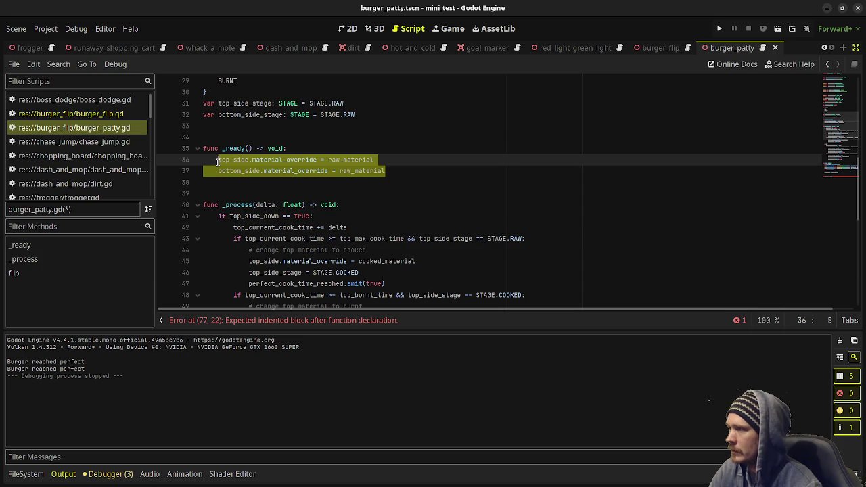
{"action": "scroll", "coordinate": [267, 220], "scroll_direction": "down", "scroll_amount": 8}
{"action": "scroll", "coordinate": [267, 220], "scroll_direction": "down", "scroll_amount": 2}
{"action": "left_click", "coordinate": [254, 294]}
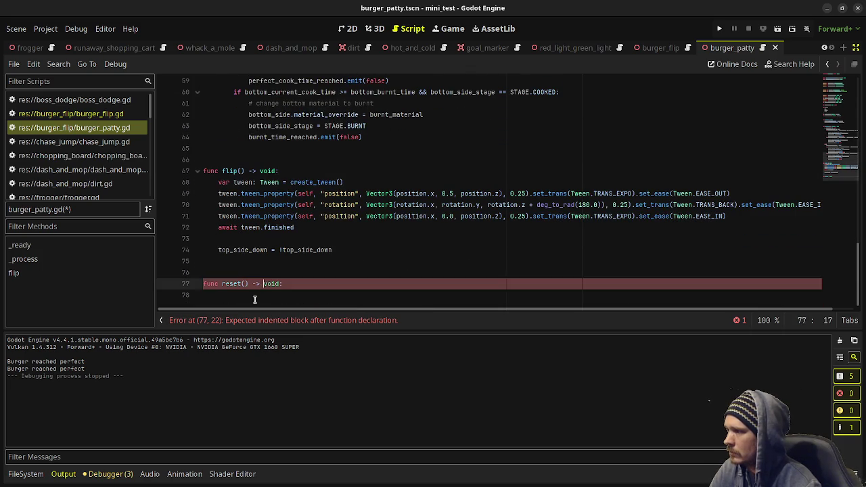
{"action": "key", "text": "ctrl+v"}
{"action": "key", "text": "Return"}
{"action": "type", "text": "top_side"}
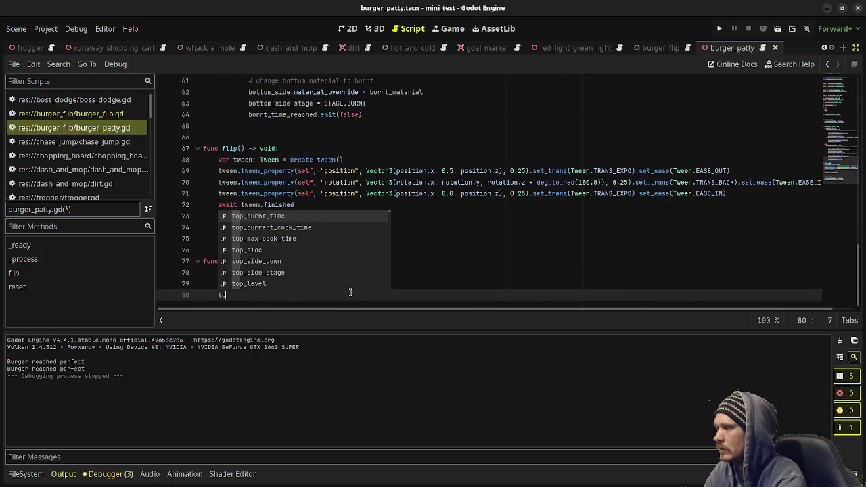
{"action": "key", "text": "BackSpace"}
{"action": "type", "text": "_"}
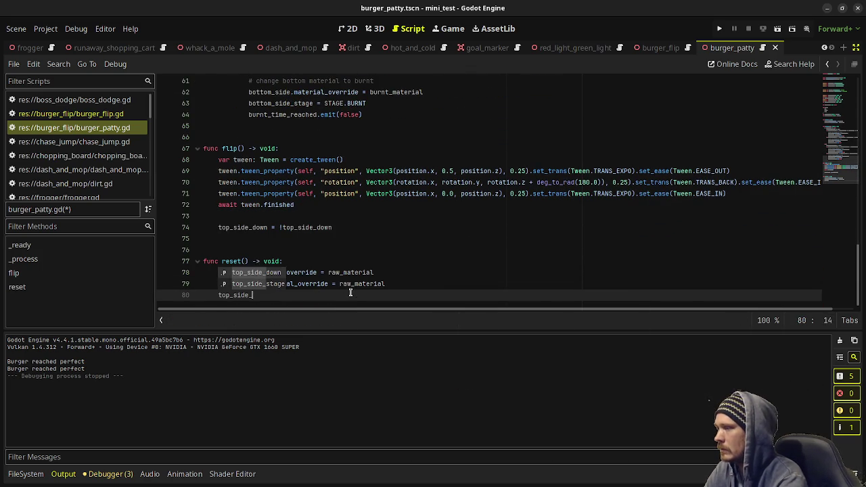
{"action": "type", "text": "down ="}
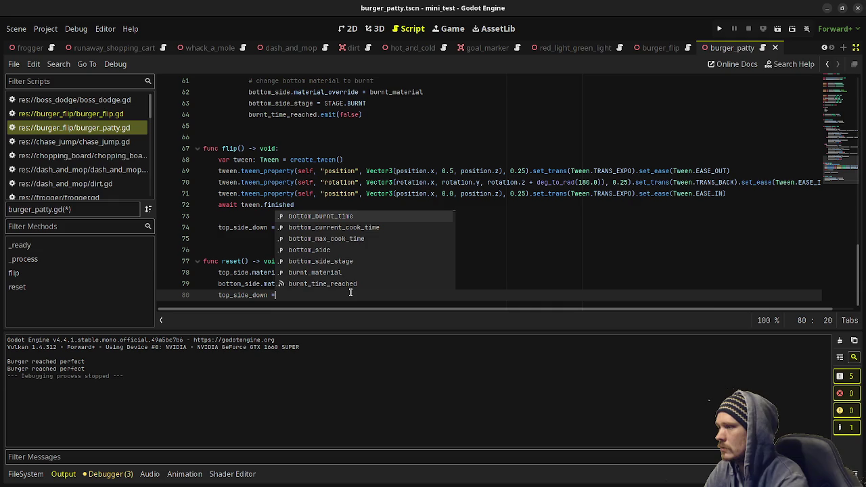
{"action": "type", "text": " false"}
- Reset top_current_cook_time and bottom_current_cook_time to 0.0 in reset()
{"action": "scroll", "coordinate": [322, 253], "scroll_direction": "up", "scroll_amount": 10}
{"action": "scroll", "coordinate": [322, 253], "scroll_direction": "up", "scroll_amount": 2}
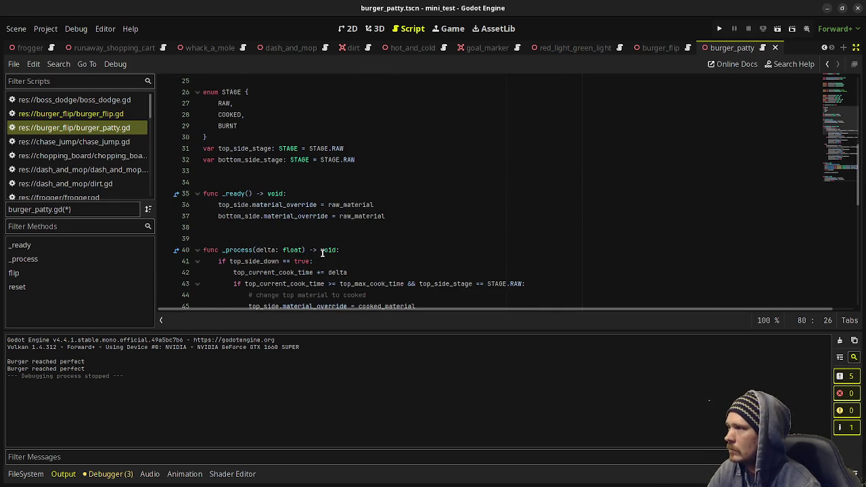
{"action": "scroll", "coordinate": [322, 252], "scroll_direction": "up", "scroll_amount": 1}
{"action": "scroll", "coordinate": [323, 254], "scroll_direction": "up", "scroll_amount": 1}
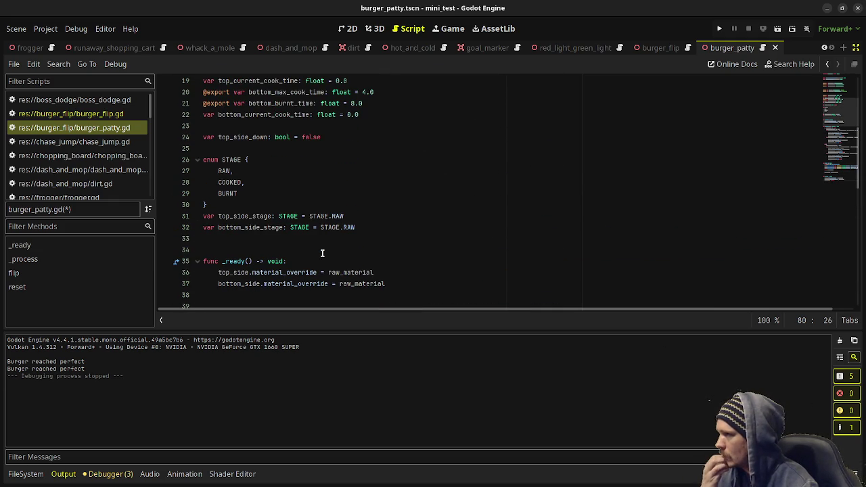
{"action": "scroll", "coordinate": [322, 254], "scroll_direction": "down", "scroll_amount": 14}
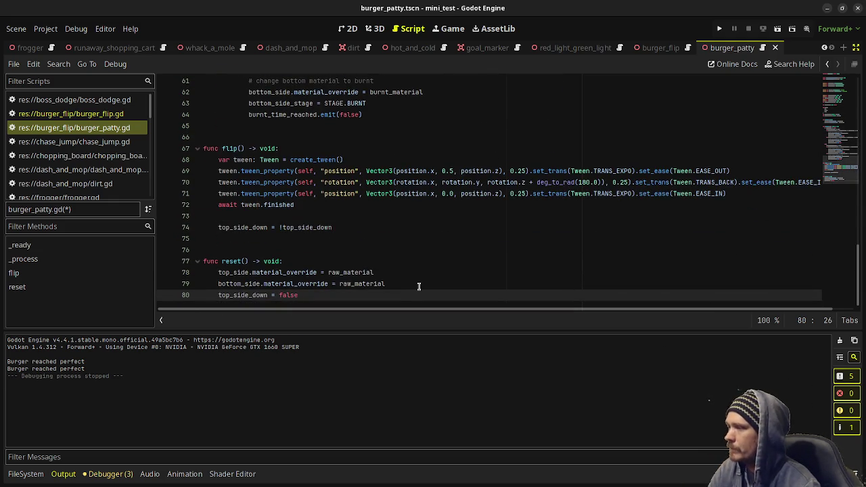
{"action": "key", "text": "Return"}
{"action": "type", "text": "top_current"}
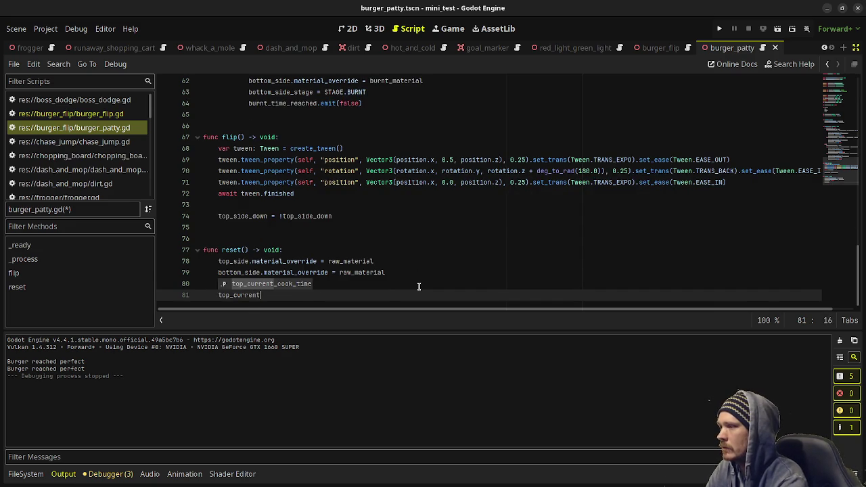
{"action": "type", "text": "_cook_time = 0.0"}
{"action": "key", "text": "Return"}
{"action": "type", "text": "ottom_current_cook_time = 0.0"}
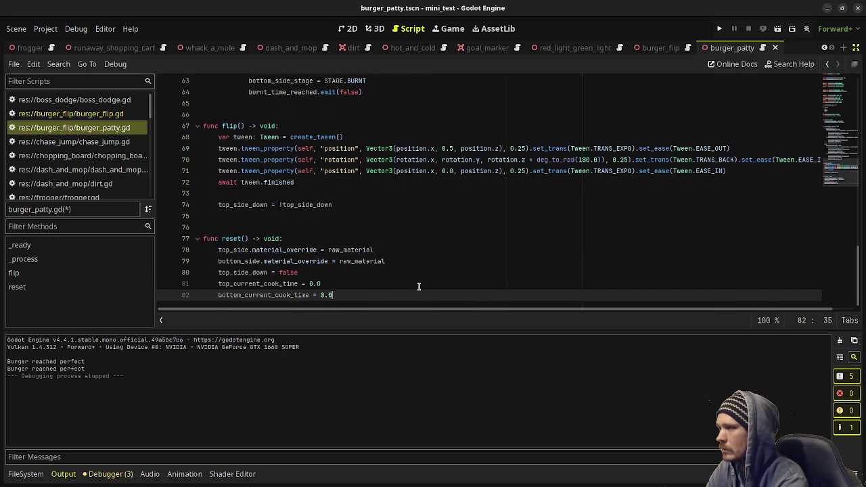
- Set top_side_stage and bottom_side_stage to STAGE.RAW and save burger_patty.gd
{"action": "key", "text": "Return"}
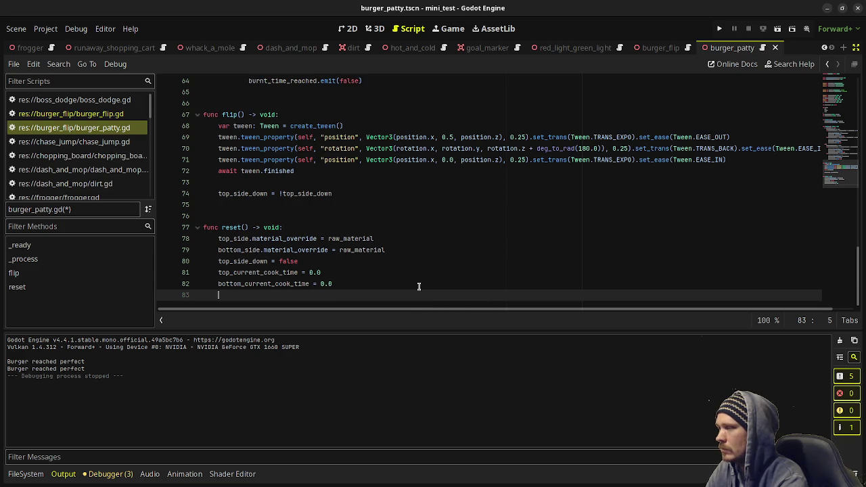
{"action": "type", "text": "top_side_st"}
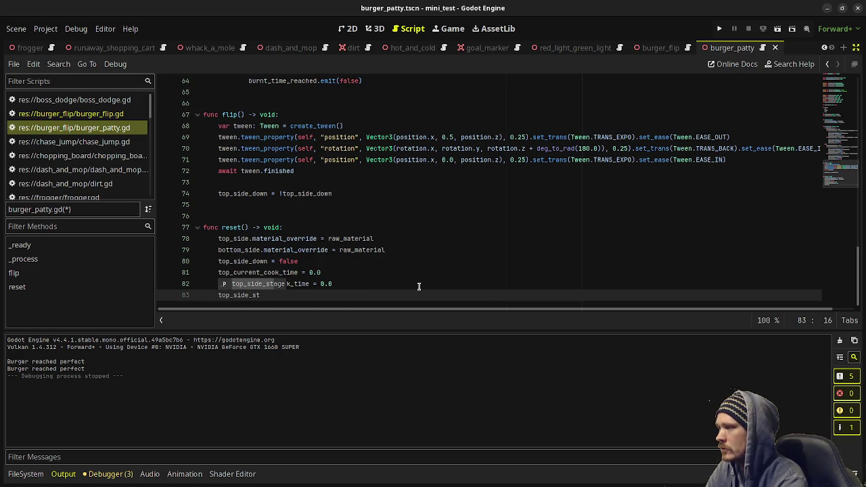
{"action": "key", "text": "Return"}
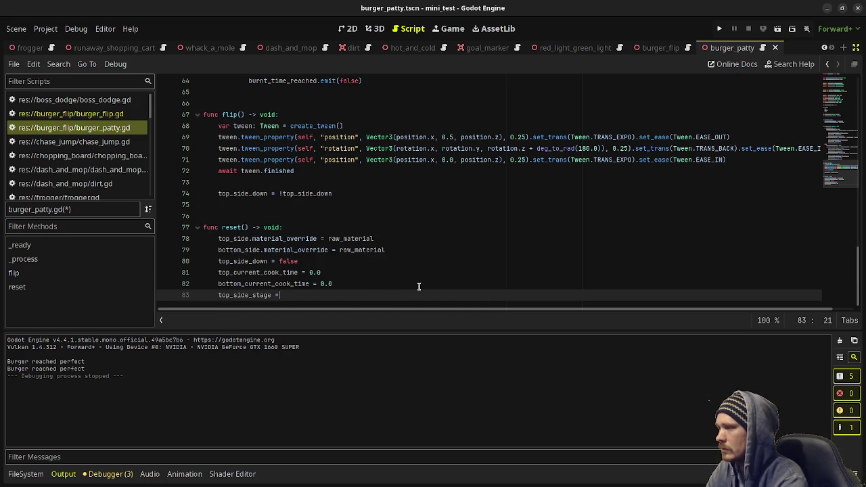
{"action": "type", "text": "= S"}
{"action": "type", "text": "TA"}
{"action": "key", "text": "Return"}
{"action": "type", "text": ".RAW"}
{"action": "key", "text": "Return"}
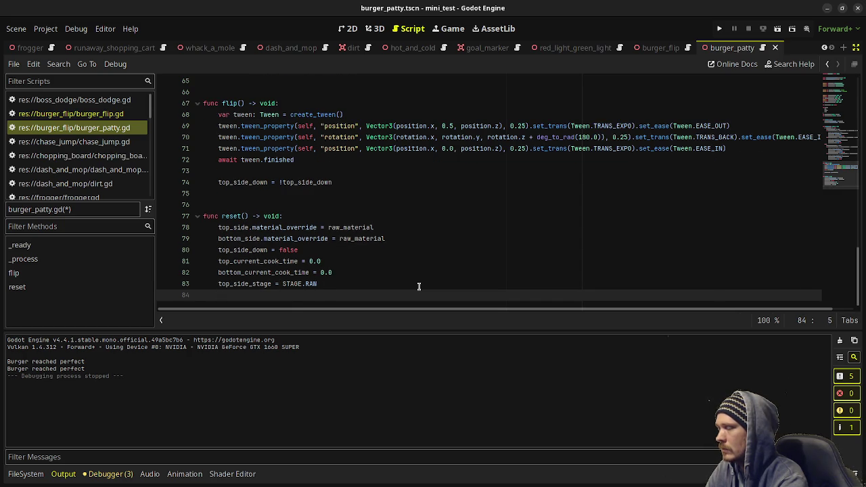
{"action": "type", "text": "bottom_side_stage = STAGE.RAW"}
{"action": "key", "text": "ctrl+s"}
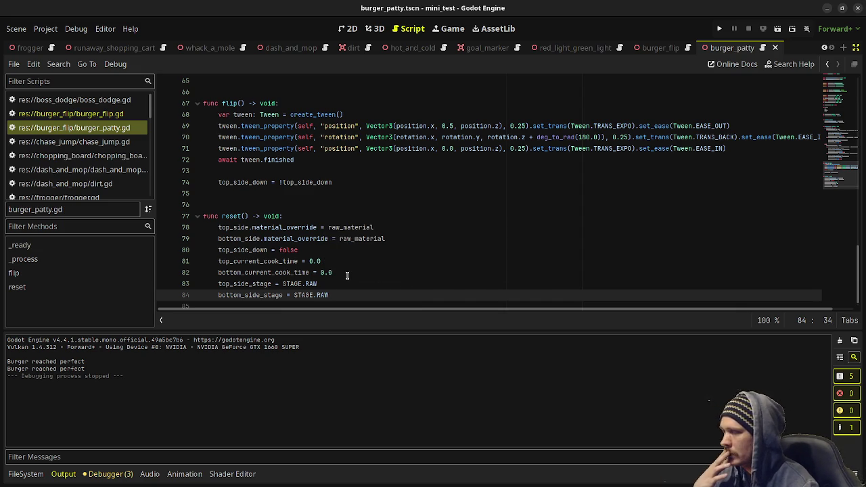
{"action": "scroll", "coordinate": [347, 276], "scroll_direction": "up", "scroll_amount": 20}
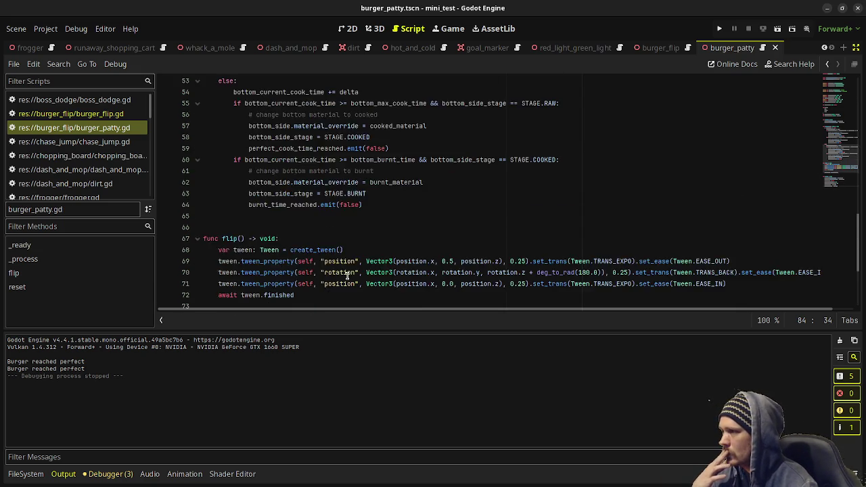
{"action": "scroll", "coordinate": [356, 241], "scroll_direction": "up", "scroll_amount": 1}
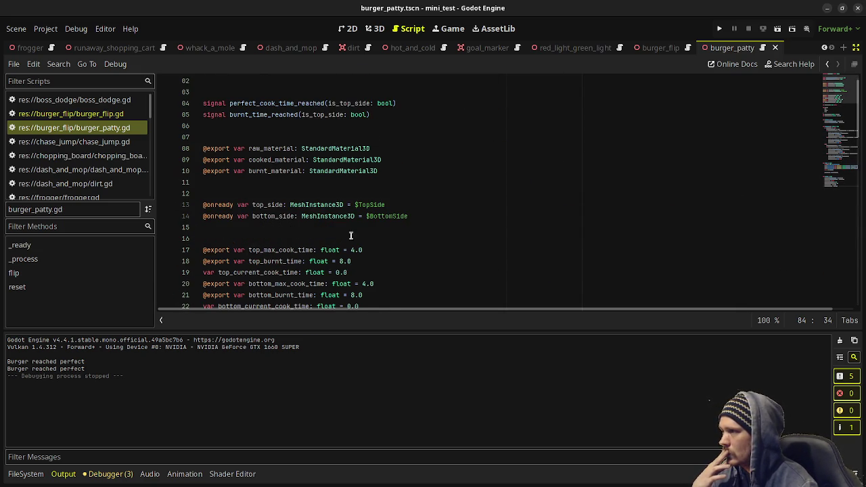
{"action": "scroll", "coordinate": [285, 180], "scroll_direction": "up", "scroll_amount": 1}
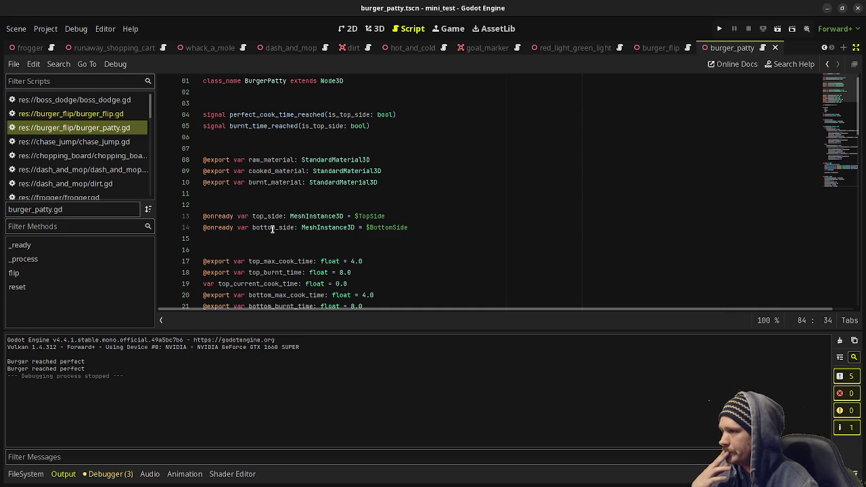
{"action": "scroll", "coordinate": [274, 230], "scroll_direction": "down", "scroll_amount": 2}
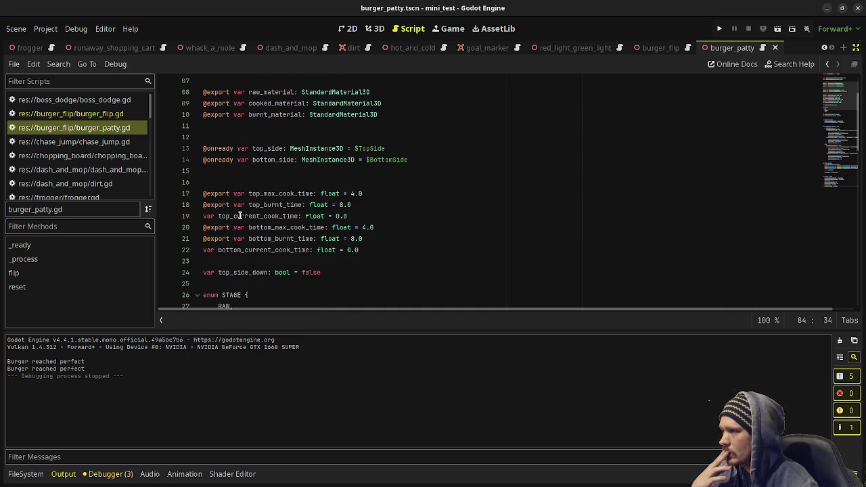
{"action": "scroll", "coordinate": [259, 254], "scroll_direction": "down", "scroll_amount": 1}
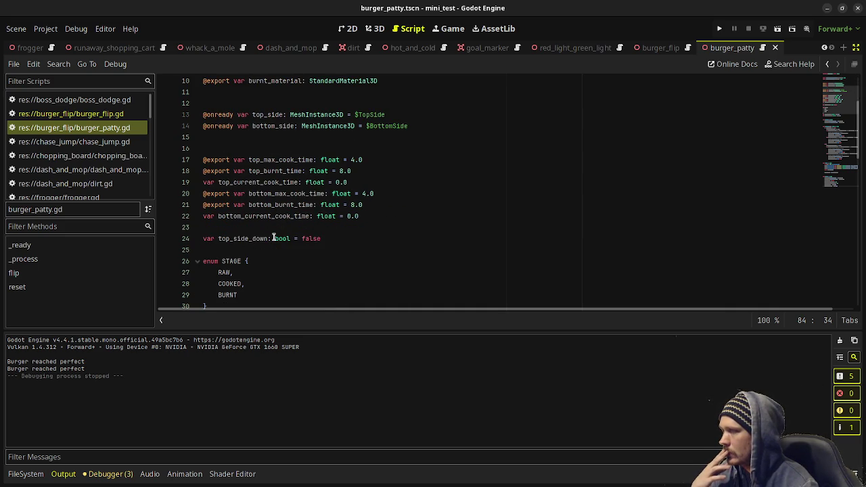
{"action": "scroll", "coordinate": [257, 241], "scroll_direction": "down", "scroll_amount": 2}
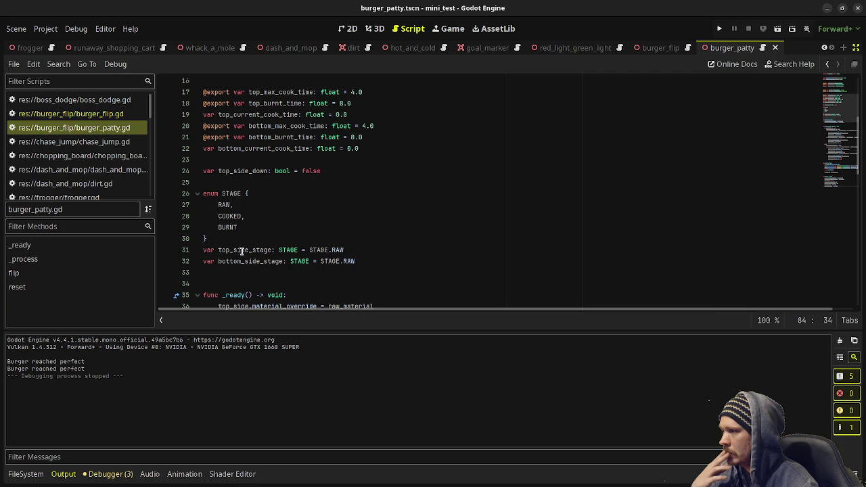
{"action": "scroll", "coordinate": [245, 272], "scroll_direction": "down", "scroll_amount": 15}
{"action": "scroll", "coordinate": [302, 273], "scroll_direction": "down", "scroll_amount": 1}
{"action": "type", "text": "burger_pat"}
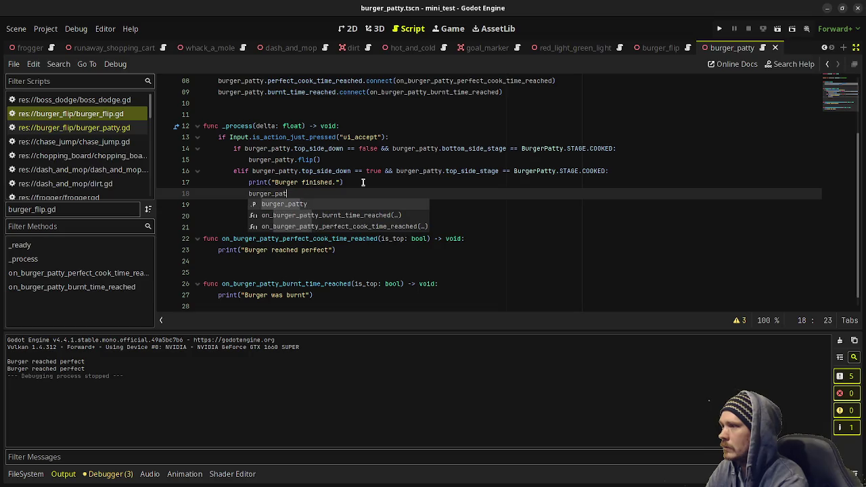
- Call burger_patty.reset() after the 'Burger finished.' print and in the burnt handler, then save
{"action": "type", "text": "ty.reset"}
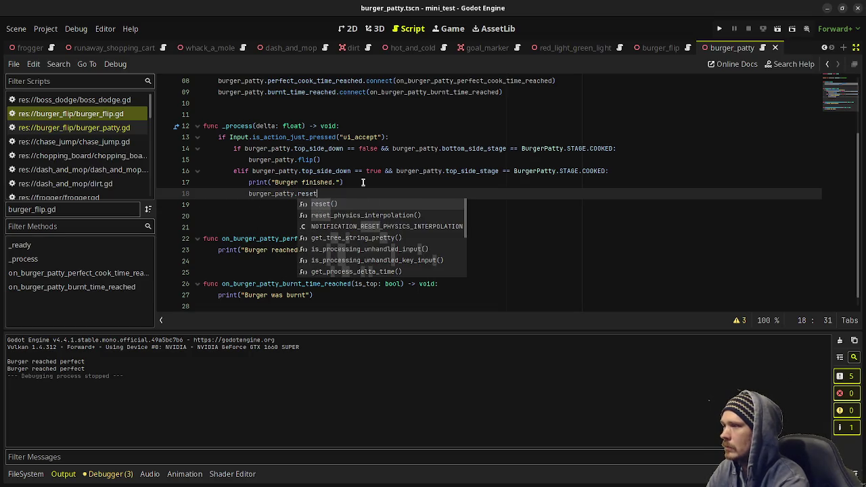
{"action": "key", "text": "Return"}
{"action": "left_click", "coordinate": [338, 292]}
{"action": "key", "text": "Return"}
{"action": "type", "text": "burger_patty"}
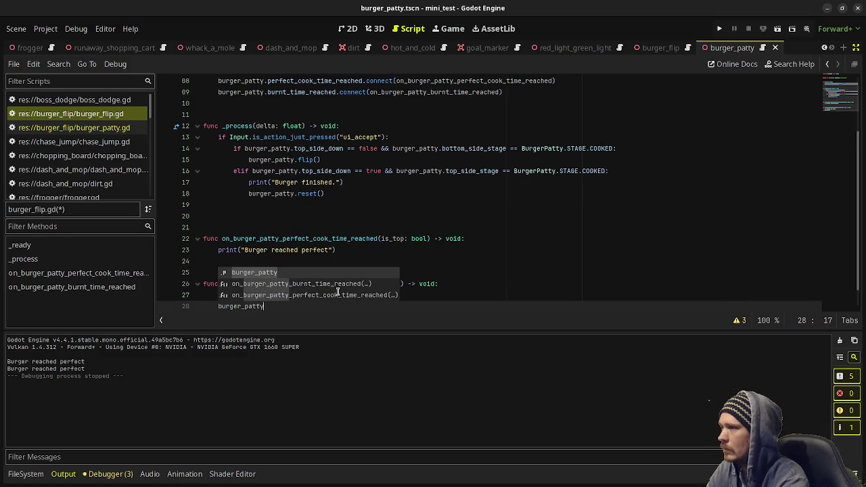
{"action": "type", "text": ".reset"}
{"action": "key", "text": "Return"}
{"action": "key", "text": "ctrl+s"}
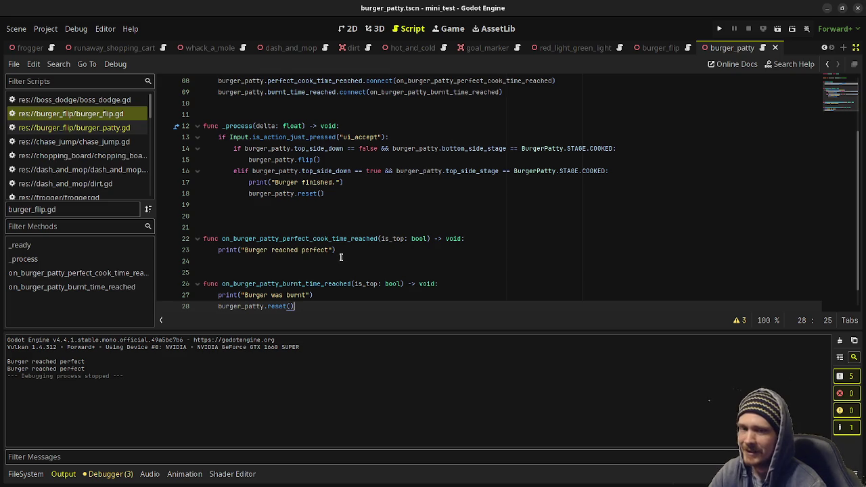
- Run the burger_flip scene with F6, flip and finish the patty to test the reset
{"action": "key", "text": "F5"}
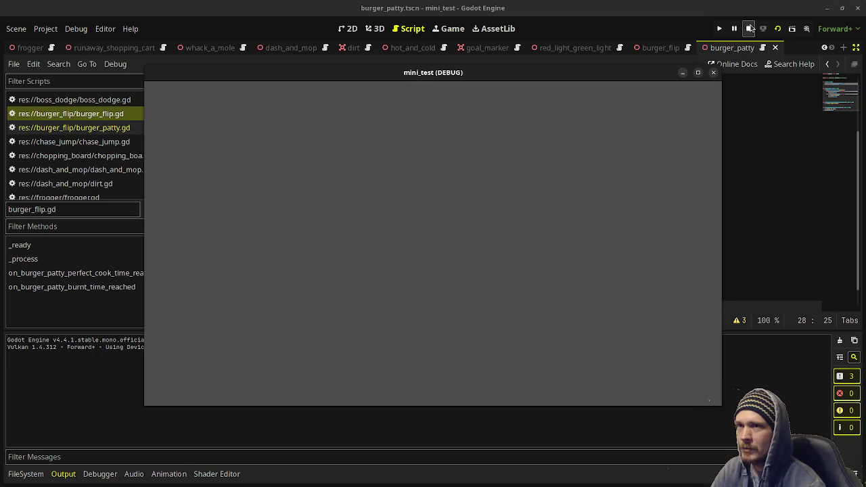
{"action": "left_click", "coordinate": [749, 29]}
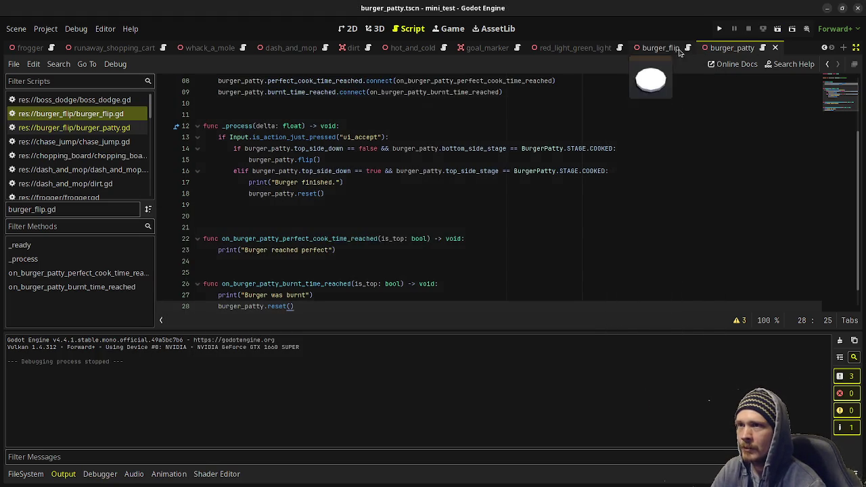
{"action": "left_click", "coordinate": [778, 31]}
{"action": "key", "text": "F6"}
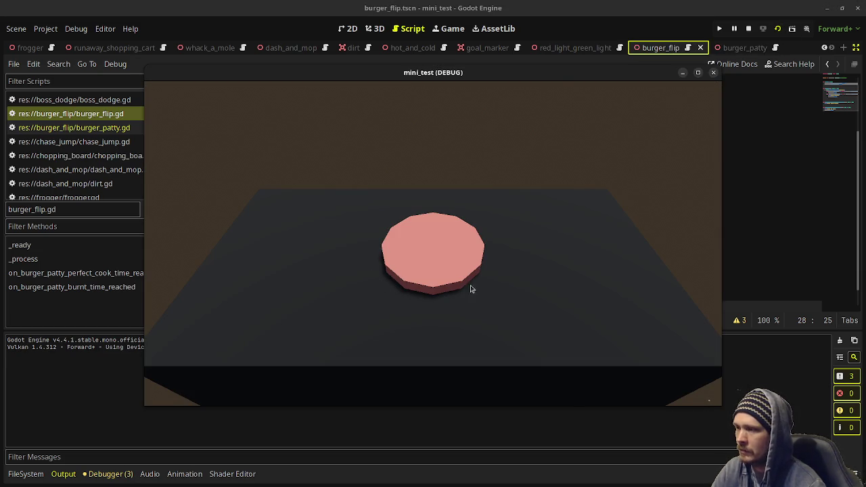
{"action": "left_click", "coordinate": [551, 297]}
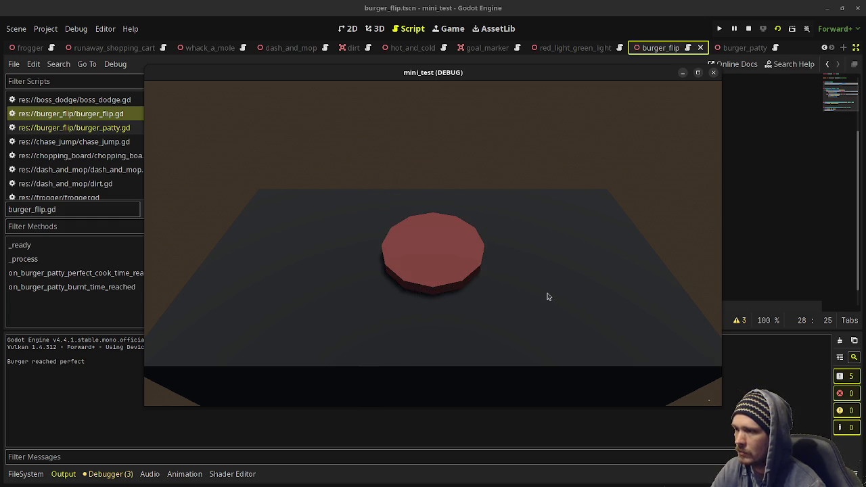
{"action": "left_click", "coordinate": [548, 296]}
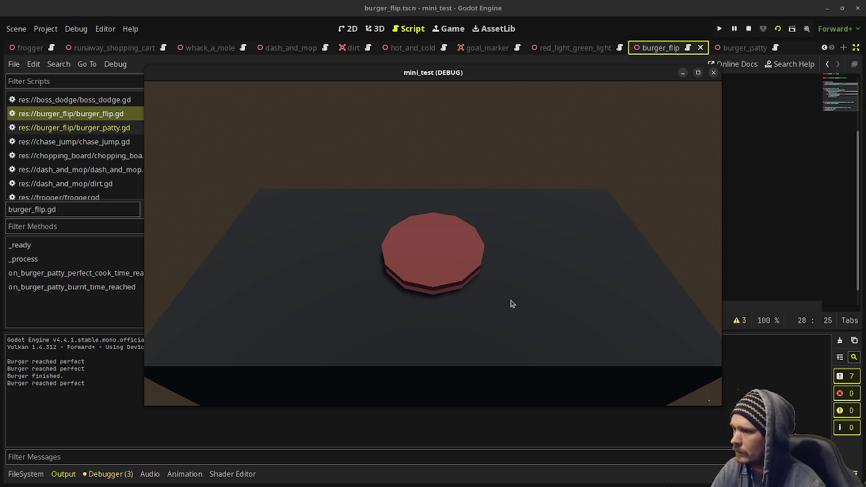
{"action": "left_click", "coordinate": [748, 28]}
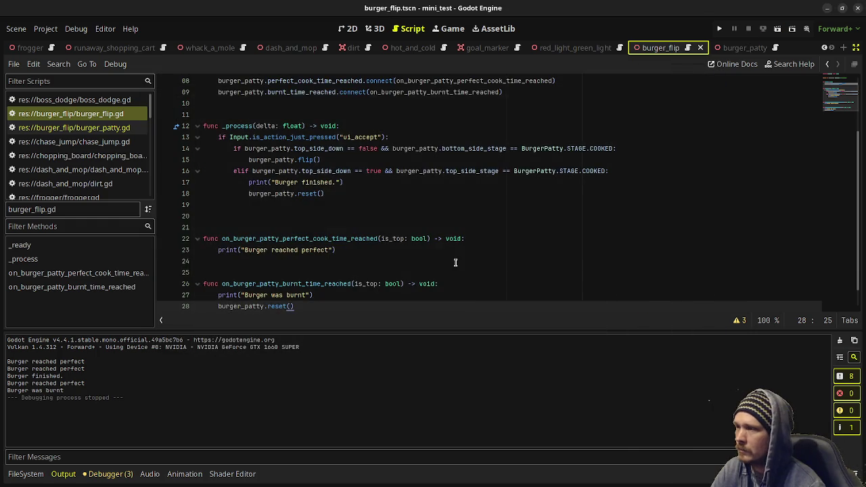
- Add rotation.z = 0.0 at the end of reset() in burger_patty.gd and save
{"action": "scroll", "coordinate": [356, 287], "scroll_direction": "down", "scroll_amount": 1}
{"action": "left_click", "coordinate": [74, 127]}
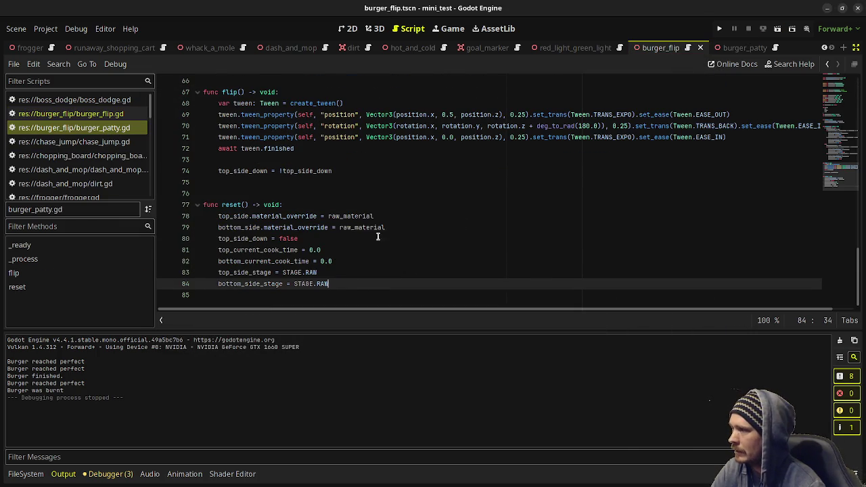
{"action": "key", "text": "Return"}
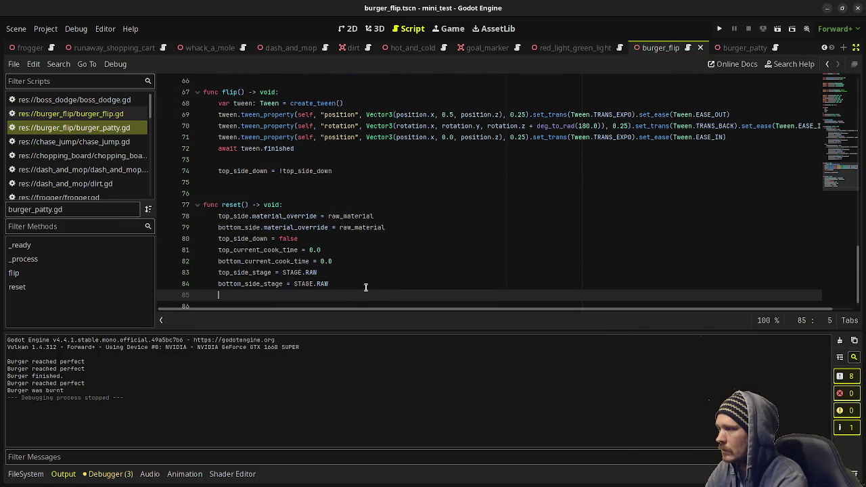
{"action": "type", "text": "rotation"}
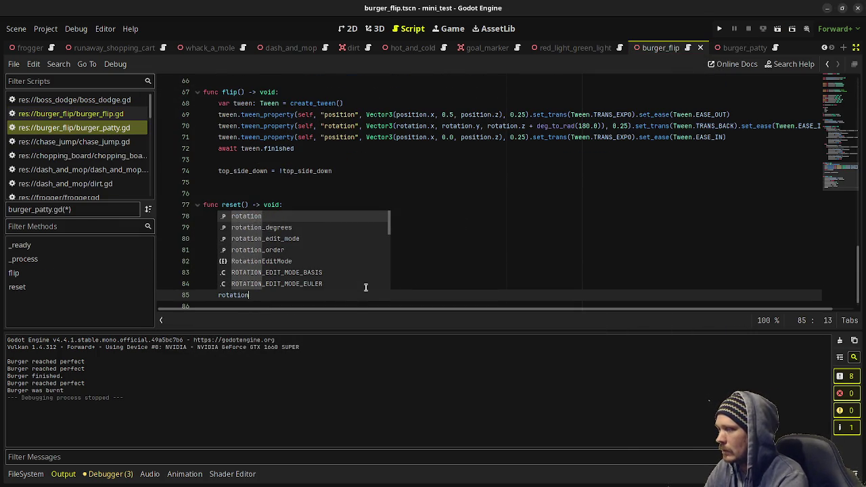
{"action": "type", "text": ".z = 0.0"}
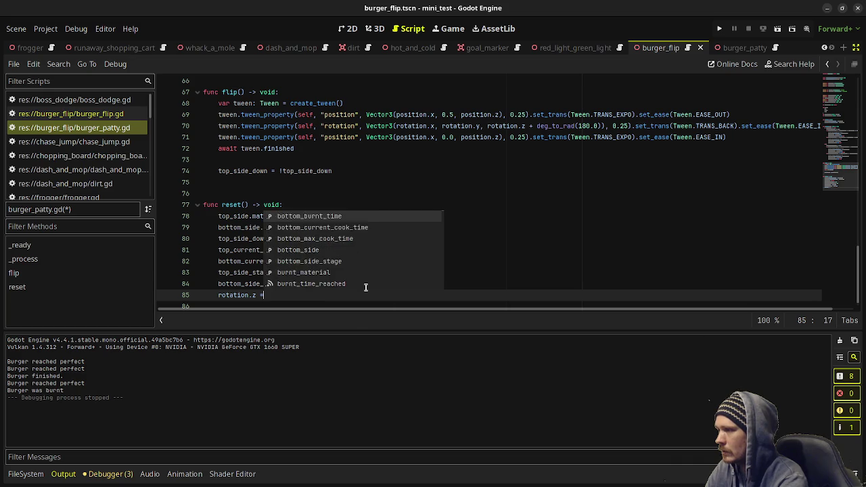
{"action": "key", "text": "ctrl+s"}
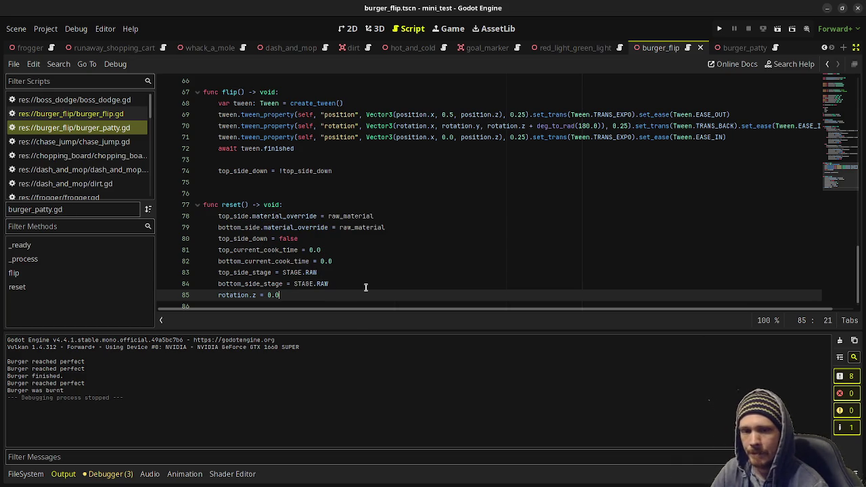
{"action": "key", "text": "F6"}
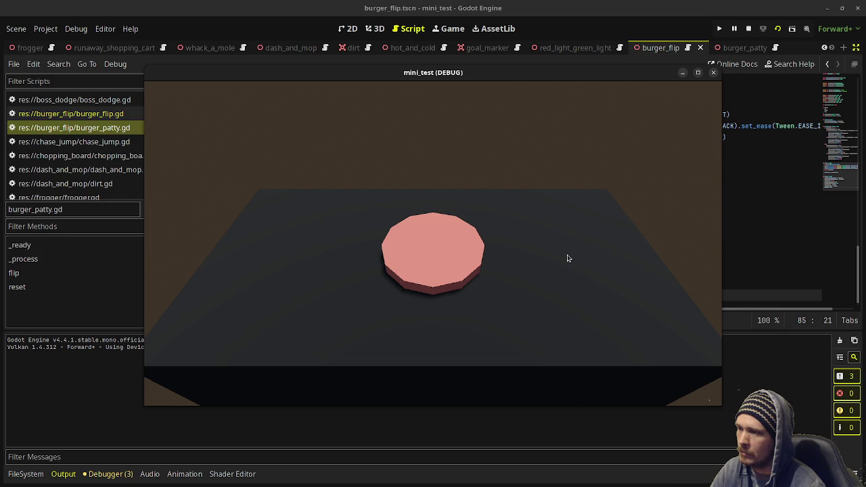
{"action": "left_click", "coordinate": [569, 258]}
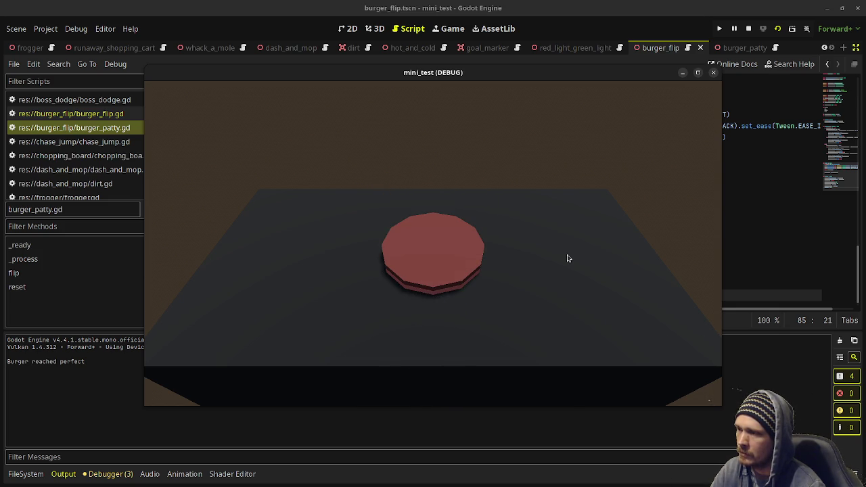
{"action": "left_click", "coordinate": [569, 258]}
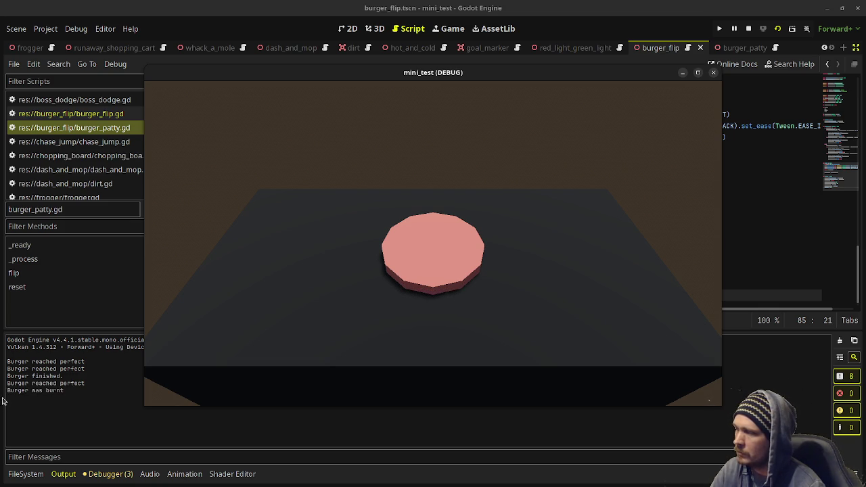
{"action": "left_click", "coordinate": [530, 333]}
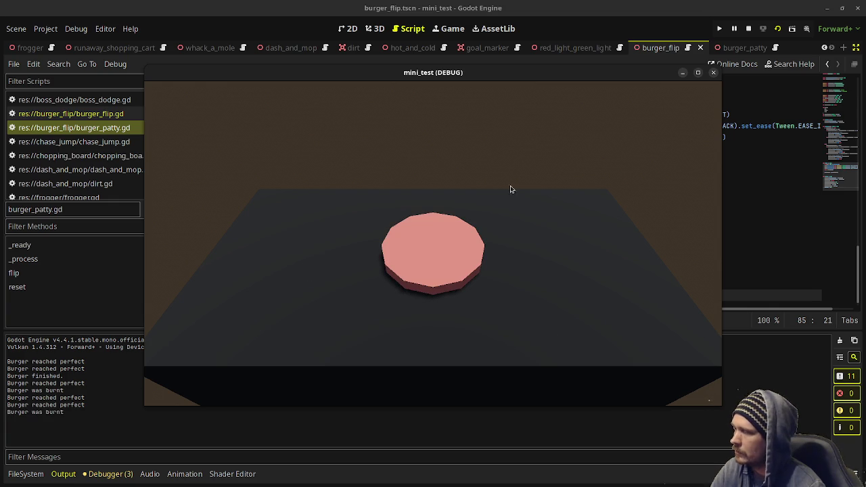
{"action": "left_click", "coordinate": [749, 28]}
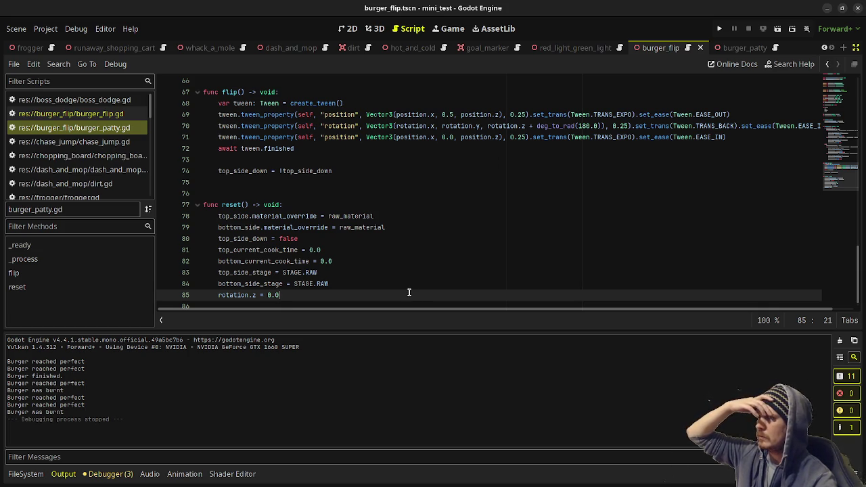
{"action": "left_click", "coordinate": [68, 114]}
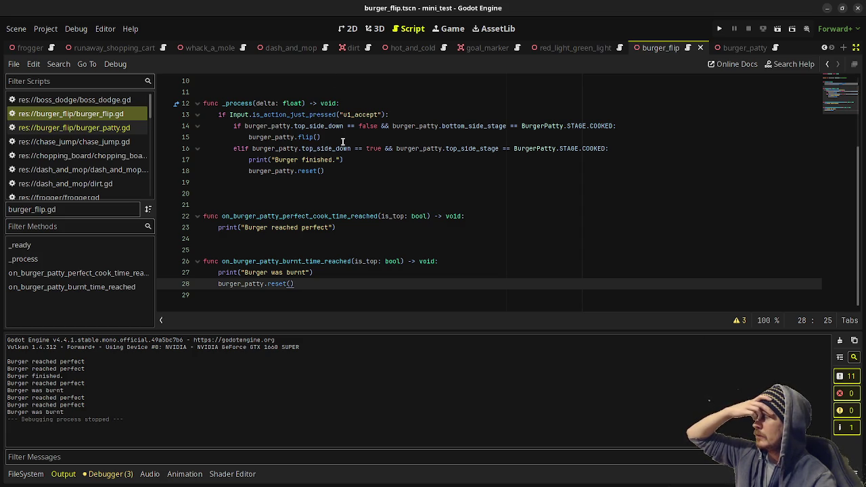
{"action": "left_click_drag", "start_coordinate": [325, 171], "coordinate": [249, 172]}
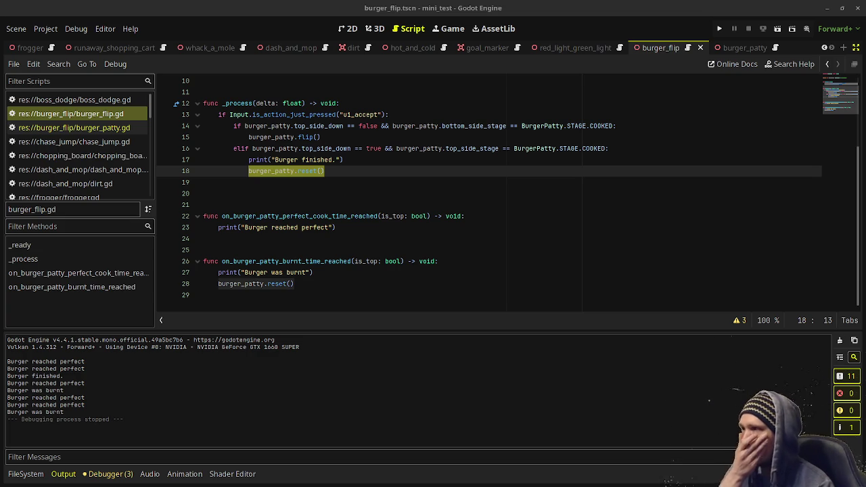
{"action": "key", "text": "alt+Left"}
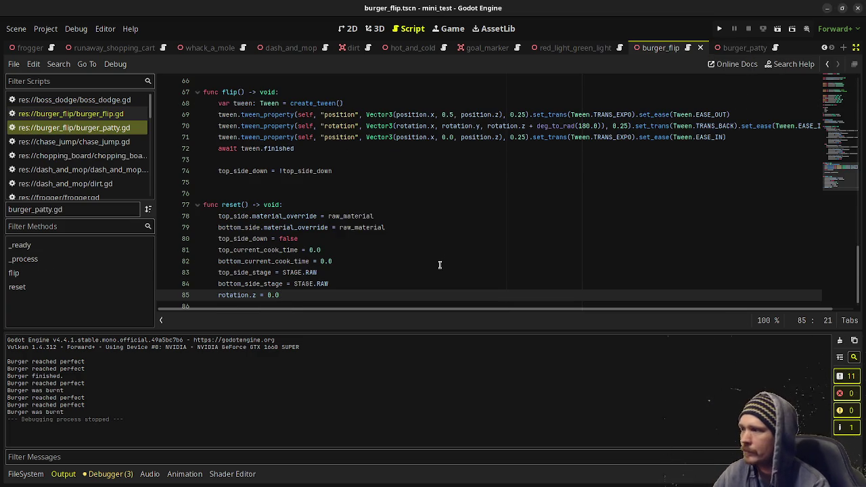
- Add a remove() -> void function above reset() that creates a Tween
{"action": "left_click", "coordinate": [293, 296]}
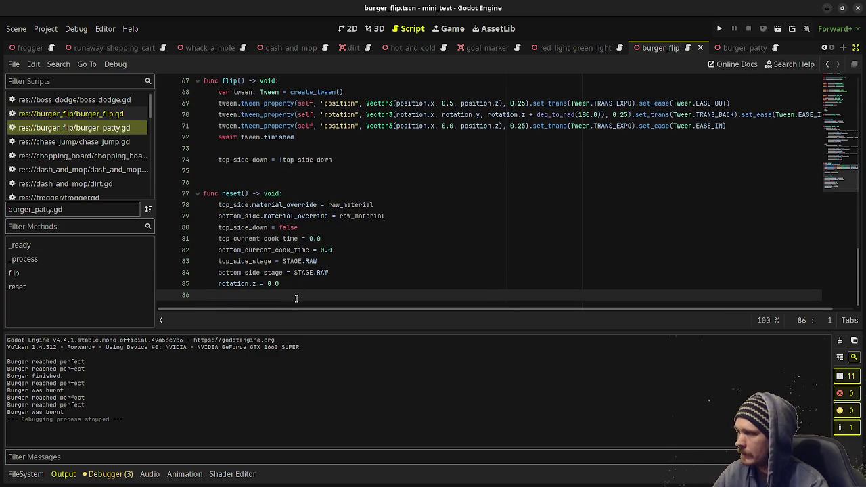
{"action": "left_click", "coordinate": [270, 182]}
{"action": "scroll", "coordinate": [338, 196], "scroll_direction": "up", "scroll_amount": 2}
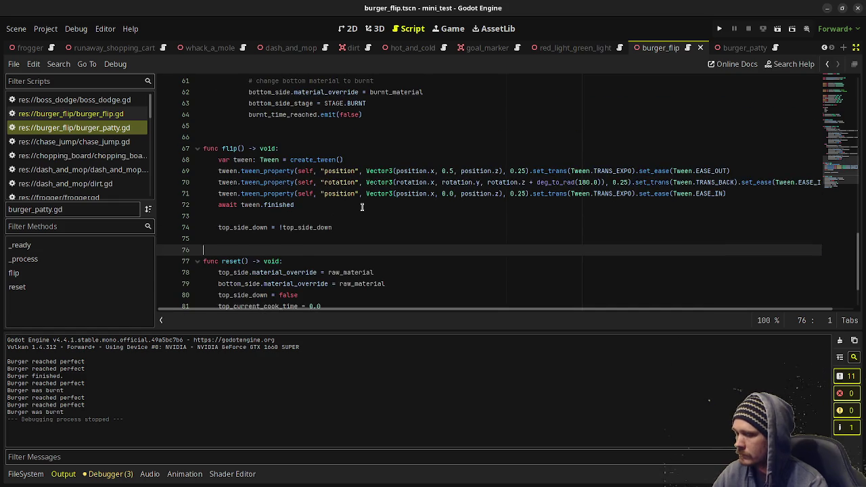
{"action": "key", "text": "Return"}
{"action": "key", "text": "Return"}
{"action": "key", "text": "Return"}
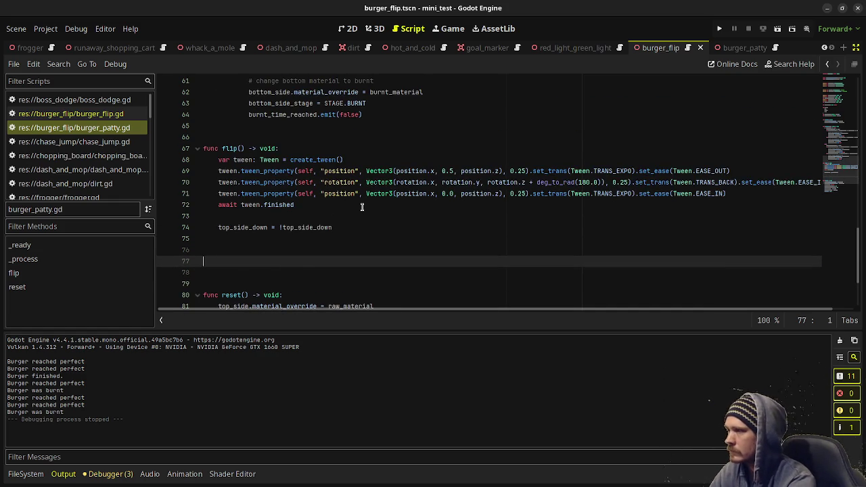
{"action": "type", "text": "func remove()"}
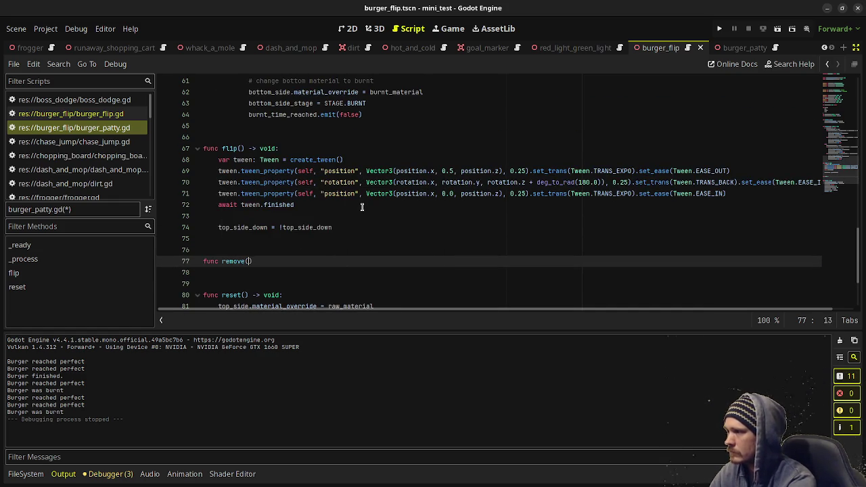
{"action": "type", "text": " -> void:"}
{"action": "key", "text": "Return"}
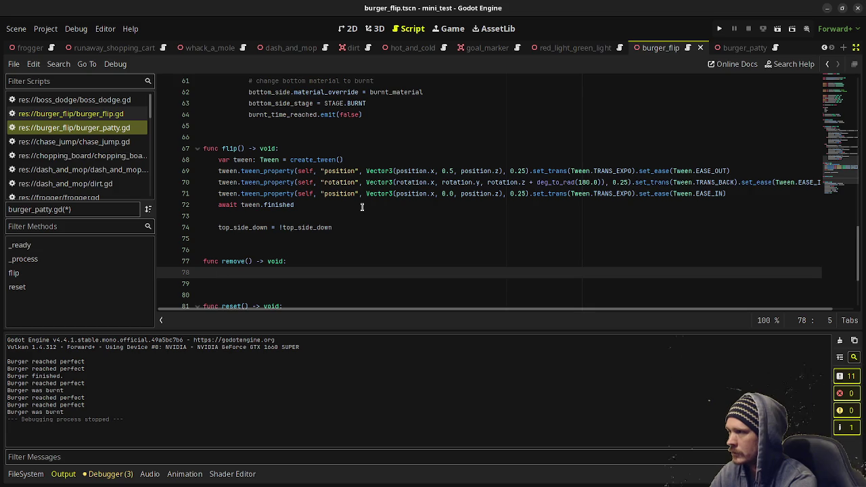
{"action": "type", "text": "ar "}
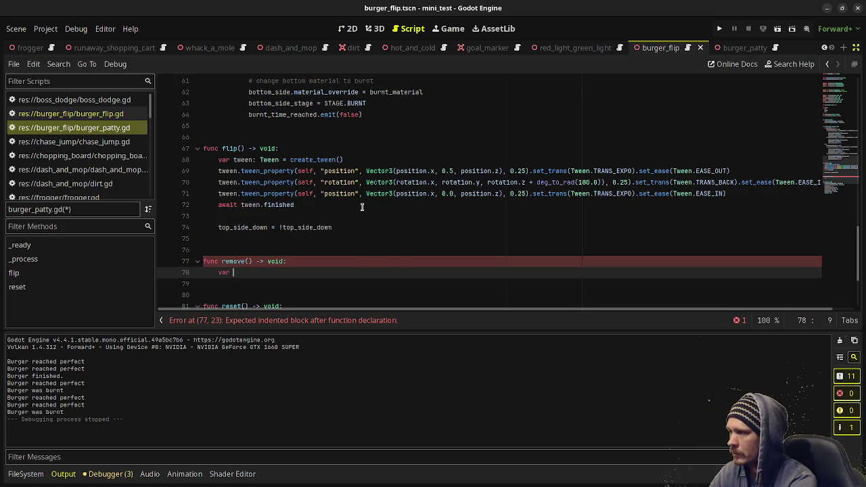
{"action": "type", "text": "tween: Tween "}
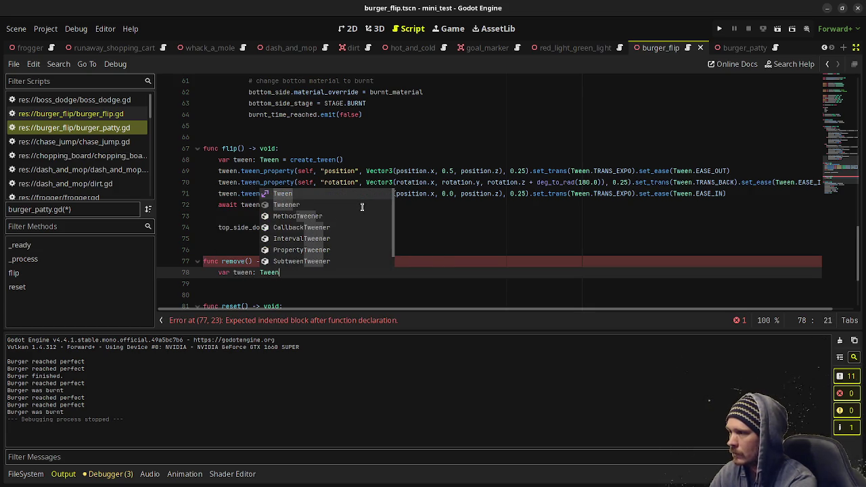
{"action": "type", "text": "= create_twee"}
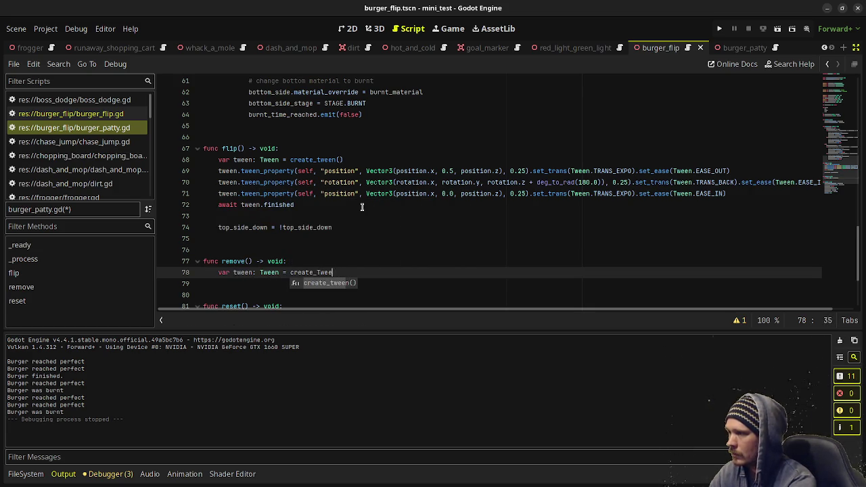
{"action": "key", "text": "Return"}
{"action": "key", "text": "Return"}
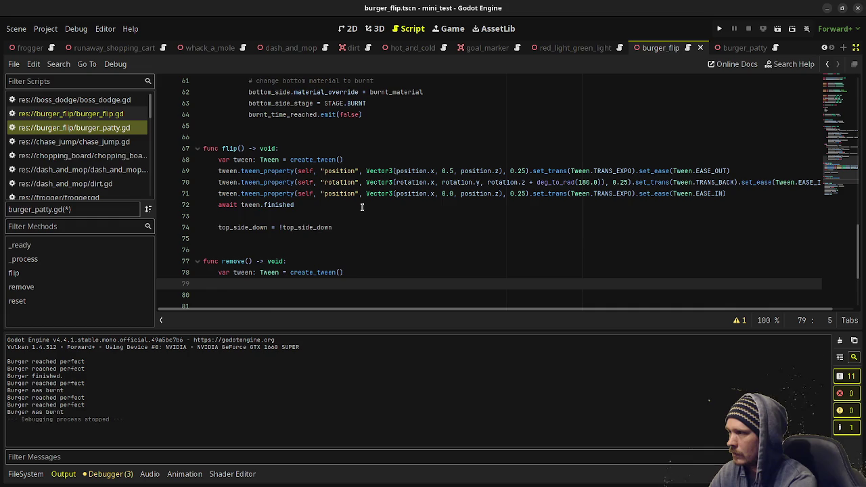
- Tween position to Vector3(0.0, 1.0, 3.0) over 0.5 with TRANS_EXPO, EASE_OUT, then await tween.finished
{"action": "type", "text": "tween.tween_pro"}
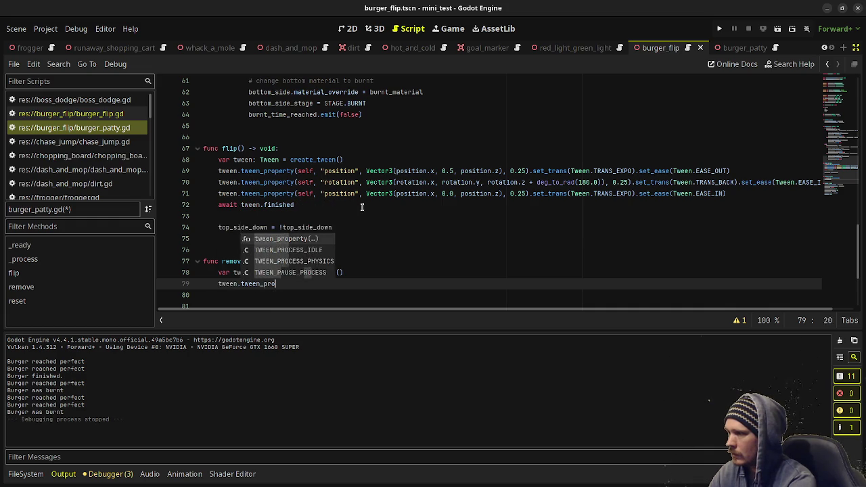
{"action": "key", "text": "Return"}
{"action": "type", "text": "se"}
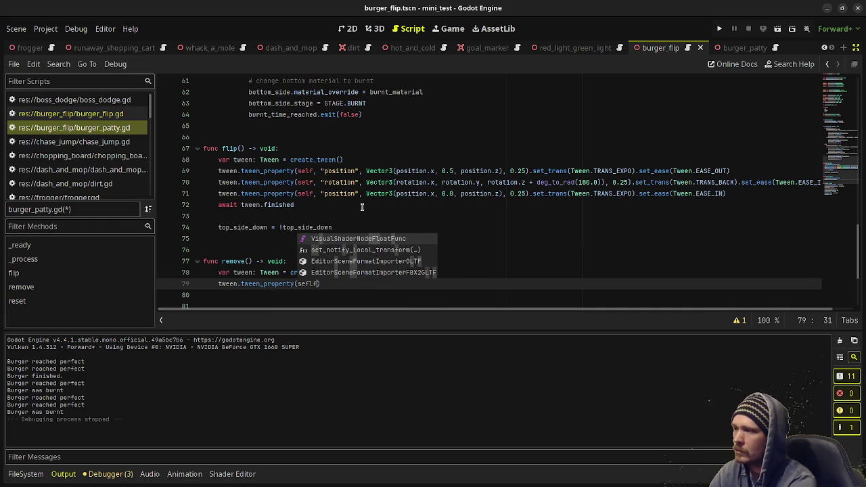
{"action": "type", "text": "lf, \"position"}
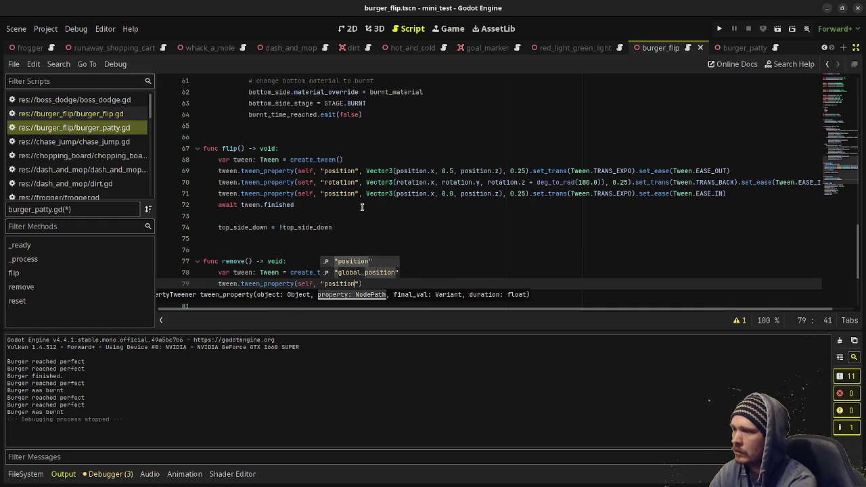
{"action": "key", "text": "Return"}
{"action": "type", "text": ", "}
{"action": "type", "text": "Vector3(0.0"}
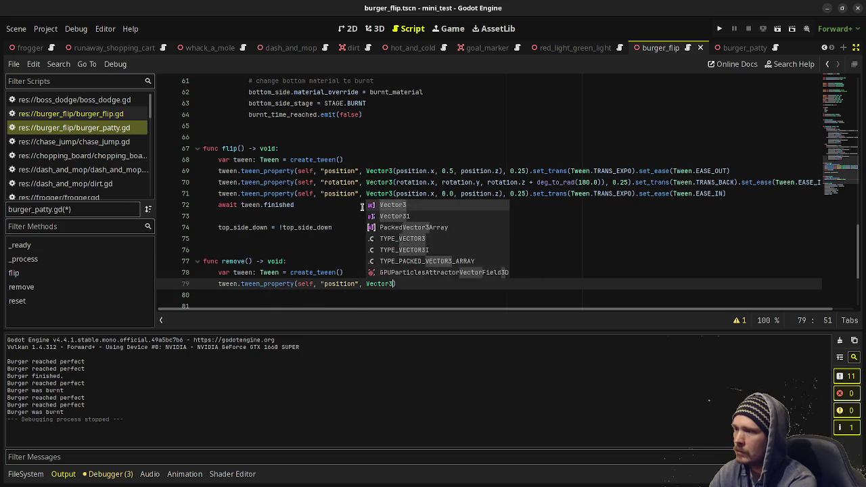
{"action": "type", "text": ", "}
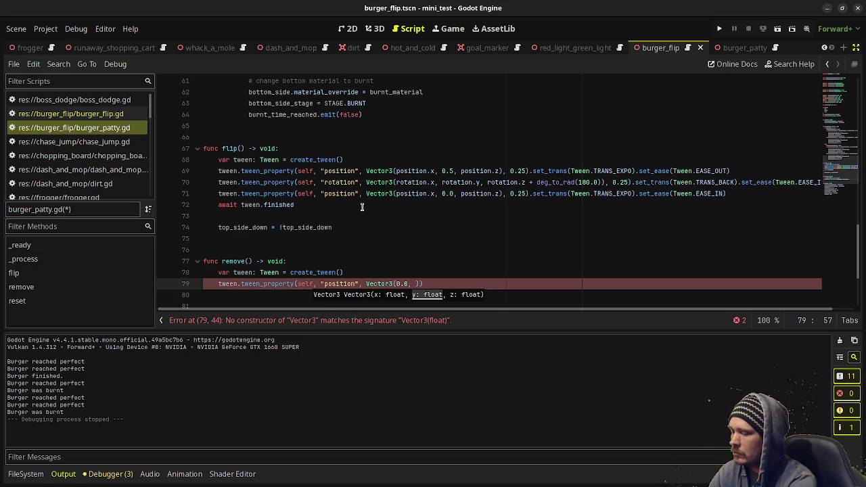
{"action": "type", "text": "1.0, 3"}
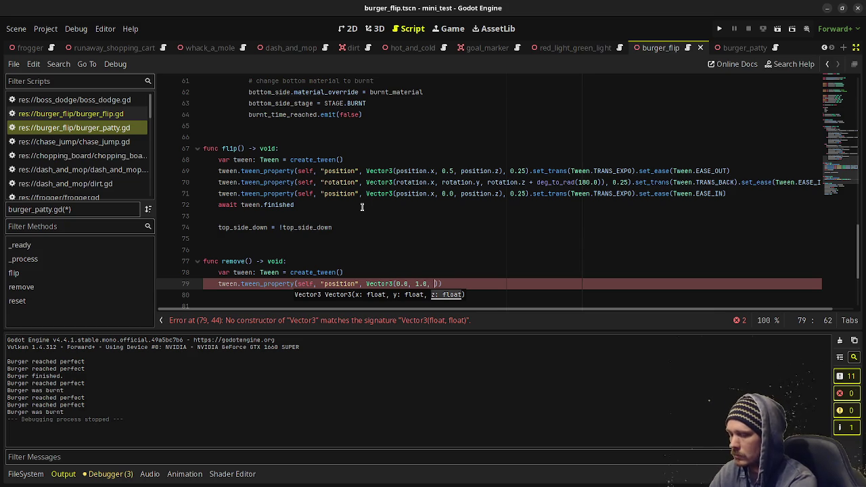
{"action": "type", "text": ".0)"}
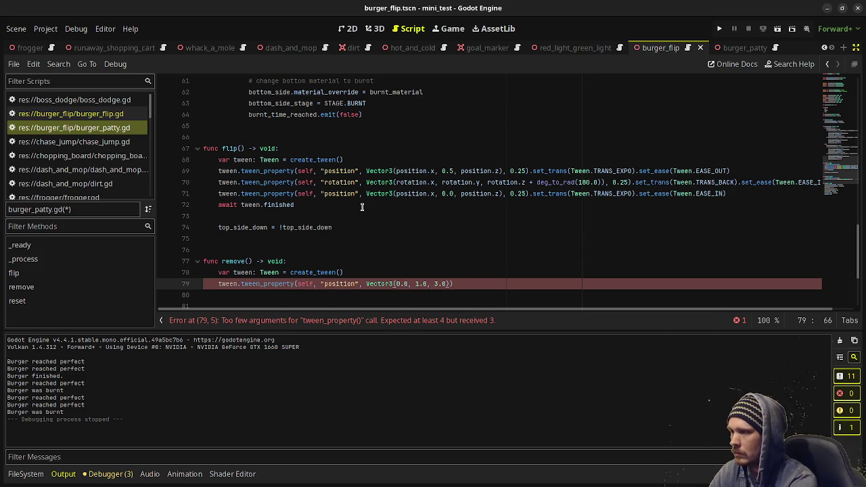
{"action": "type", "text": ", 0."}
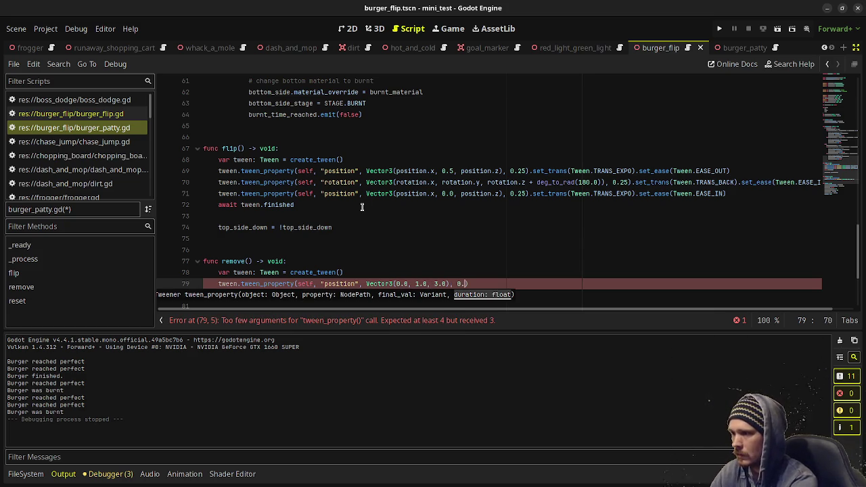
{"action": "type", "text": "5)."}
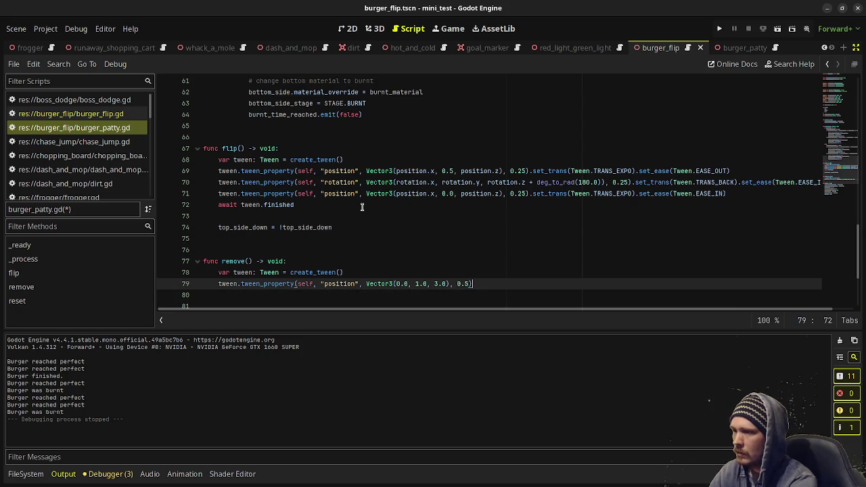
{"action": "type", "text": "set_trans(T"}
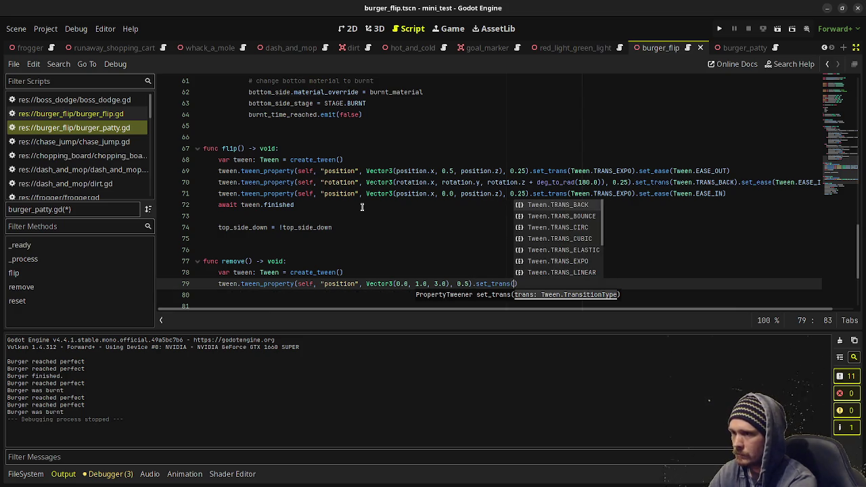
{"action": "type", "text": "ween."}
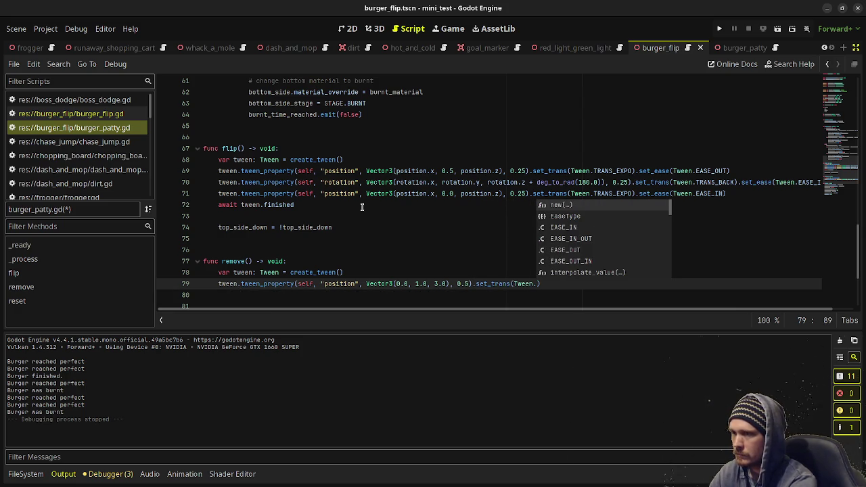
{"action": "type", "text": "TRANS_EXP"}
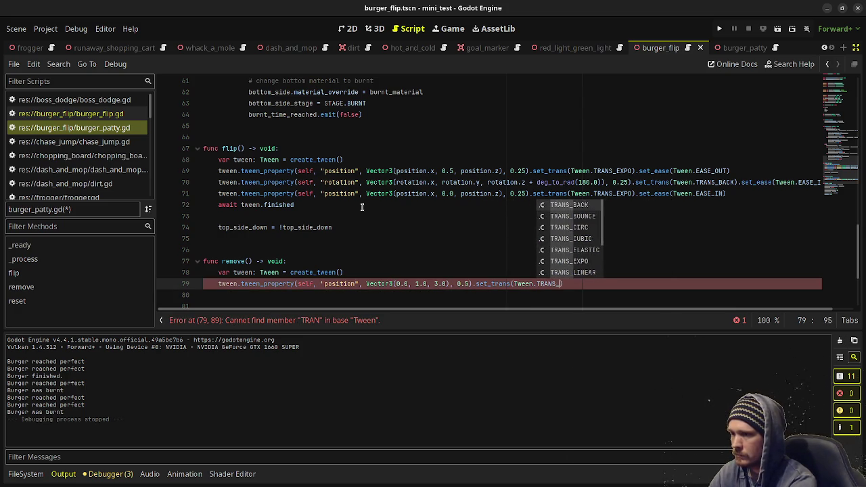
{"action": "type", "text": "O).s"}
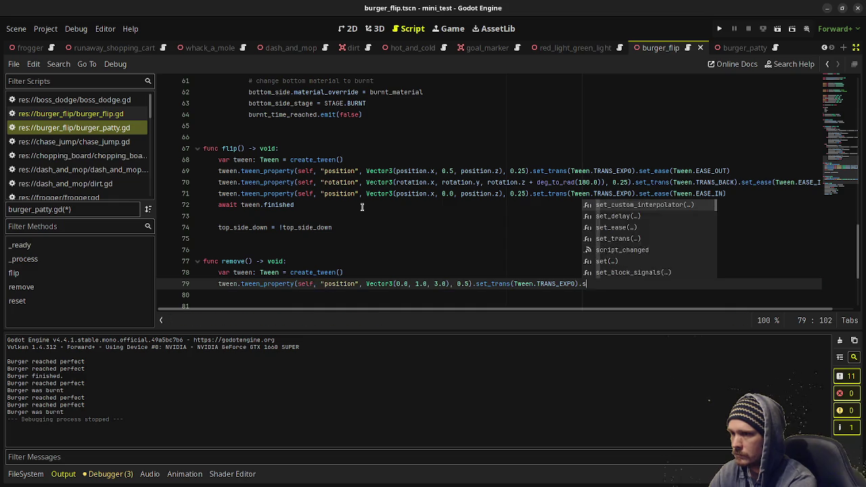
{"action": "type", "text": "et_ease("}
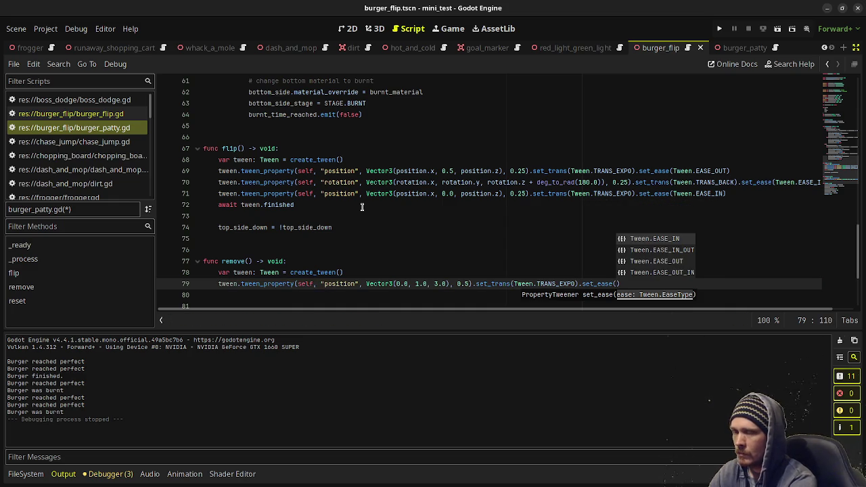
{"action": "type", "text": "Tween."}
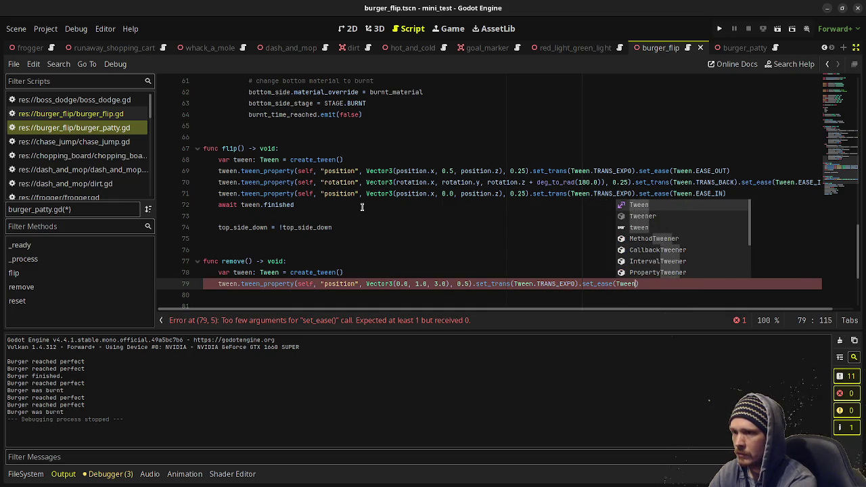
{"action": "type", "text": "EASE_"}
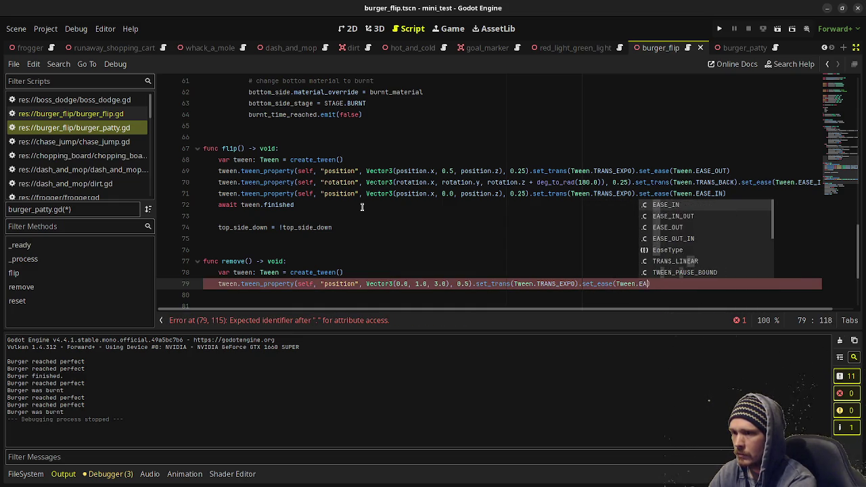
{"action": "type", "text": "OUT)"}
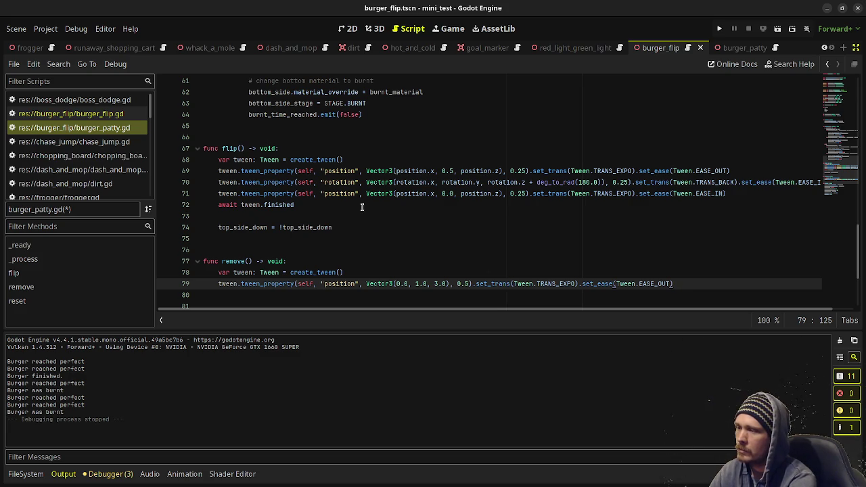
{"action": "key", "text": "Return"}
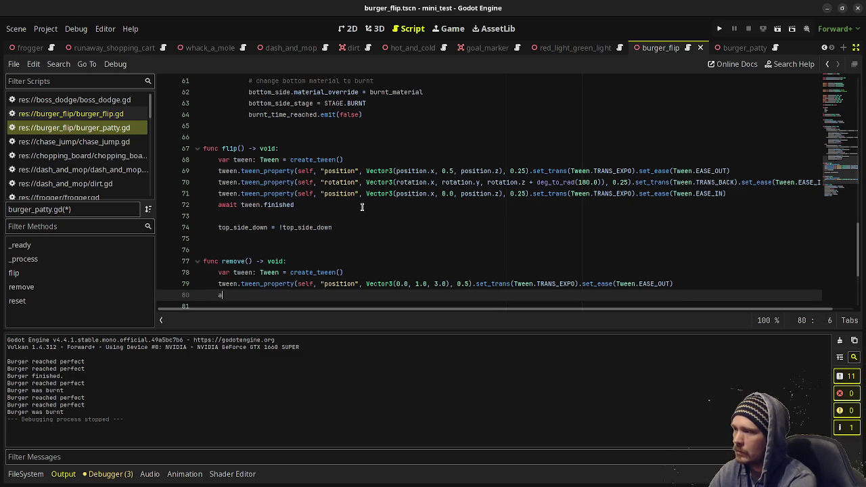
{"action": "type", "text": "wait tween.finished"}
{"action": "key", "text": "Return"}
{"action": "key", "text": "Return"}
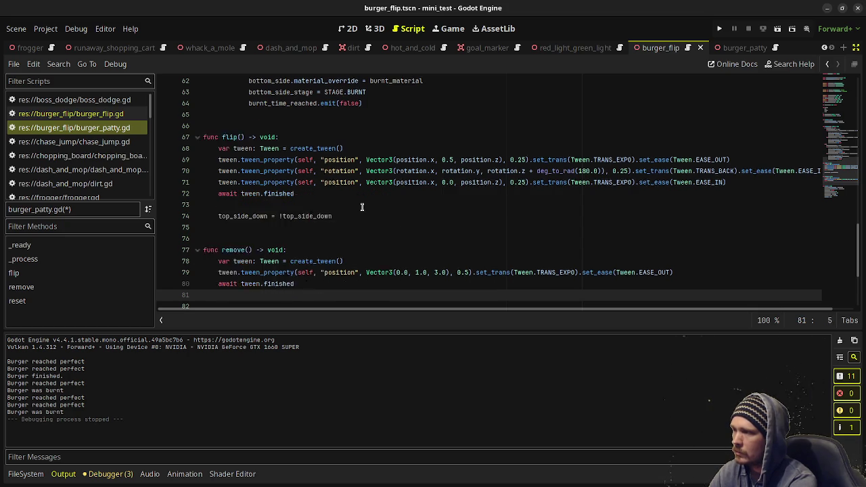
- Add a reset() call after the await in remove(), with a blank line below it
{"action": "key", "text": "Return"}
{"action": "type", "text": "eset("}
{"action": "key", "text": "Return"}
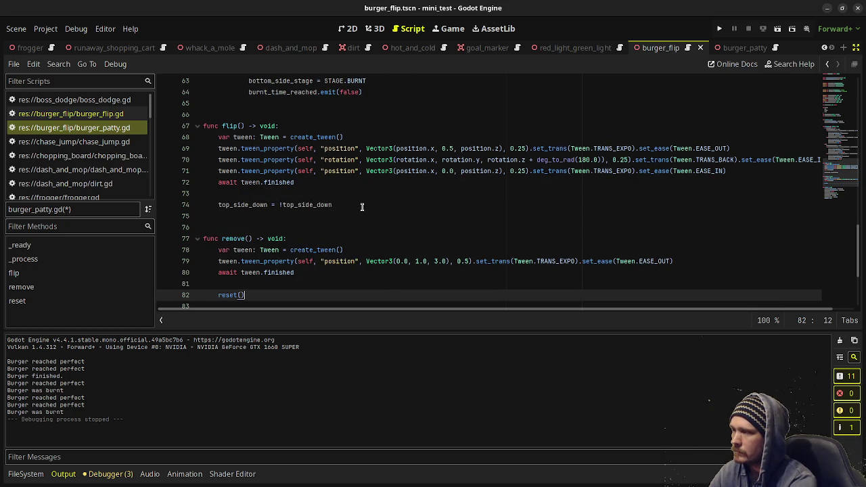
{"action": "key", "text": "Return"}
{"action": "key", "text": "Return"}
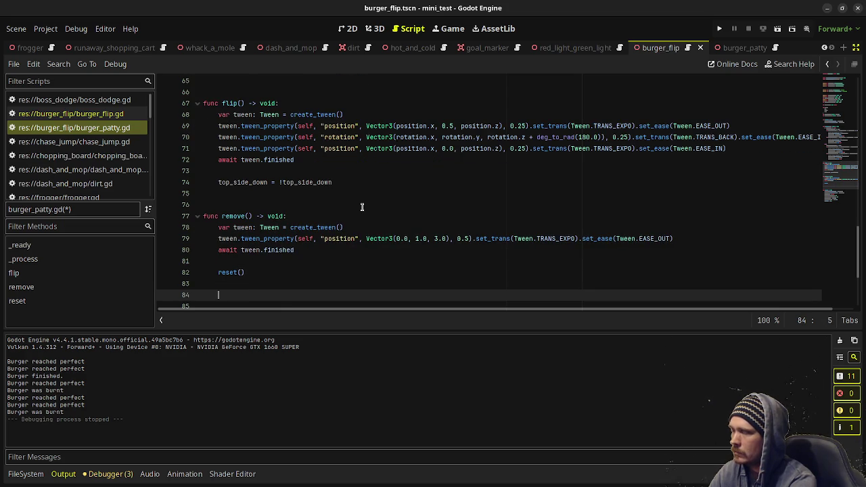
- Rename the tween variable and its two references to tween_out
{"action": "left_click", "coordinate": [253, 228]}
{"action": "type", "text": "_out"}
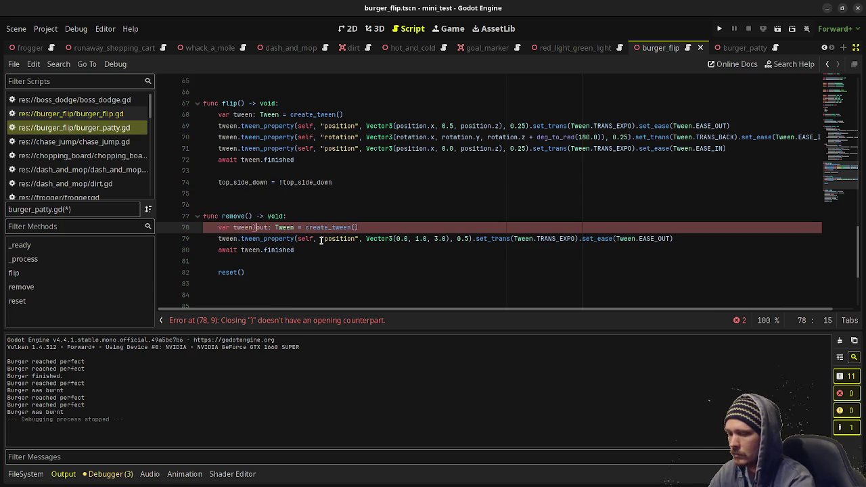
{"action": "double_click", "coordinate": [261, 228]}
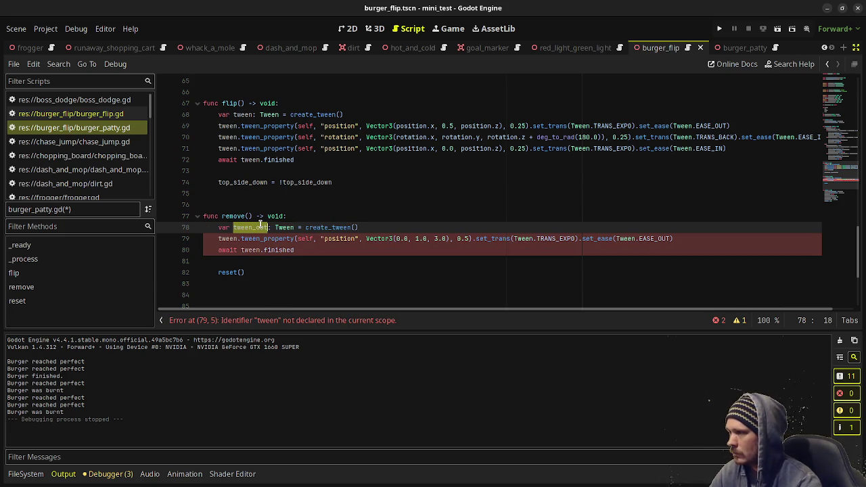
{"action": "key", "text": "ctrl+c"}
{"action": "double_click", "coordinate": [229, 238]}
{"action": "key", "text": "ctrl+v"}
{"action": "double_click", "coordinate": [251, 250]}
{"action": "key", "text": "ctrl+v"}
- Duplicate the three tween lines below reset(), targeting Vector3(0.0, 0.0, 0.0)
{"action": "mouse_move", "coordinate": [311, 250]}
{"action": "left_mouse_down"}
{"action": "mouse_move", "coordinate": [207, 230]}
{"action": "mouse_move", "coordinate": [214, 228]}
{"action": "left_mouse_up"}
{"action": "key", "text": "ctrl+c"}
{"action": "left_click", "coordinate": [250, 295]}
{"action": "key", "text": "ctrl+v"}
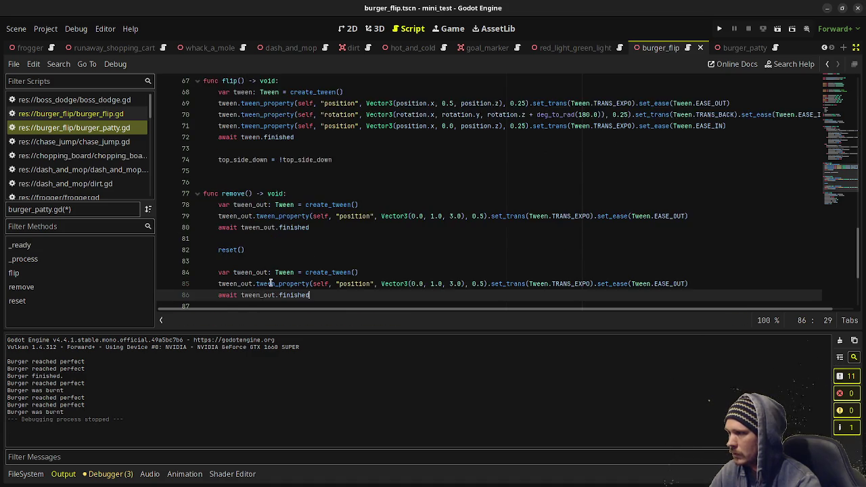
{"action": "scroll", "coordinate": [316, 272], "scroll_direction": "down", "scroll_amount": 2}
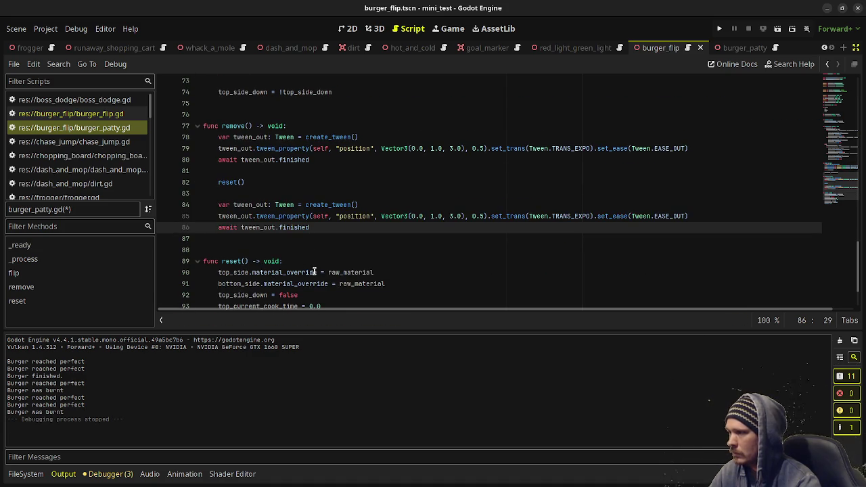
{"action": "double_click", "coordinate": [431, 215]}
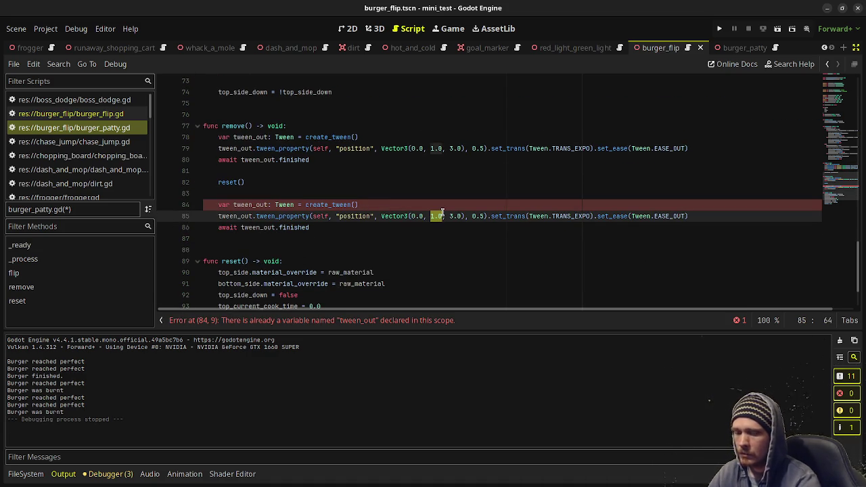
{"action": "type", "text": "0.0"}
{"action": "key", "text": "Right"}
{"action": "key", "text": "Right"}
{"action": "key", "text": "Delete"}
{"action": "type", "text": "0"}
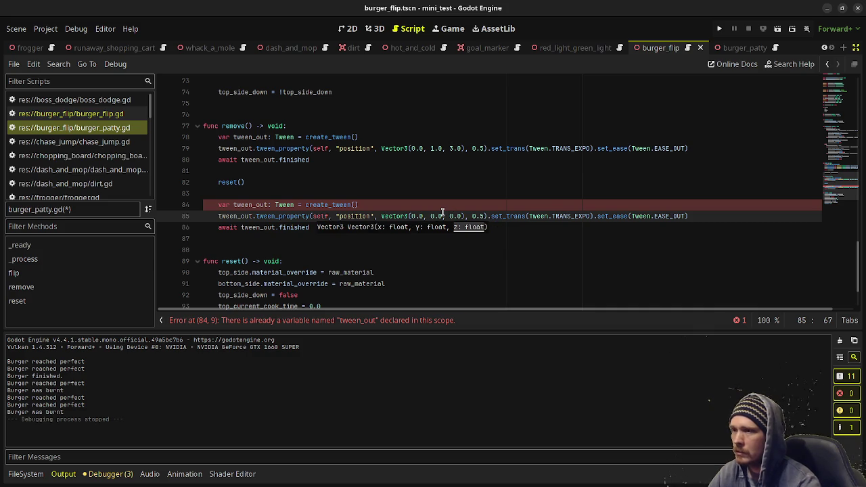
- Rename the duplicated tween and its references to tween_in, then save the script
{"action": "left_click", "coordinate": [537, 205]}
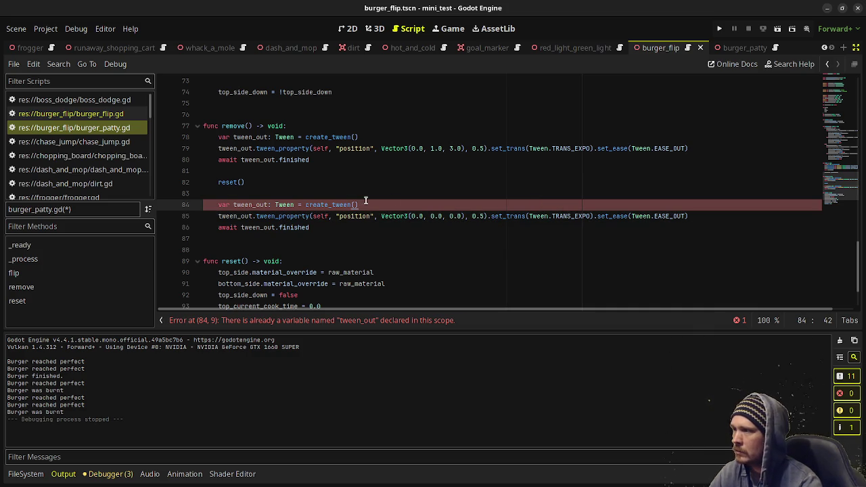
{"action": "left_click_drag", "start_coordinate": [257, 205], "coordinate": [269, 206]}
{"action": "type", "text": "in"}
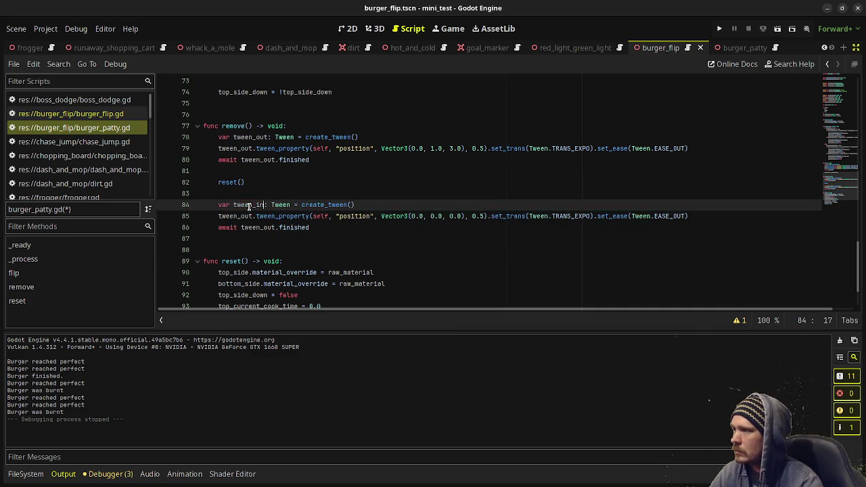
{"action": "triple_click", "coordinate": [249, 206]}
{"action": "double_click", "coordinate": [248, 206]}
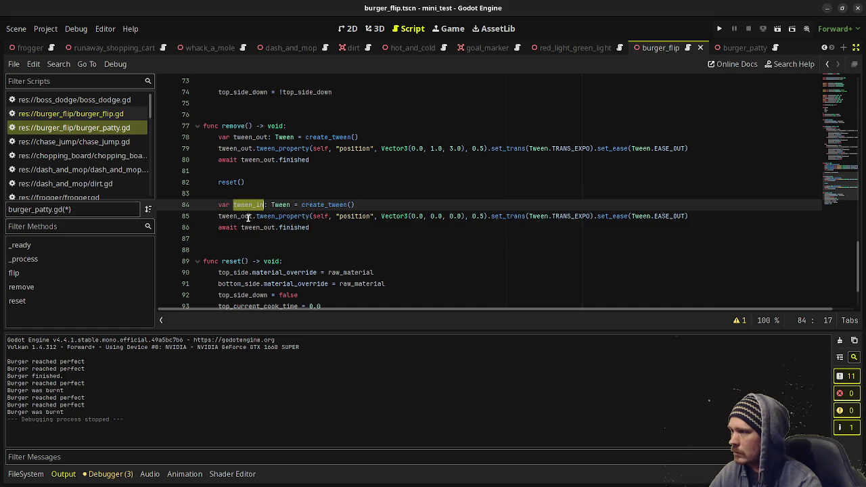
{"action": "key", "text": "ctrl+c"}
{"action": "double_click", "coordinate": [248, 215]}
{"action": "key", "text": "ctrl+v"}
{"action": "double_click", "coordinate": [274, 227]}
{"action": "key", "text": "ctrl+v"}
{"action": "key", "text": "ctrl+s"}
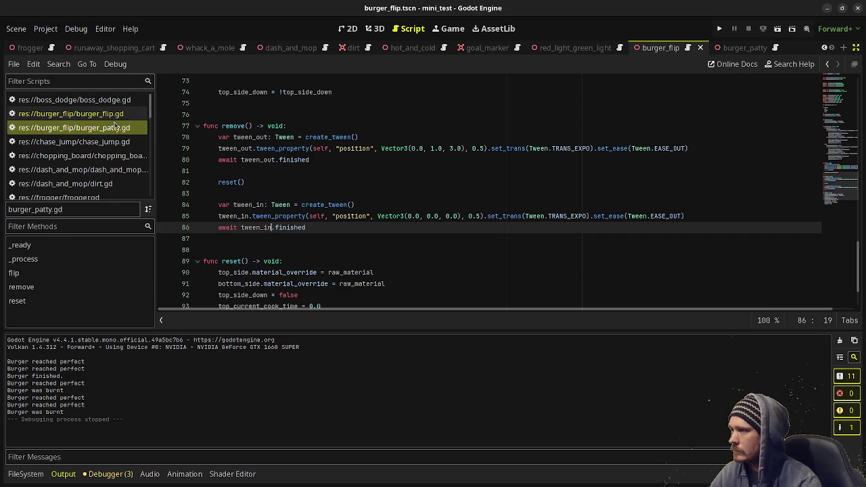
{"action": "scroll", "coordinate": [330, 174], "scroll_direction": "up", "scroll_amount": 13}
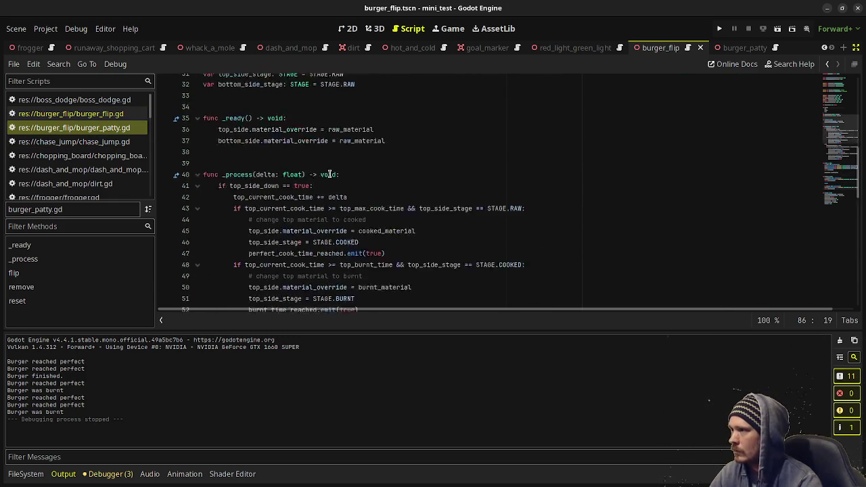
- Declare a can_cook bool variable set to true below the stage variables and save
{"action": "scroll", "coordinate": [330, 174], "scroll_direction": "up", "scroll_amount": 6}
{"action": "left_click", "coordinate": [391, 261]}
{"action": "key", "text": "Return"}
{"action": "key", "text": "Return"}
{"action": "type", "text": "var can_cook:"}
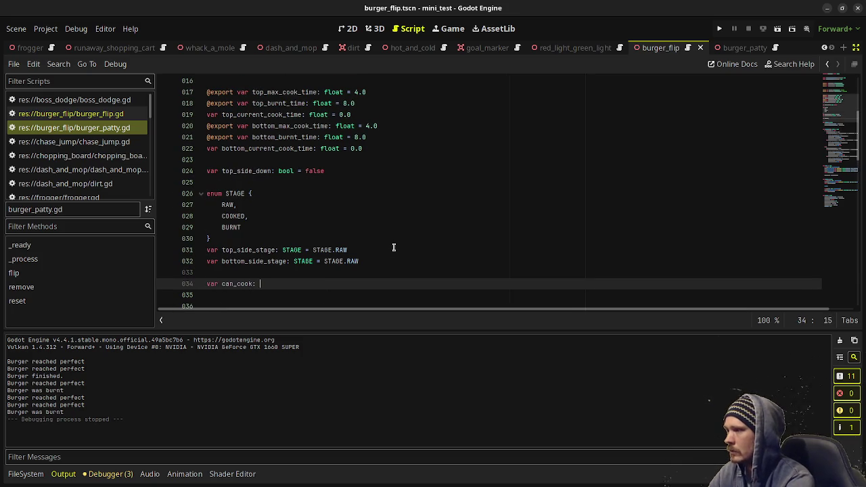
{"action": "type", "text": "bool"}
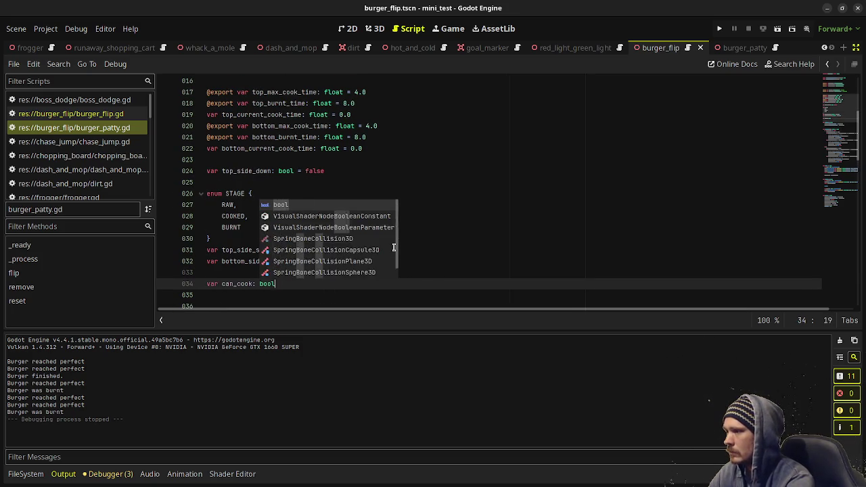
{"action": "type", "text": " = true"}
{"action": "key", "text": "ctrl+s"}
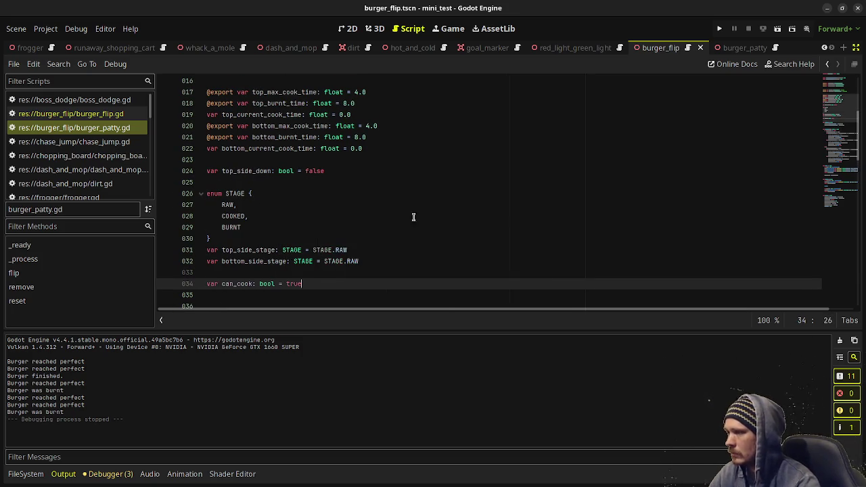
- Set can_cook = false at the start of remove() and can_cook = true at its end; save
{"action": "scroll", "coordinate": [386, 231], "scroll_direction": "down", "scroll_amount": 15}
{"action": "scroll", "coordinate": [384, 218], "scroll_direction": "down", "scroll_amount": 5}
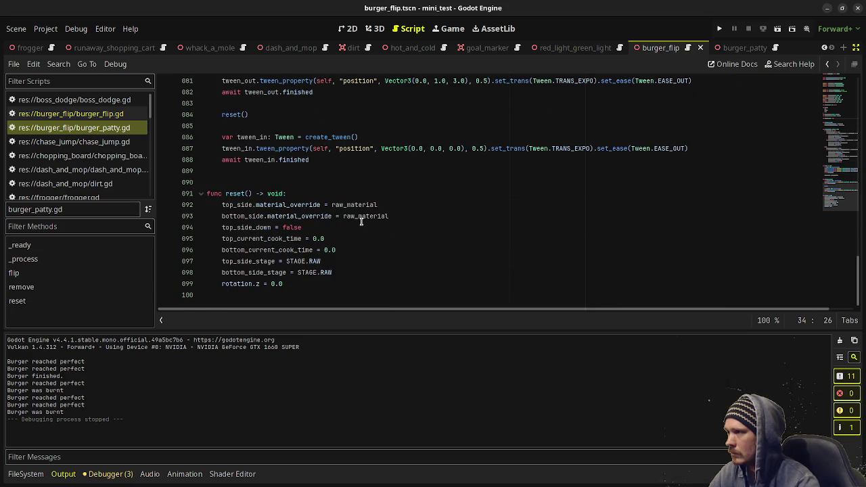
{"action": "scroll", "coordinate": [361, 221], "scroll_direction": "up", "scroll_amount": 4}
{"action": "left_click", "coordinate": [321, 193]}
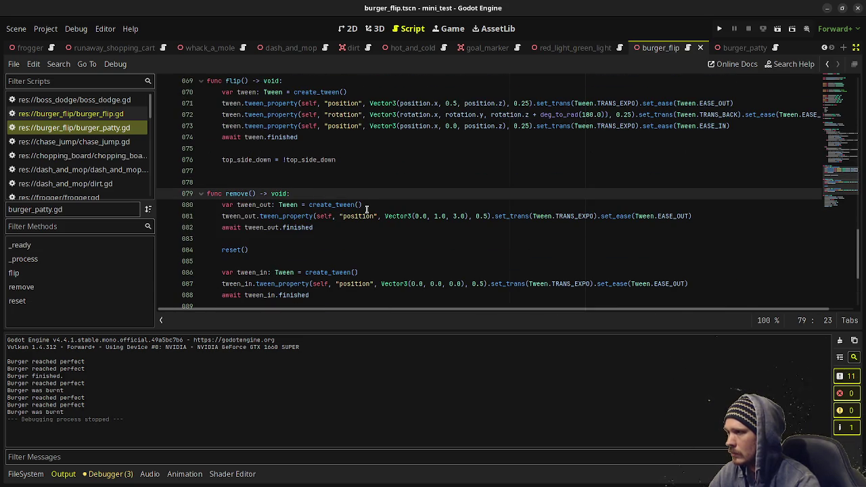
{"action": "key", "text": "Return"}
{"action": "type", "text": "can_co"}
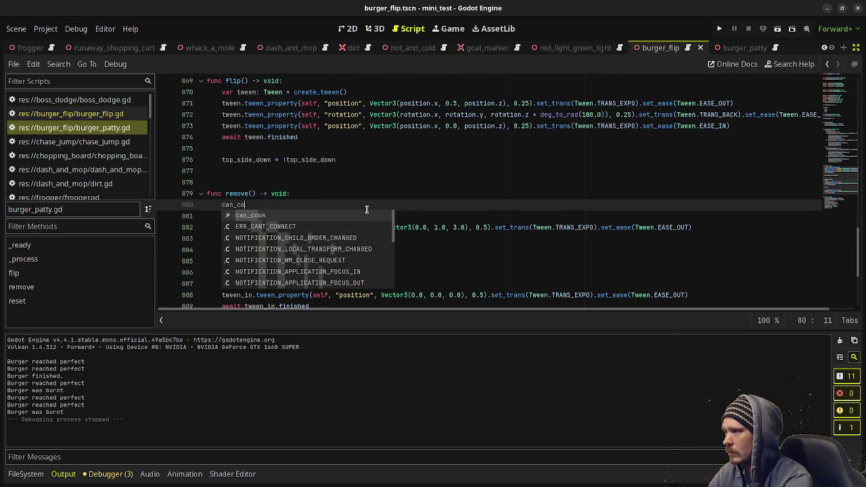
{"action": "type", "text": "ok = false"}
{"action": "key", "text": "Return"}
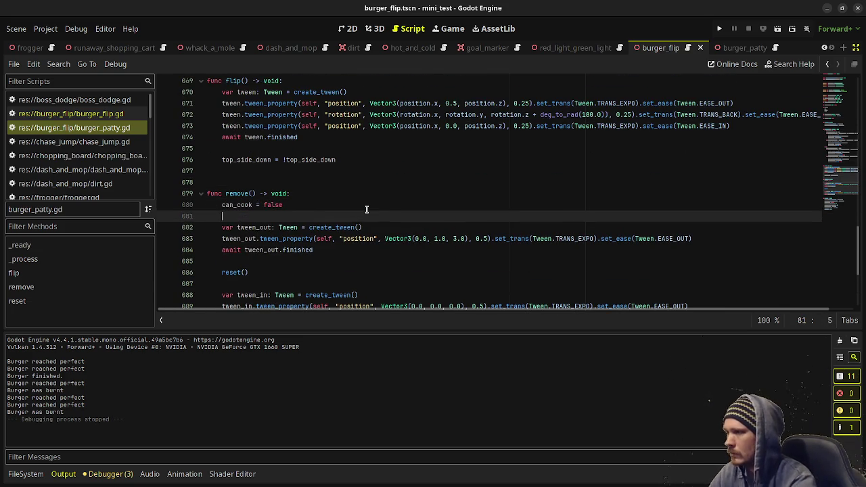
{"action": "scroll", "coordinate": [330, 195], "scroll_direction": "down", "scroll_amount": 4}
{"action": "left_click", "coordinate": [343, 182]}
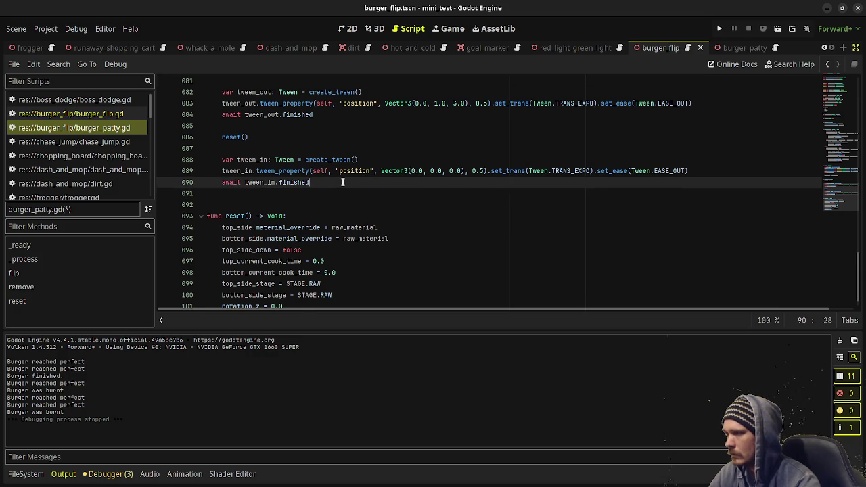
{"action": "key", "text": "Return"}
{"action": "key", "text": "Return"}
{"action": "type", "text": "can_"}
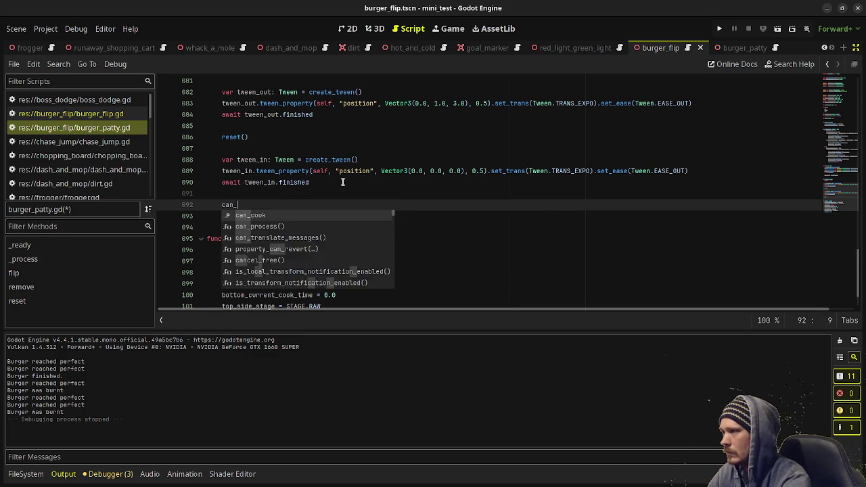
{"action": "type", "text": "cook = true"}
{"action": "key", "text": "ctrl+s"}
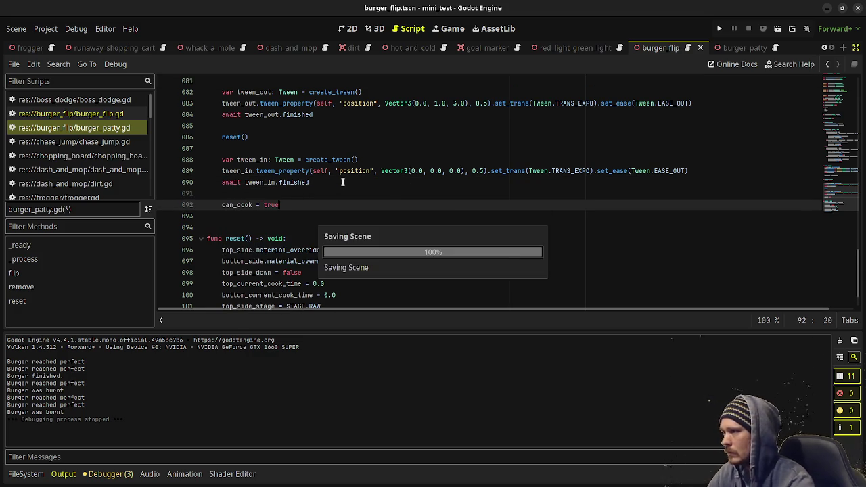
- Add 'if can_cook == false: return' as the first line of _process
{"action": "scroll", "coordinate": [335, 219], "scroll_direction": "down", "scroll_amount": 2}
{"action": "scroll", "coordinate": [331, 215], "scroll_direction": "up", "scroll_amount": 12}
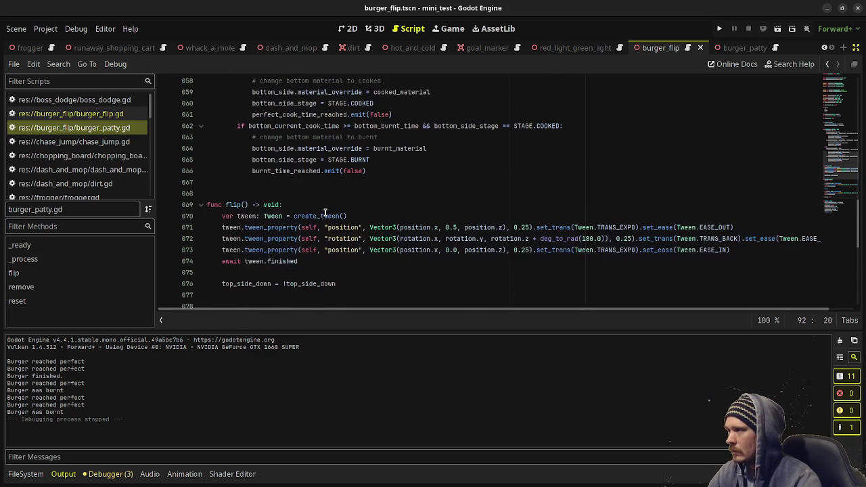
{"action": "scroll", "coordinate": [326, 212], "scroll_direction": "up", "scroll_amount": 3}
{"action": "left_click", "coordinate": [369, 168]}
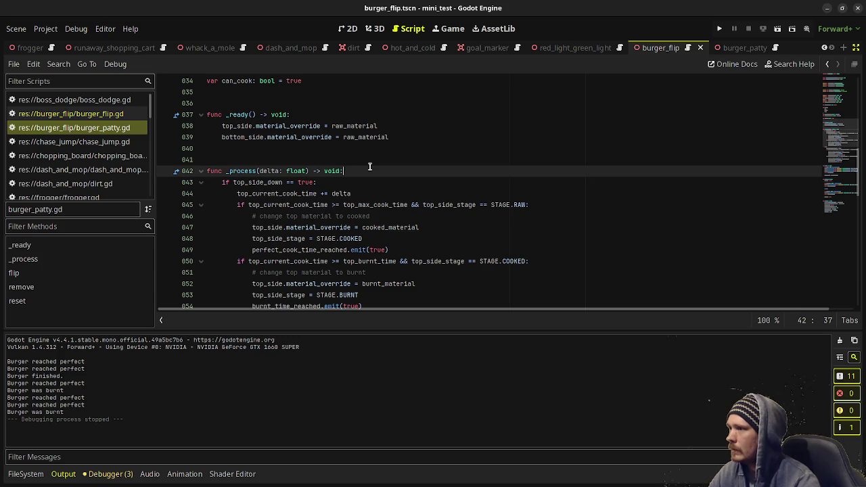
{"action": "key", "text": "Return"}
{"action": "type", "text": "if can_cook"}
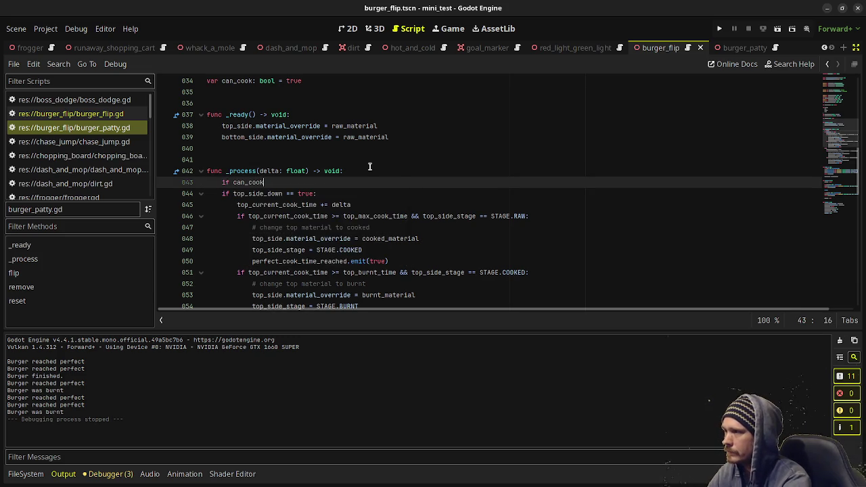
{"action": "type", "text": " == false: return"}
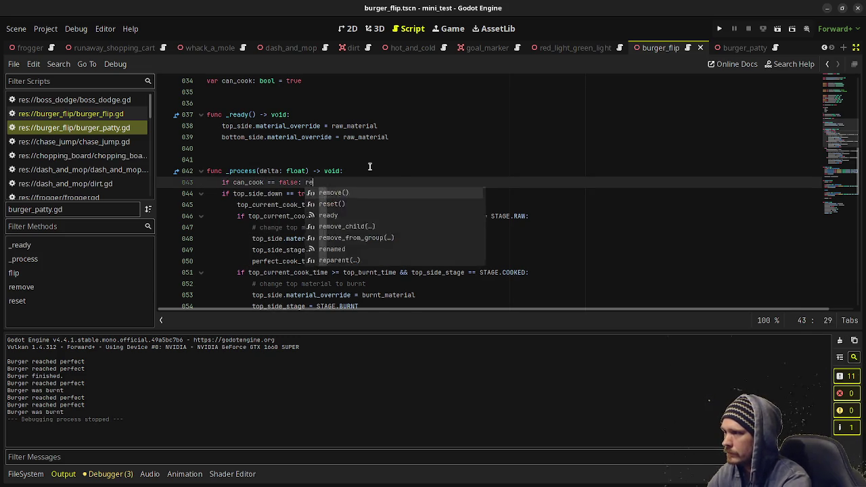
{"action": "key", "text": "Return"}
{"action": "key", "text": "BackSpace"}
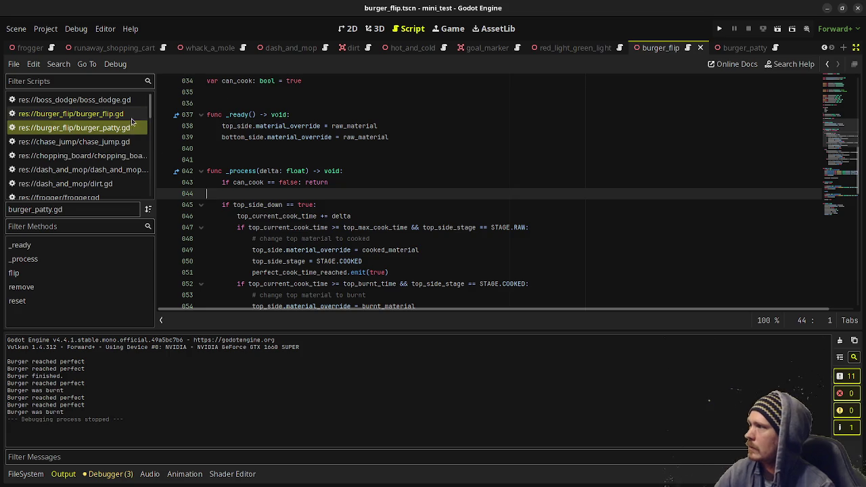
- In burger_flip.gd, replace both reset() calls with remove(), save, and run the scene
{"action": "left_click", "coordinate": [129, 114]}
{"action": "left_click", "coordinate": [317, 192]}
{"action": "mouse_move", "coordinate": [325, 171]}
{"action": "left_mouse_down"}
{"action": "mouse_move", "coordinate": [276, 171]}
{"action": "mouse_move", "coordinate": [298, 168]}
{"action": "left_mouse_up"}
{"action": "type", "text": "remove()"}
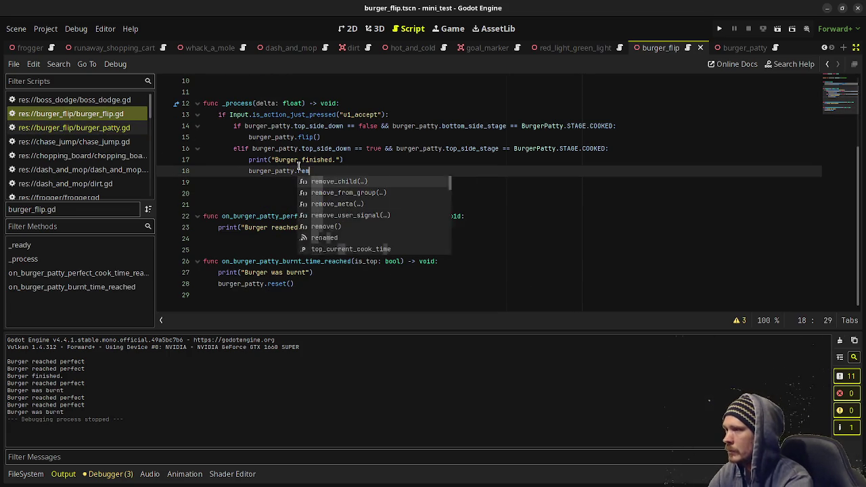
{"action": "left_click_drag", "start_coordinate": [296, 283], "coordinate": [267, 284]}
{"action": "type", "text": "remove()"}
{"action": "key", "text": "ctrl+s"}
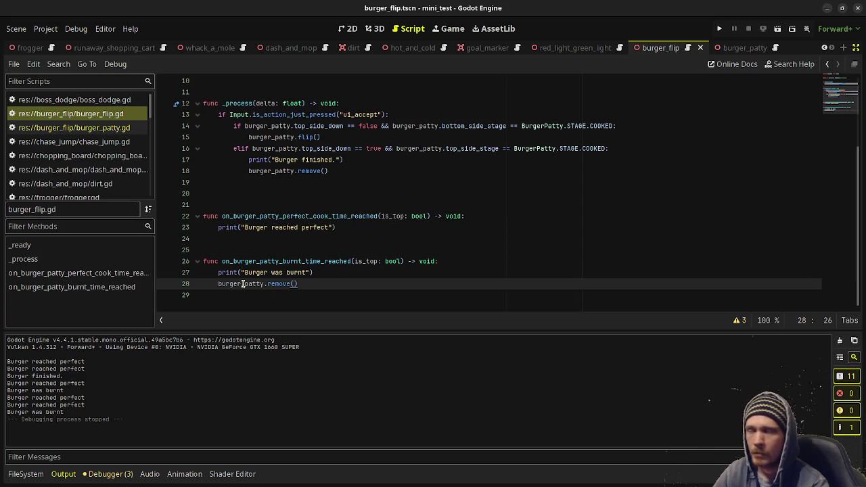
{"action": "key", "text": "F6"}
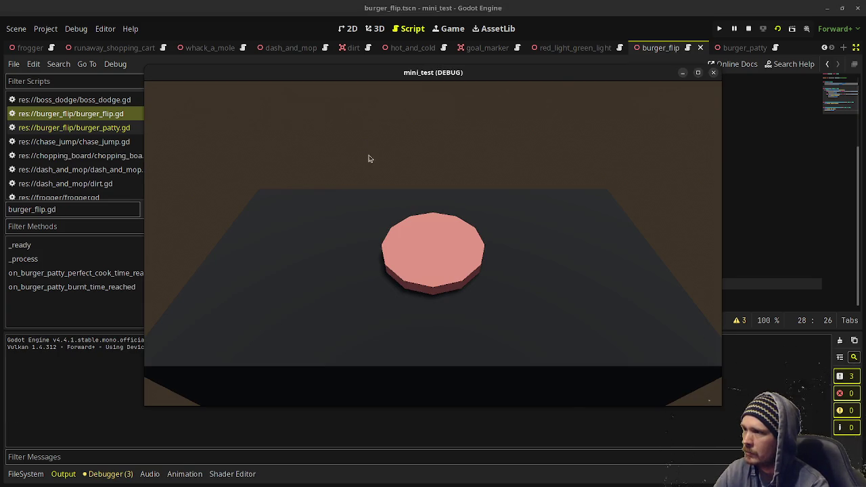
- Flip the patty, finish it, flip the next one, then stop the running game
{"action": "left_click", "coordinate": [502, 251]}
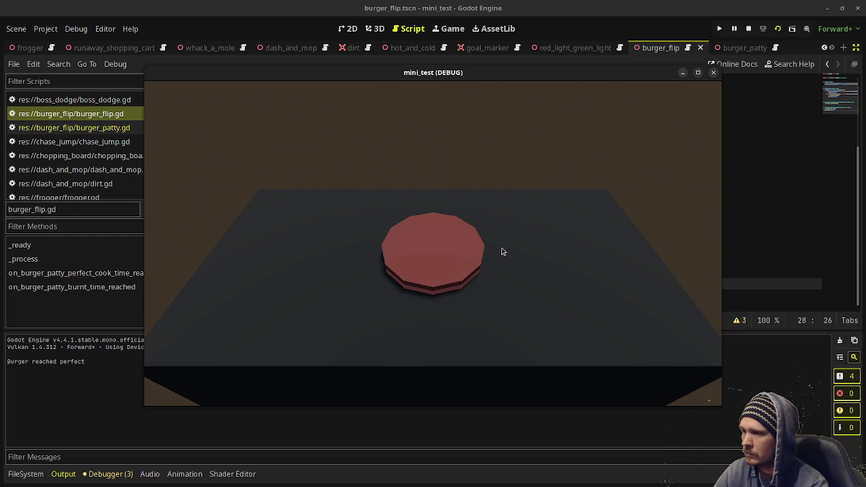
{"action": "left_click", "coordinate": [502, 251]}
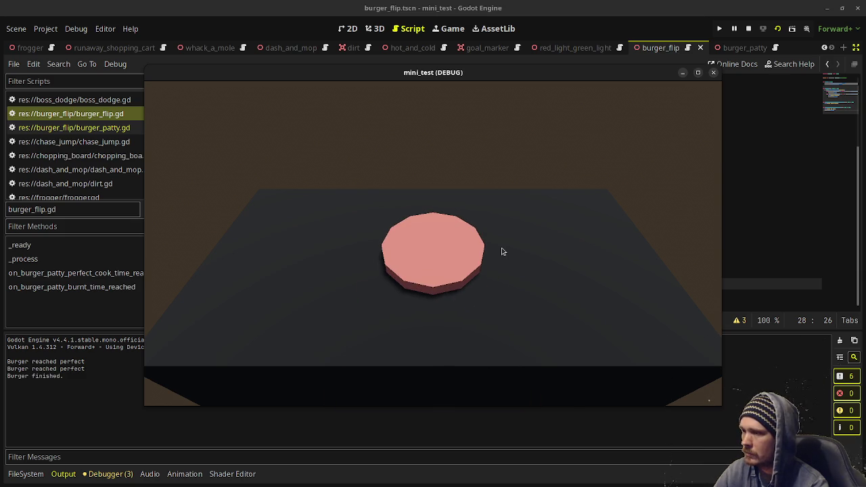
{"action": "left_click", "coordinate": [549, 266]}
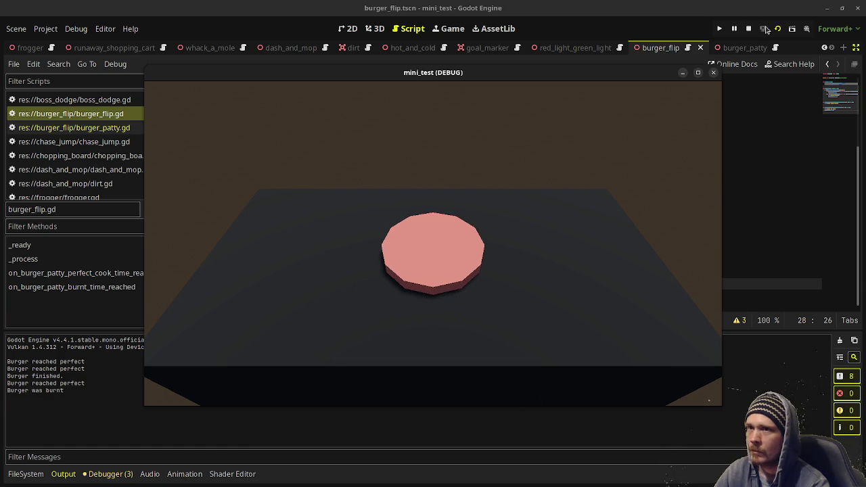
{"action": "left_click", "coordinate": [749, 29]}
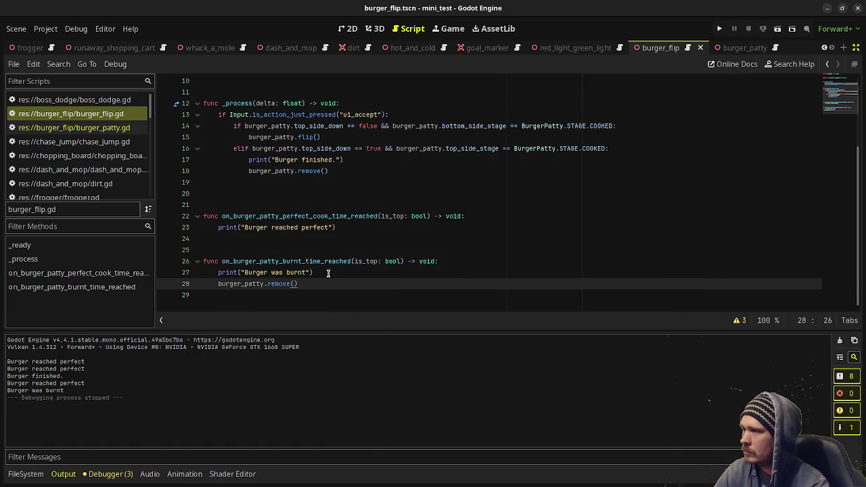
- Insert 'await get_tree().create_timer(1.0).timeout' before remove() in the burnt handler and rerun
{"action": "left_click", "coordinate": [328, 273]}
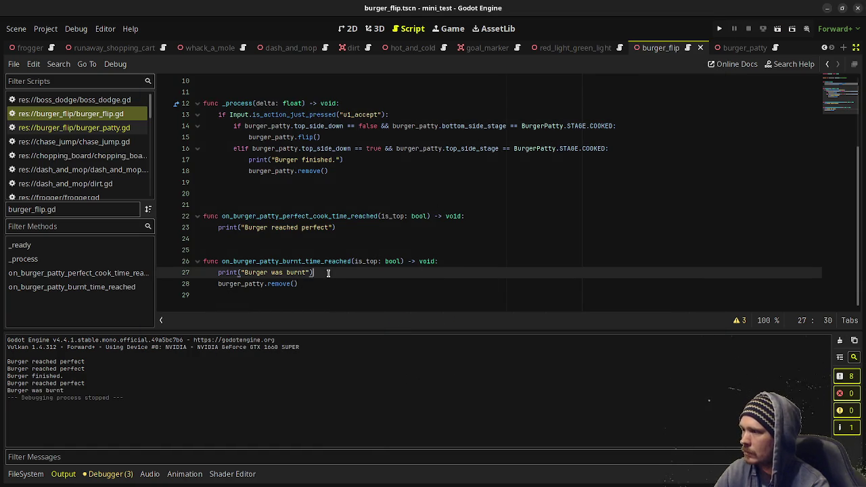
{"action": "key", "text": "Return"}
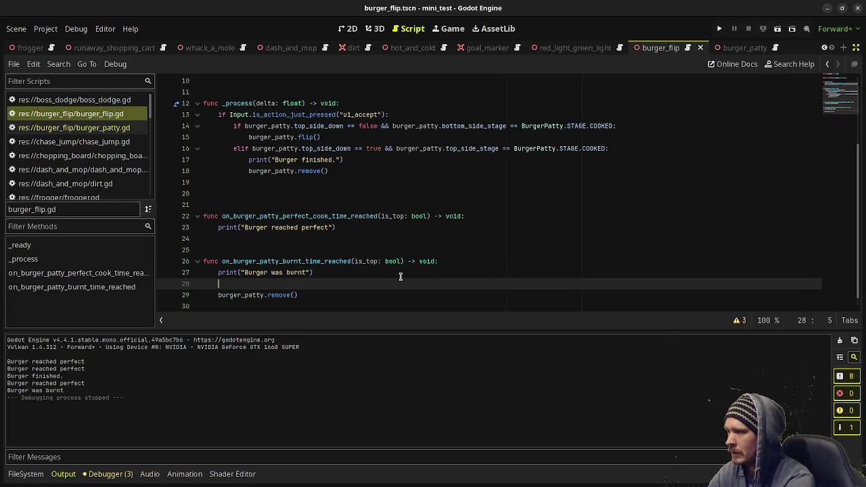
{"action": "type", "text": "await create"}
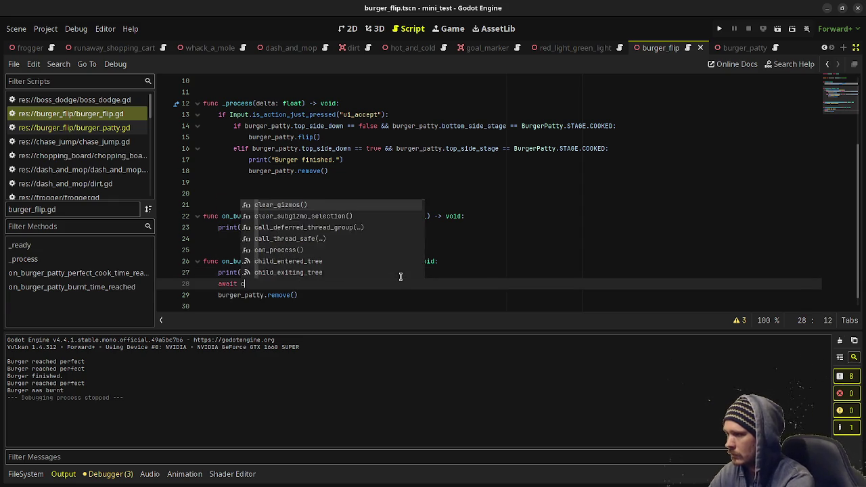
{"action": "key", "text": "BackSpace"}
{"action": "key", "text": "BackSpace"}
{"action": "key", "text": "BackSpace"}
{"action": "type", "text": "get_t"}
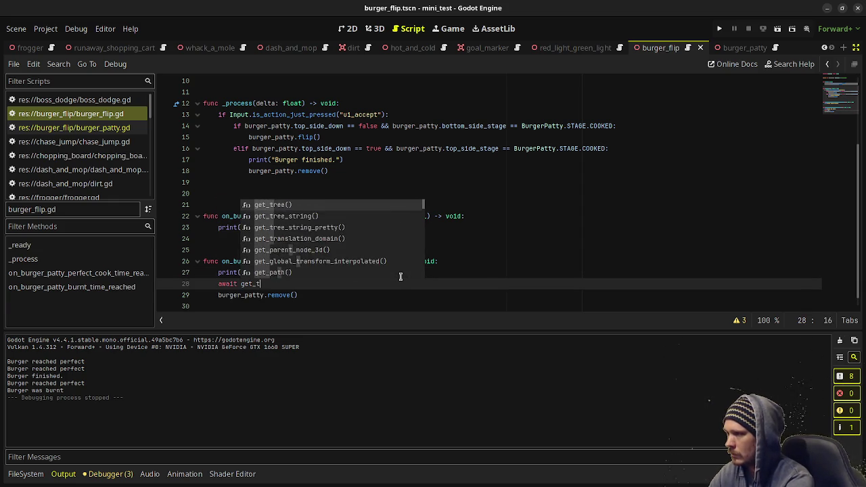
{"action": "key", "text": "Return"}
{"action": "type", "text": ".cre"}
{"action": "key", "text": "Return"}
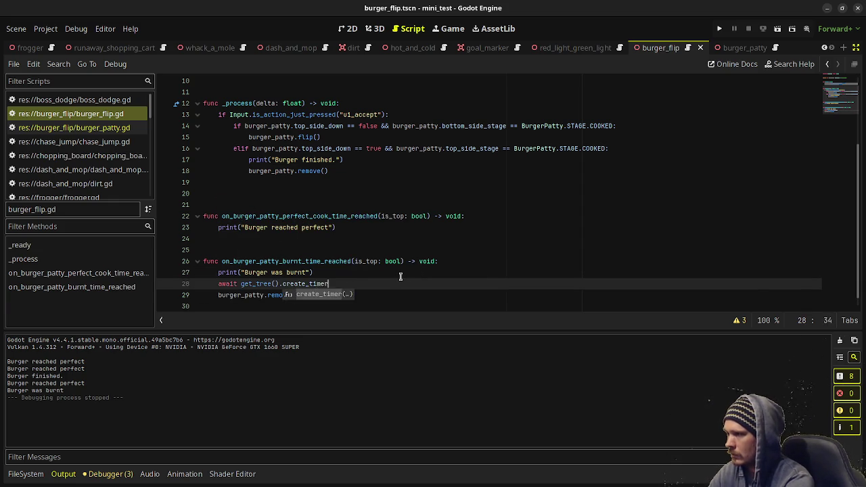
{"action": "type", "text": ".0"}
{"action": "key", "text": "End"}
{"action": "key", "text": "ctrl+s"}
{"action": "type", "text": ".timeout"}
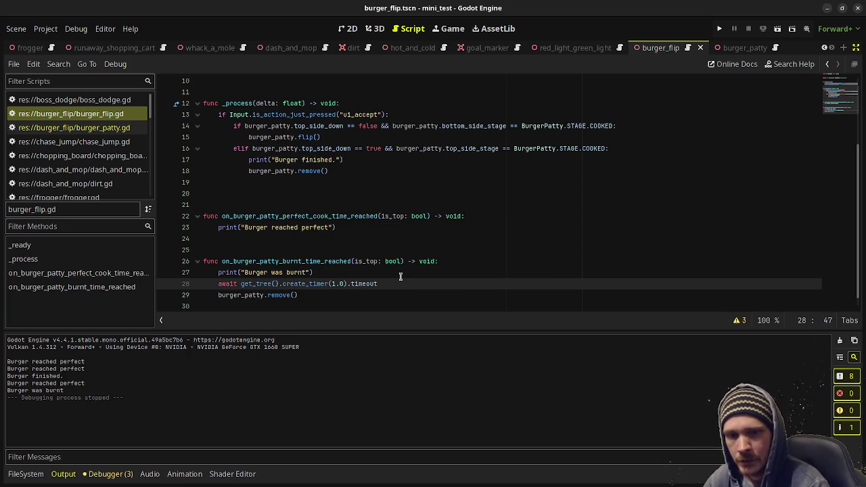
{"action": "key", "text": "F6"}
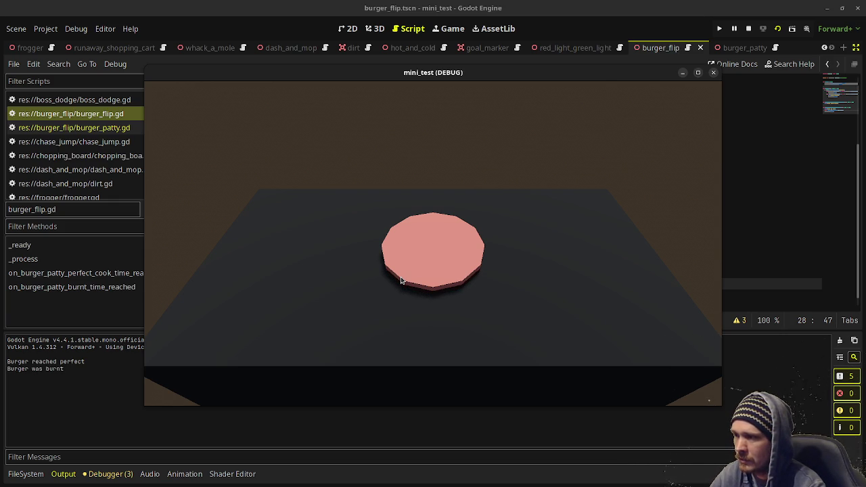
- Flip the patty repeatedly, finish a cooked one, then stop the game
{"action": "left_click", "coordinate": [401, 280]}
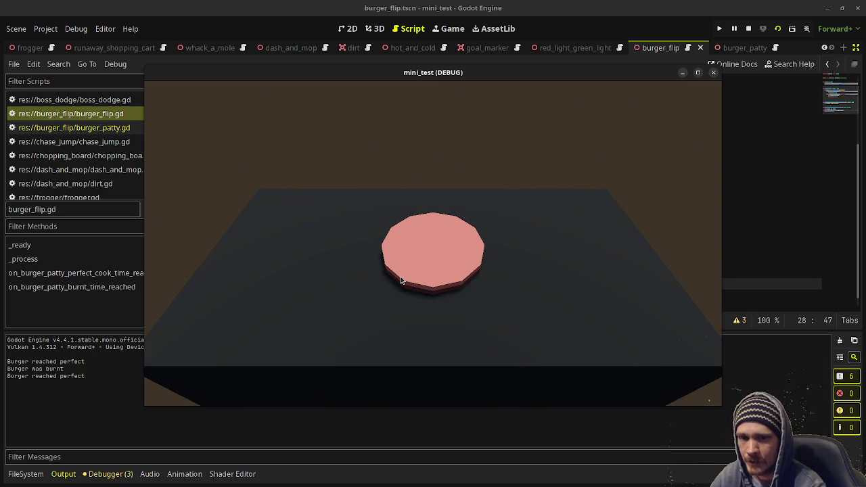
{"action": "left_click", "coordinate": [401, 280]}
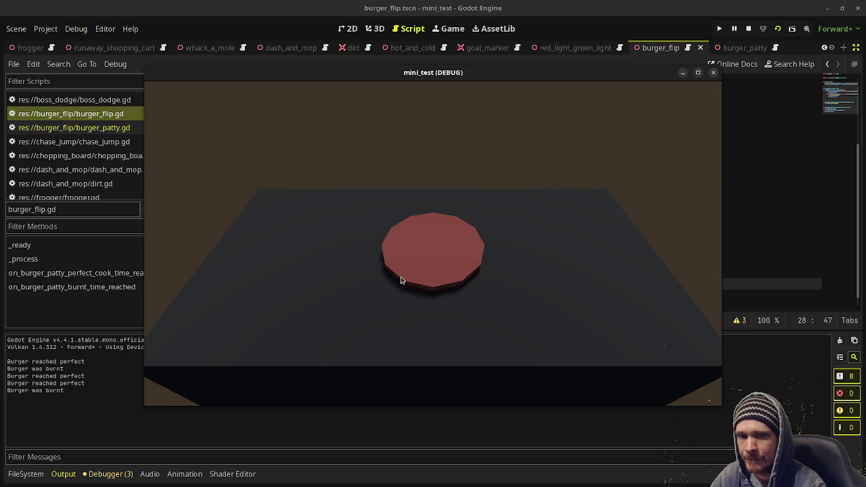
{"action": "left_click", "coordinate": [401, 280]}
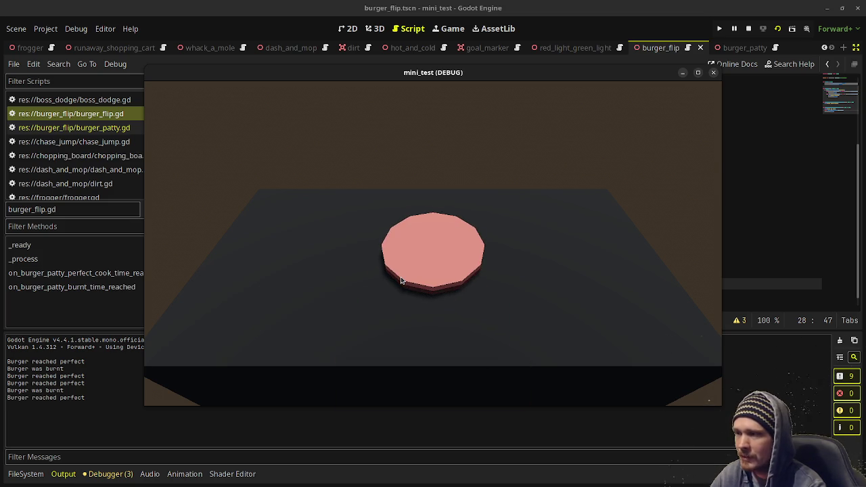
{"action": "left_click", "coordinate": [400, 280]}
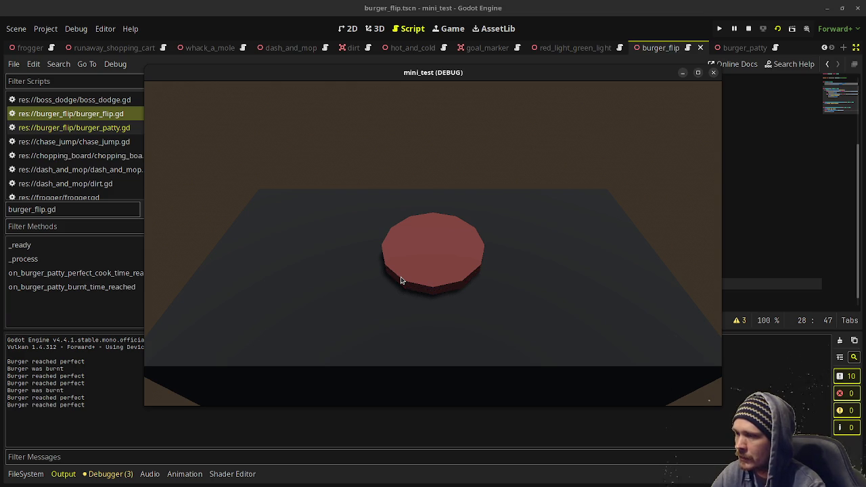
{"action": "left_click", "coordinate": [400, 281]}
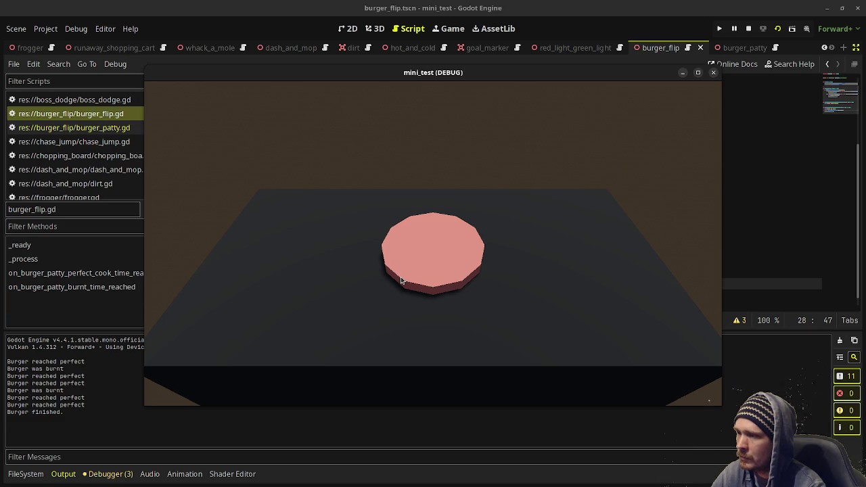
{"action": "left_click", "coordinate": [400, 281]}
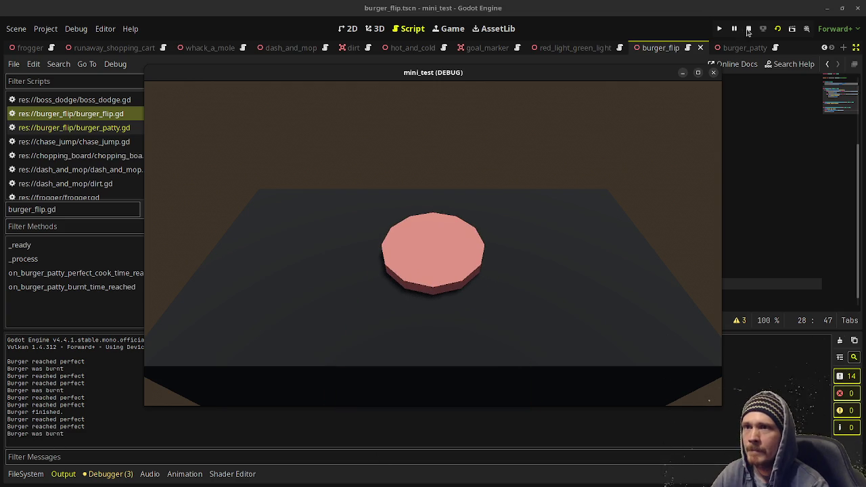
{"action": "left_click", "coordinate": [745, 29]}
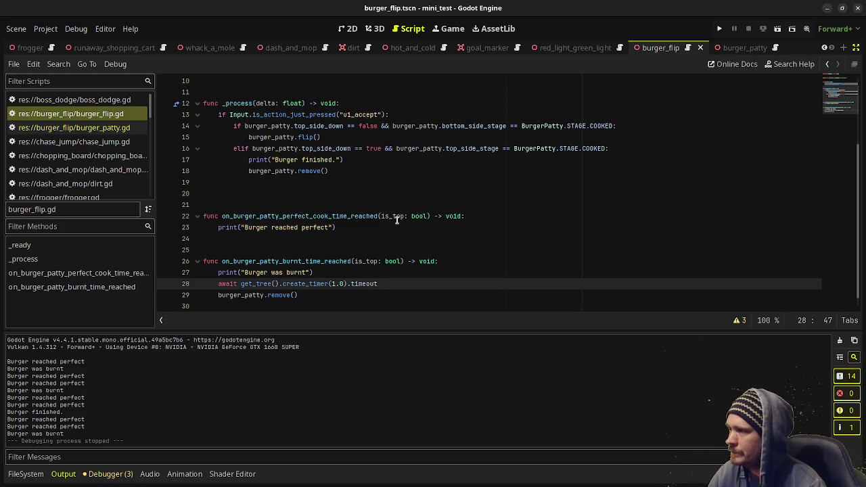
- Review burger_patty.gd and burger_flip.gd, then bring back the docks and the 3D view
{"action": "scroll", "coordinate": [399, 224], "scroll_direction": "up", "scroll_amount": 3}
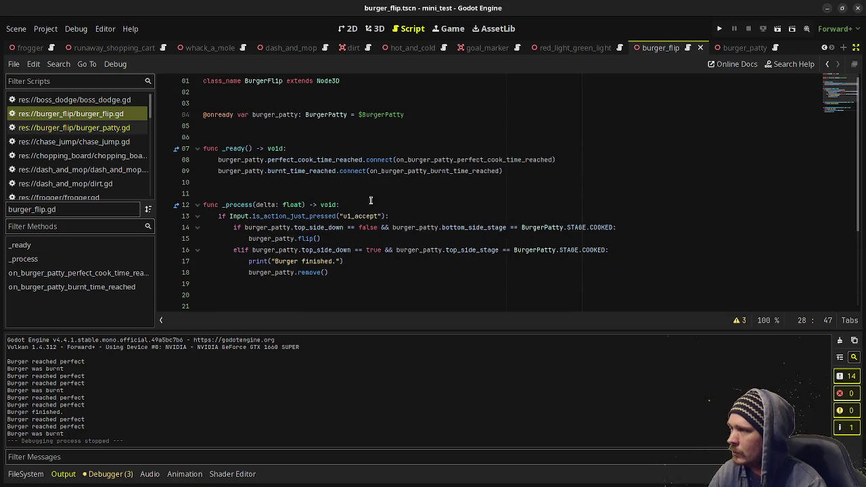
{"action": "left_click", "coordinate": [115, 129]}
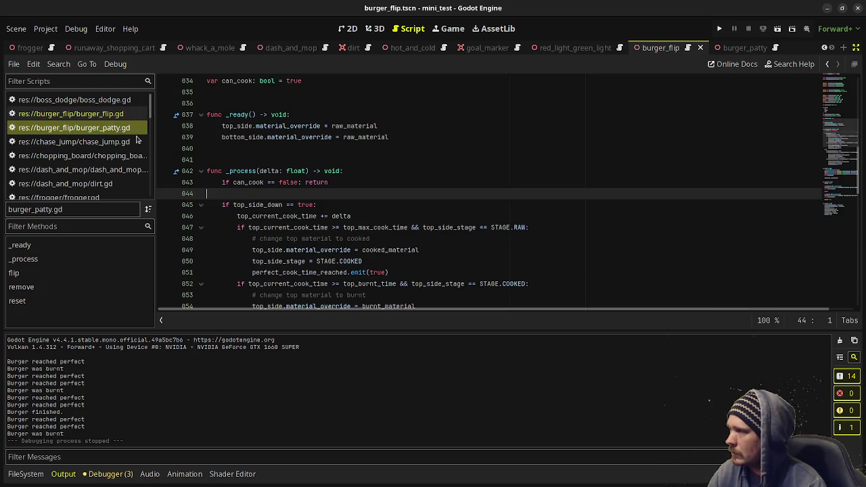
{"action": "scroll", "coordinate": [382, 179], "scroll_direction": "down", "scroll_amount": 3}
{"action": "scroll", "coordinate": [384, 180], "scroll_direction": "up", "scroll_amount": 7}
{"action": "left_click", "coordinate": [136, 113]}
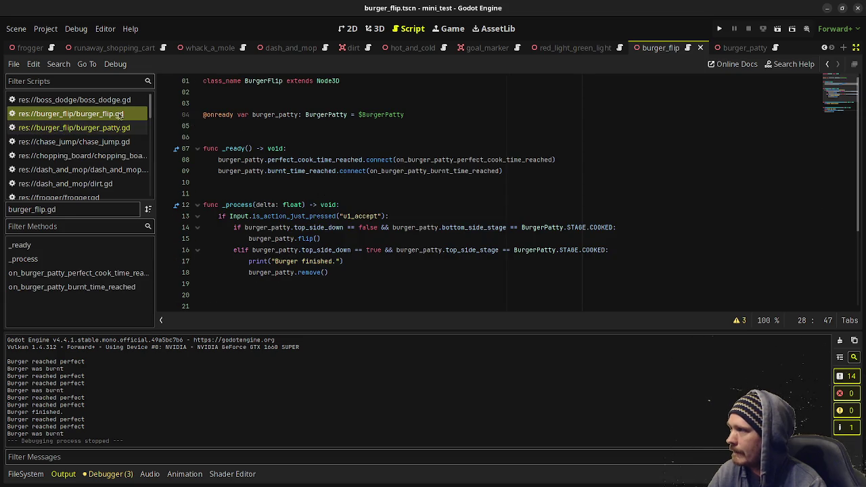
{"action": "scroll", "coordinate": [356, 188], "scroll_direction": "down", "scroll_amount": 2}
{"action": "scroll", "coordinate": [356, 186], "scroll_direction": "up", "scroll_amount": 2}
{"action": "left_click", "coordinate": [417, 114]}
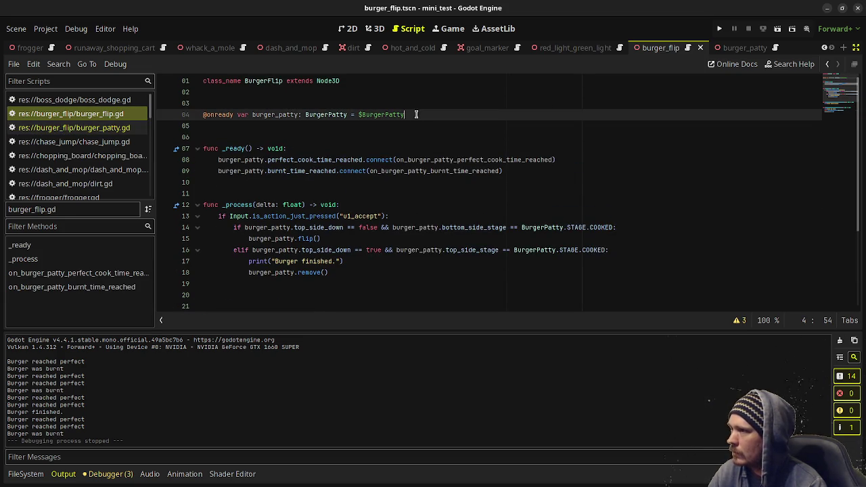
{"action": "left_click", "coordinate": [856, 47]}
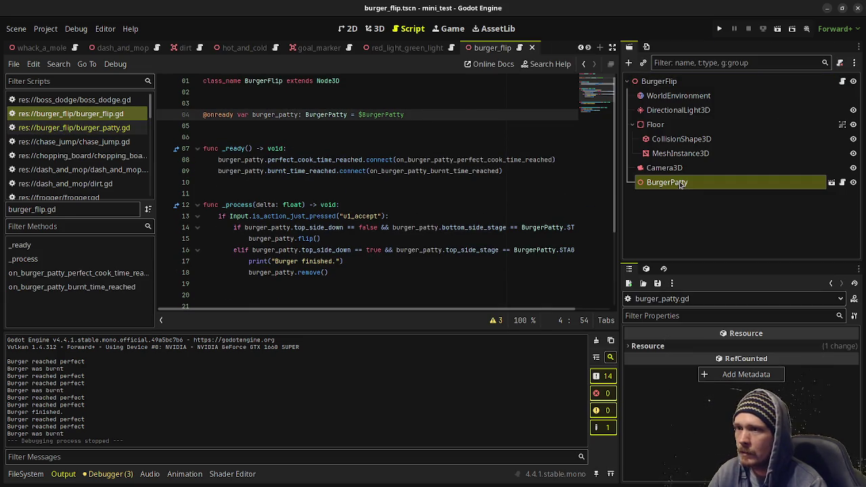
{"action": "left_click", "coordinate": [375, 29]}
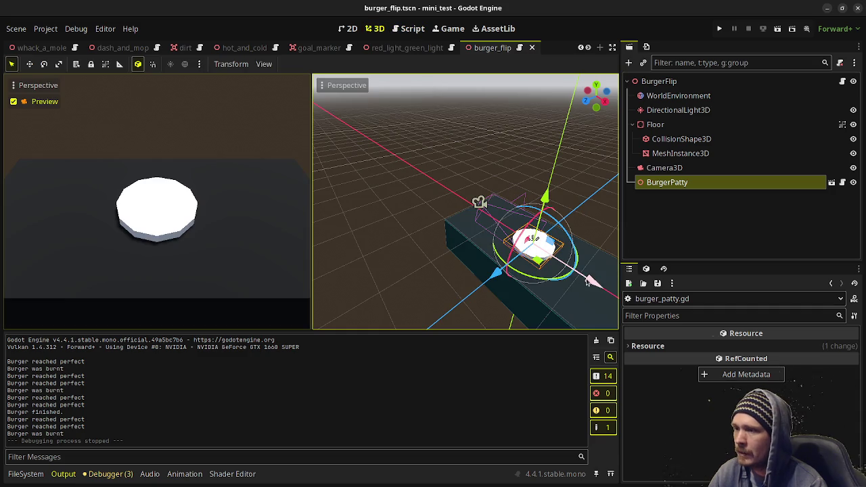
- Shift the patty along X and duplicate it into a row of three patties
{"action": "mouse_move", "coordinate": [589, 280]}
{"action": "left_mouse_down"}
{"action": "mouse_move", "coordinate": [547, 262]}
{"action": "mouse_move", "coordinate": [616, 289]}
{"action": "left_mouse_up"}
{"action": "key", "text": "ctrl+d"}
{"action": "key", "text": "ctrl+d"}
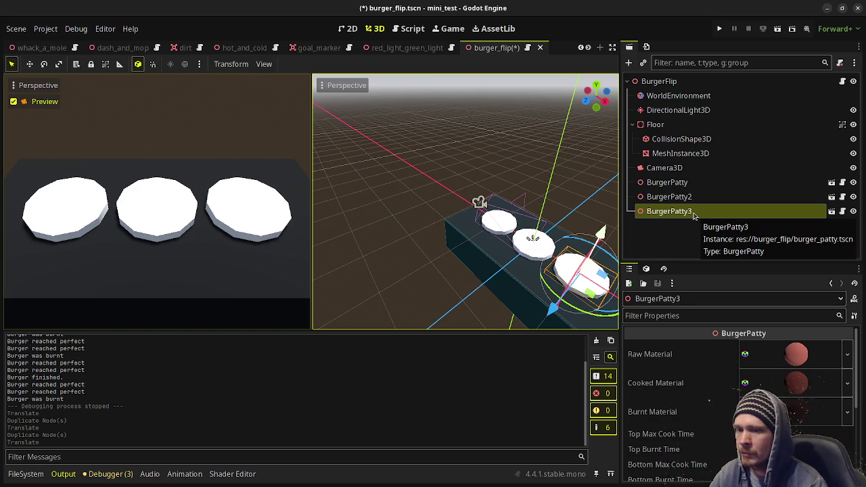
{"action": "left_click", "coordinate": [797, 416]}
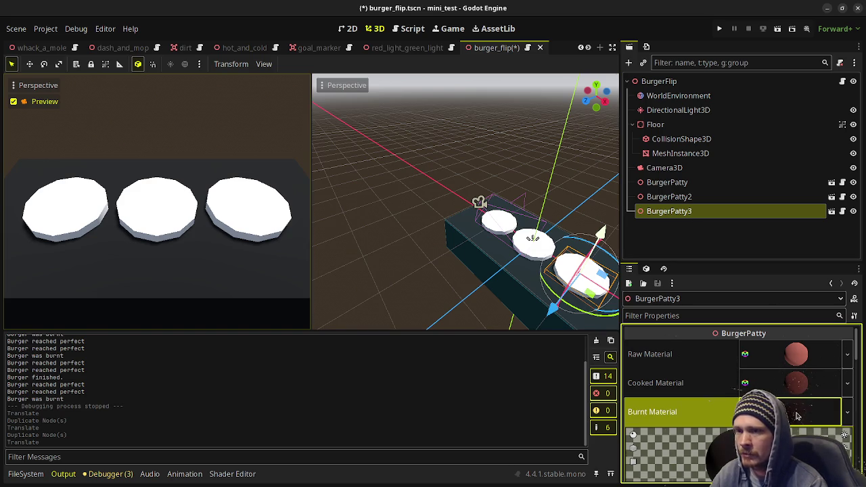
{"action": "scroll", "coordinate": [758, 392], "scroll_direction": "down", "scroll_amount": 5}
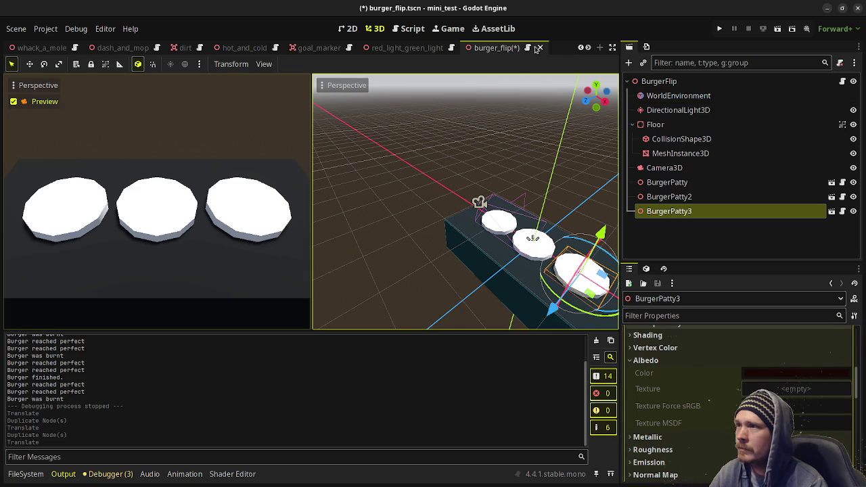
{"action": "key", "text": "ctrl+s"}
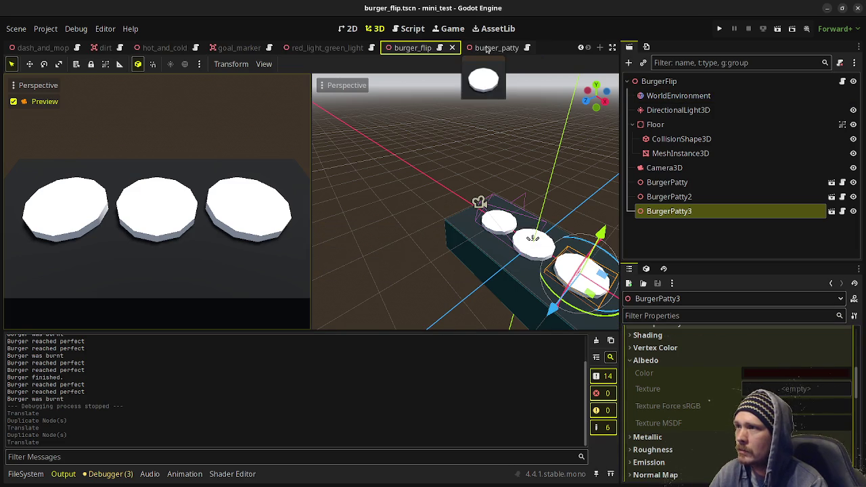
- Open the burger_patty scene and look over the BurgerPatty script
{"action": "left_click", "coordinate": [518, 48]}
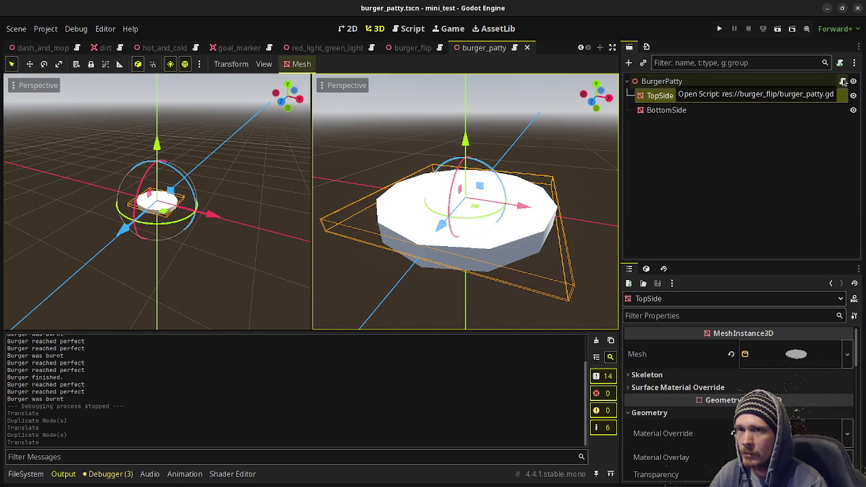
{"action": "left_click", "coordinate": [844, 81]}
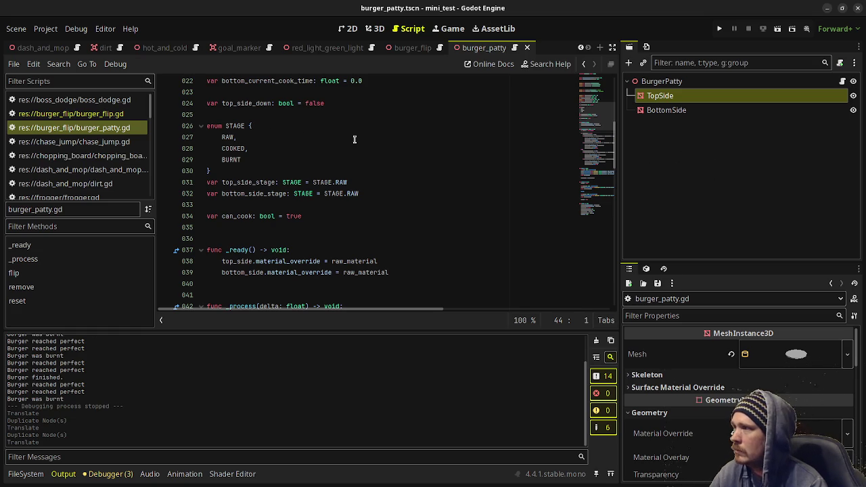
{"action": "scroll", "coordinate": [328, 230], "scroll_direction": "down", "scroll_amount": 6}
{"action": "scroll", "coordinate": [325, 228], "scroll_direction": "up", "scroll_amount": 3}
{"action": "scroll", "coordinate": [325, 228], "scroll_direction": "down", "scroll_amount": 3}
- Pick a new albedo colour for the BurgerPatty burnt material, save, and run from burger_flip
{"action": "left_click", "coordinate": [662, 82]}
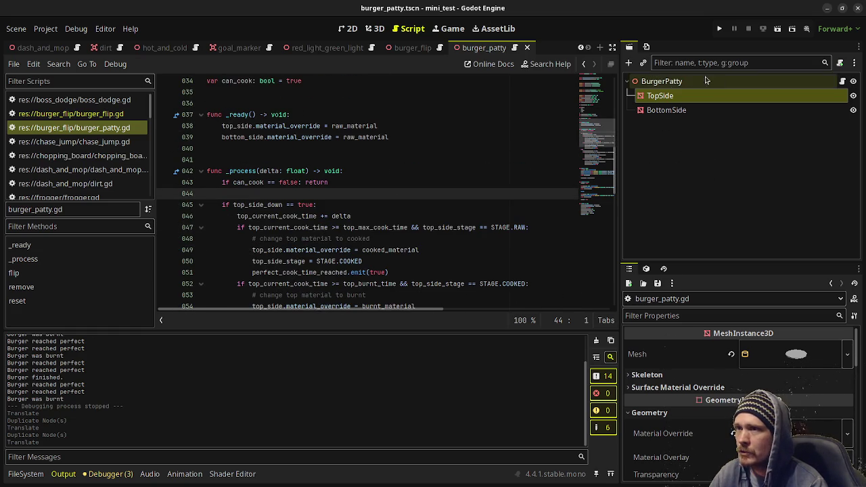
{"action": "left_click", "coordinate": [806, 411]}
{"action": "scroll", "coordinate": [808, 413], "scroll_direction": "down", "scroll_amount": 2}
{"action": "left_click", "coordinate": [807, 411]}
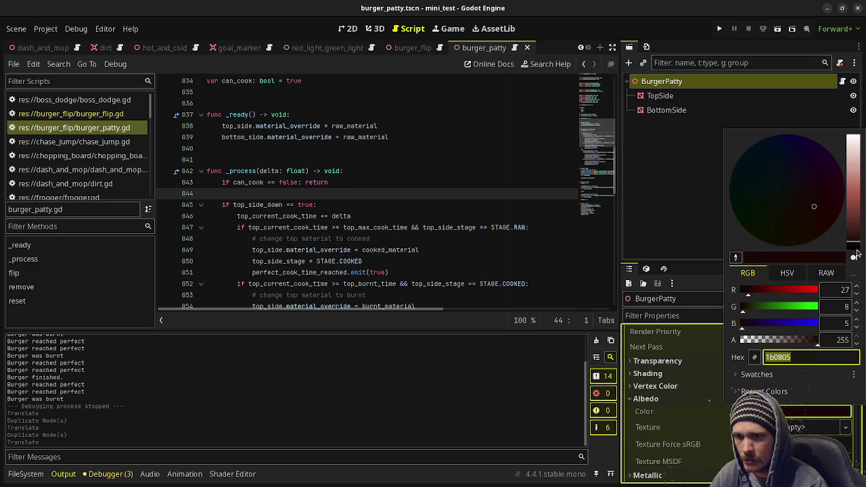
{"action": "left_click", "coordinate": [465, 403]}
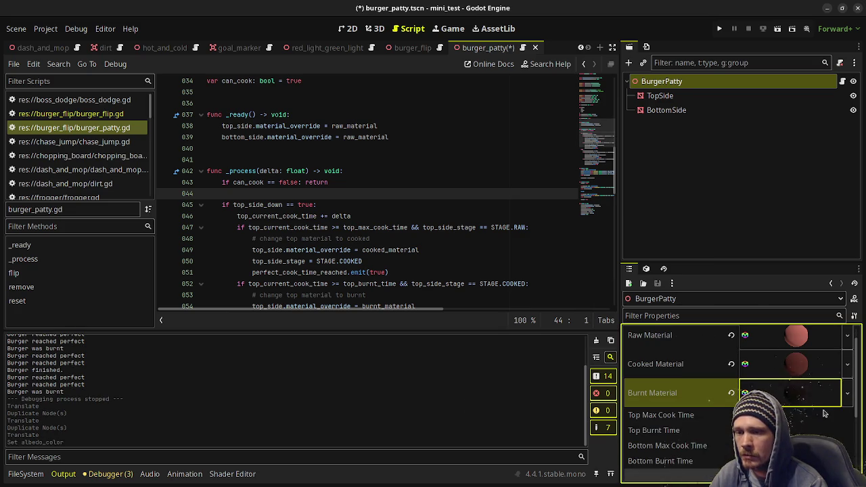
{"action": "key", "text": "ctrl+s"}
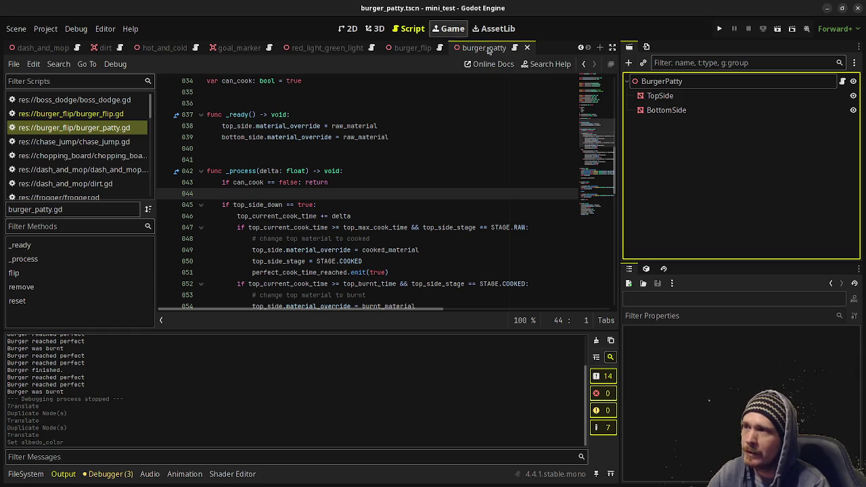
{"action": "left_click", "coordinate": [406, 49]}
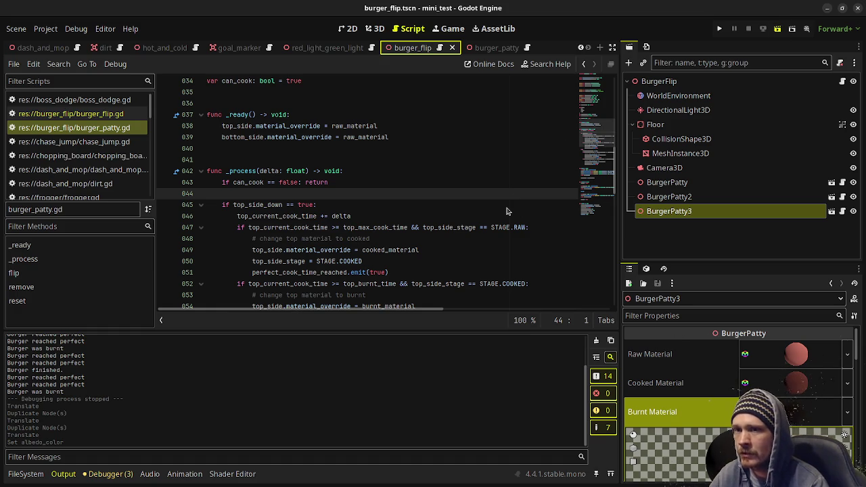
{"action": "key", "text": "F5"}
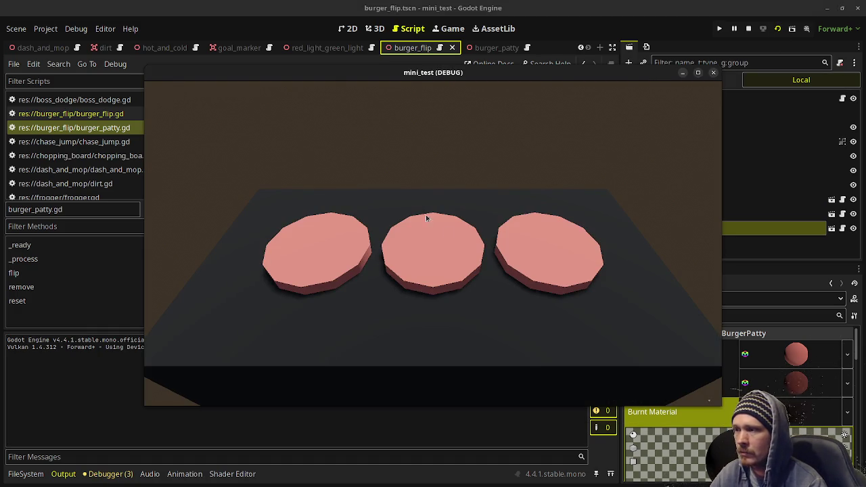
- Flip the left patty in the running game, then stop the game
{"action": "left_click", "coordinate": [541, 256]}
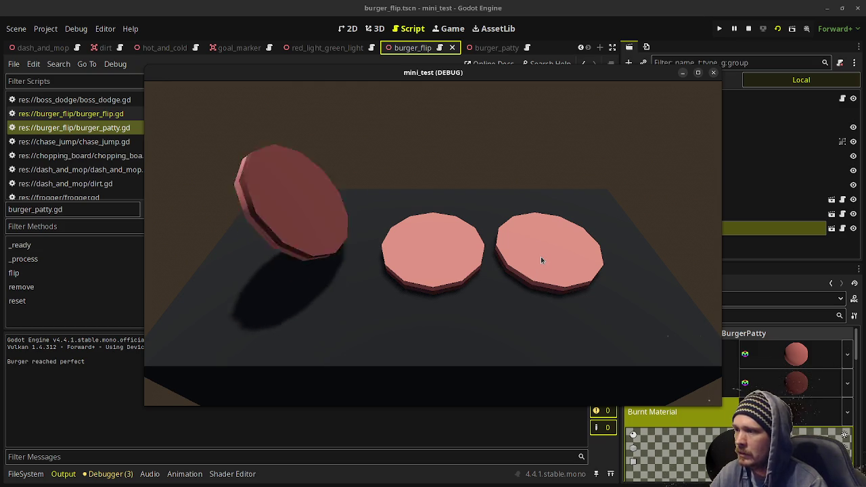
{"action": "left_click", "coordinate": [749, 30]}
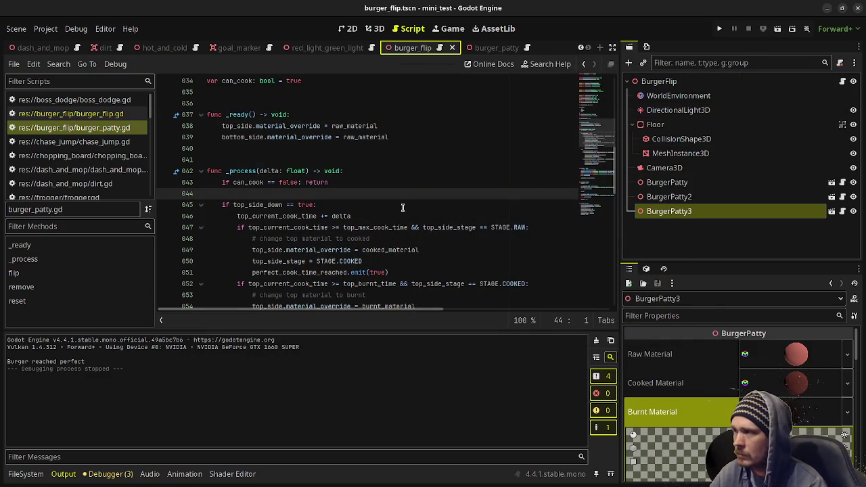
{"action": "scroll", "coordinate": [390, 210], "scroll_direction": "up", "scroll_amount": 4}
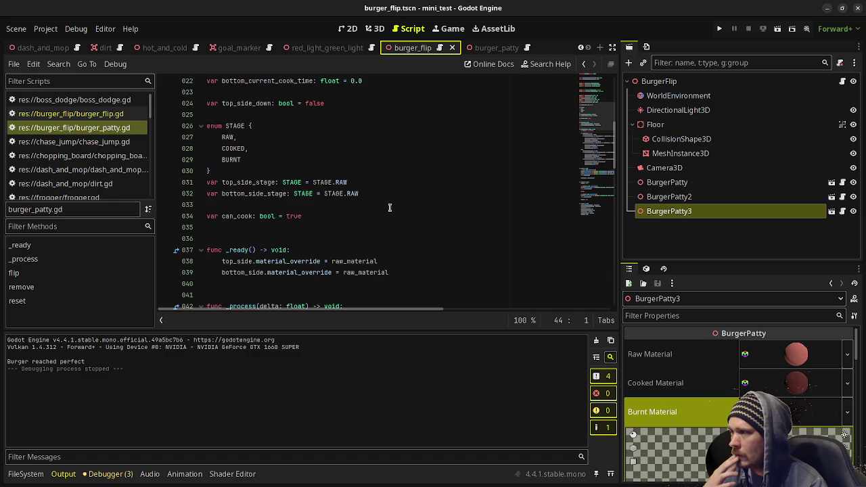
{"action": "scroll", "coordinate": [389, 207], "scroll_direction": "up", "scroll_amount": 6}
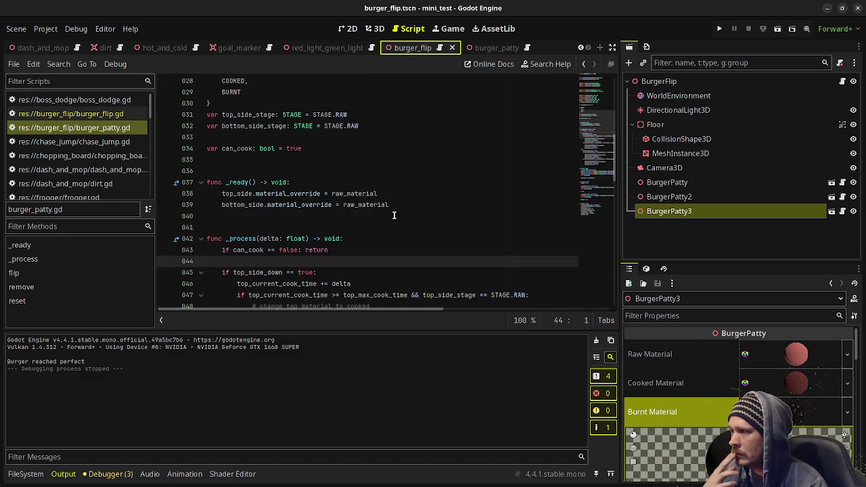
{"action": "scroll", "coordinate": [394, 215], "scroll_direction": "up", "scroll_amount": 1}
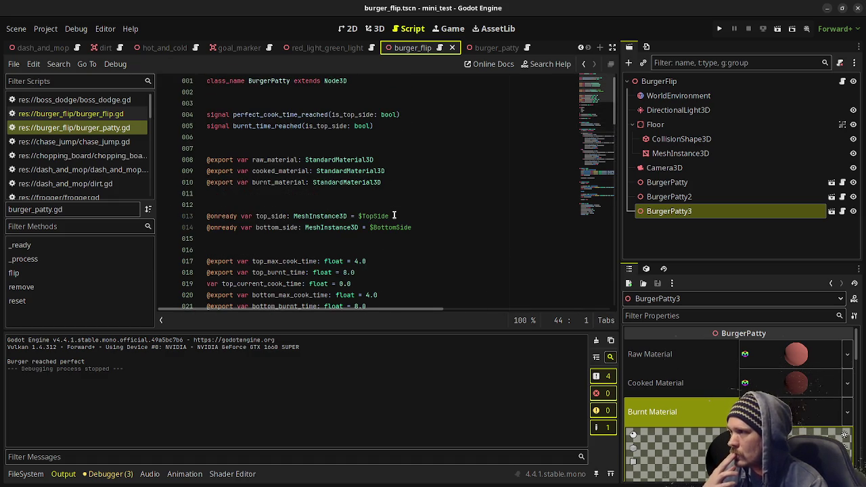
{"action": "scroll", "coordinate": [394, 214], "scroll_direction": "down", "scroll_amount": 12}
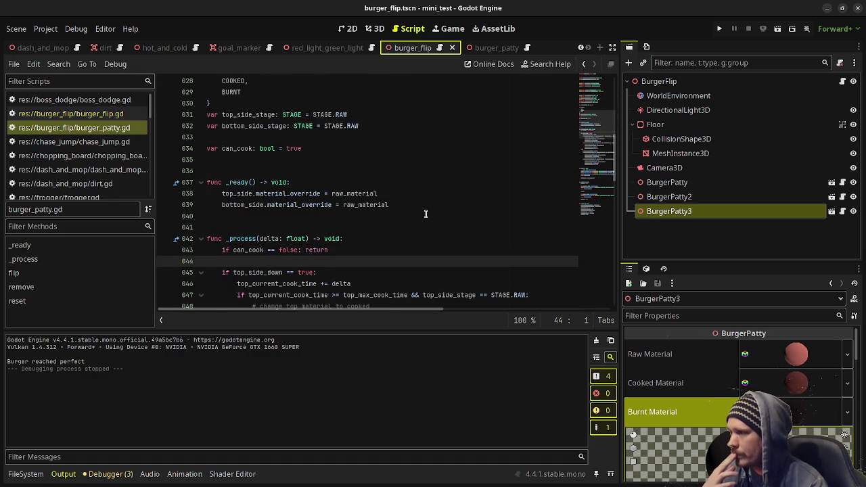
{"action": "scroll", "coordinate": [426, 213], "scroll_direction": "up", "scroll_amount": 2}
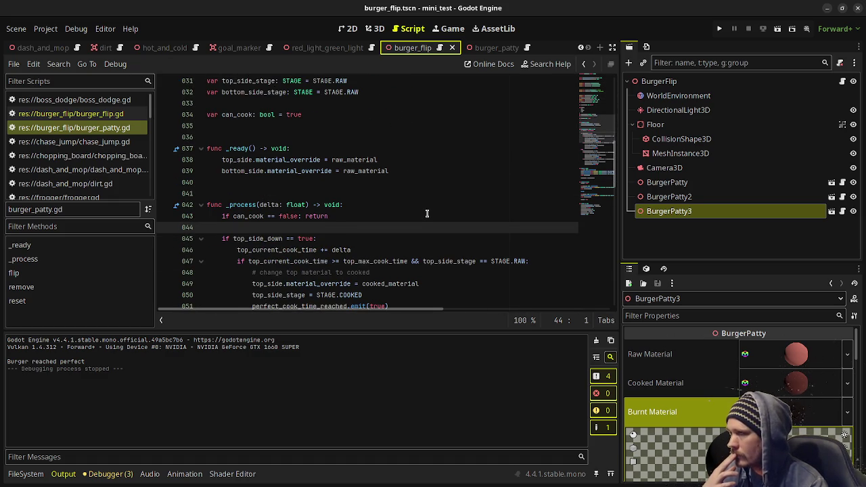
- In burger_flip.gd, insert blank lines between _process and the perfect-cook callback
{"action": "left_click", "coordinate": [440, 47]}
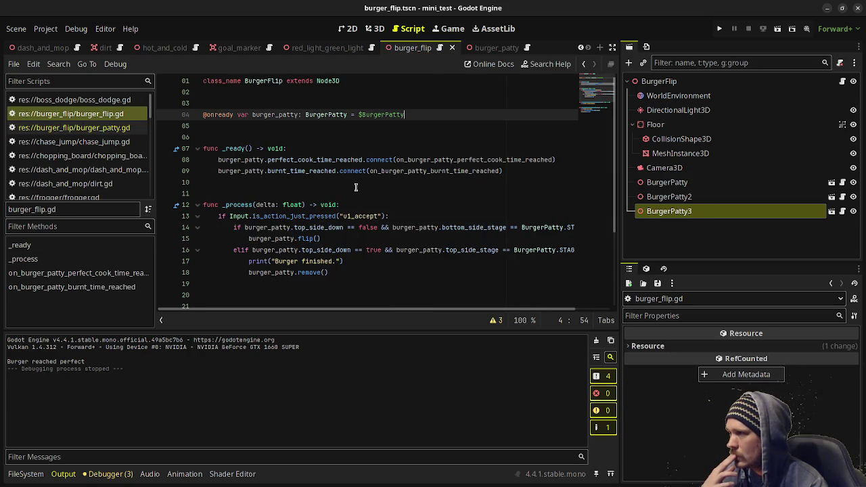
{"action": "scroll", "coordinate": [360, 193], "scroll_direction": "down", "scroll_amount": 3}
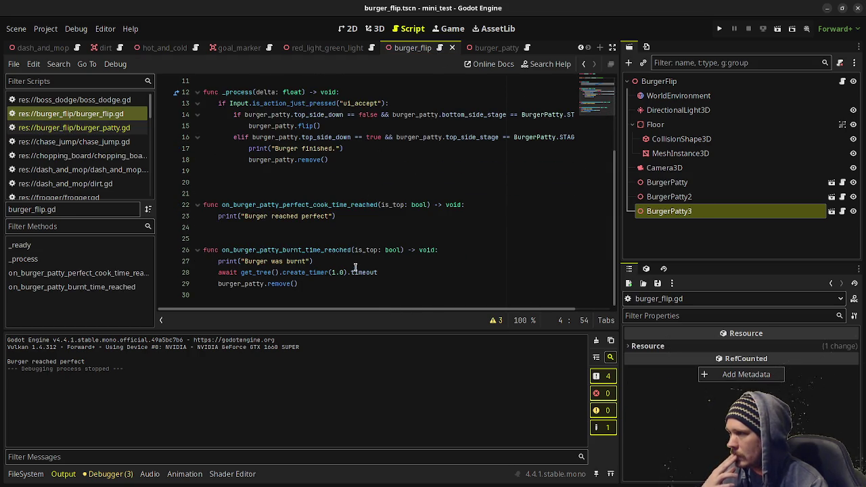
{"action": "left_click", "coordinate": [337, 197]}
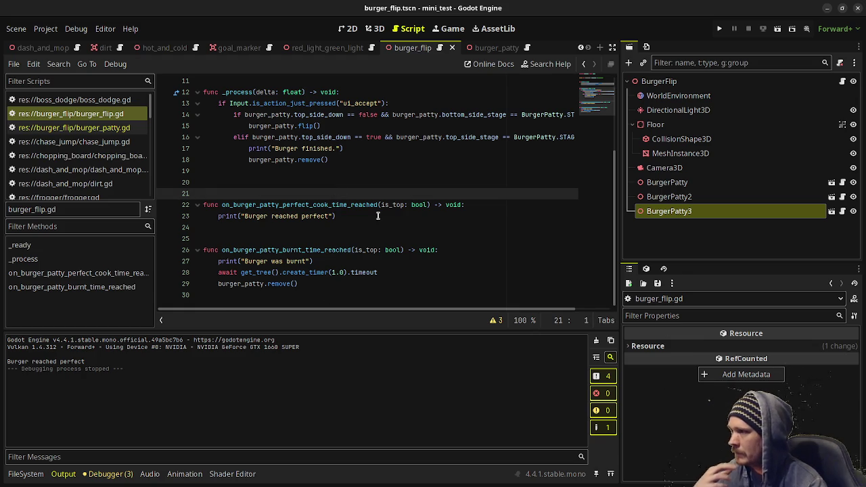
{"action": "key", "text": "Return"}
{"action": "key", "text": "Return"}
{"action": "key", "text": "Return"}
{"action": "key", "text": "Up"}
{"action": "key", "text": "Up"}
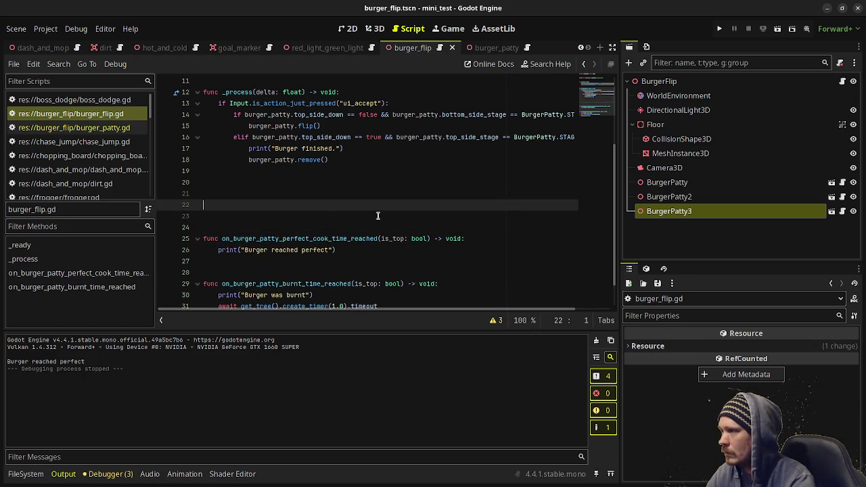
- Add a spawn_burger_patty() -> void function with a pass placeholder body and save
{"action": "key", "text": "BackSpace"}
{"action": "type", "text": "func "}
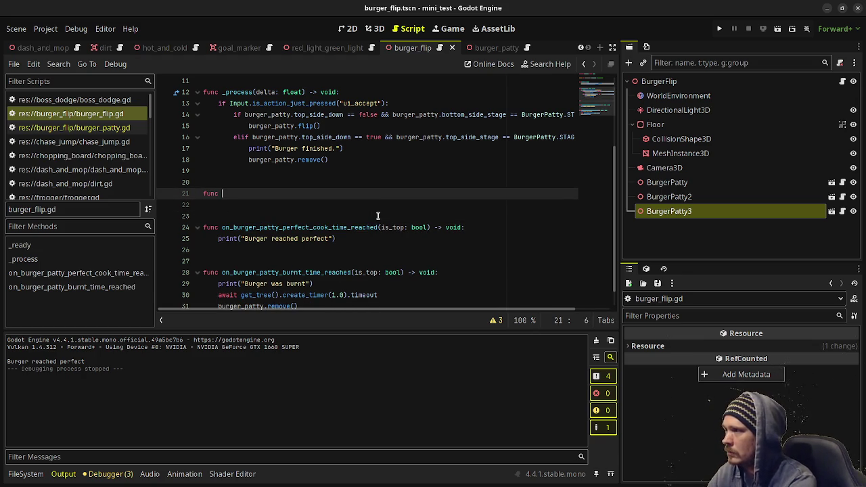
{"action": "type", "text": "spawn_burger_patty("}
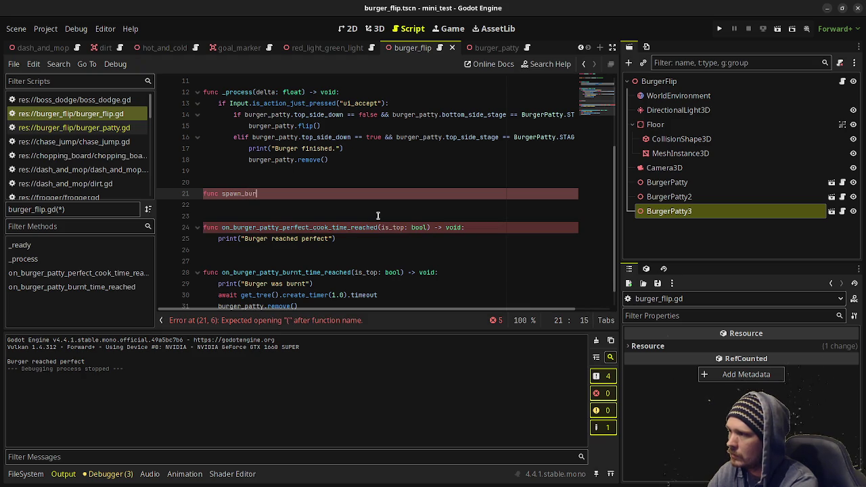
{"action": "type", "text": ") -> void:"}
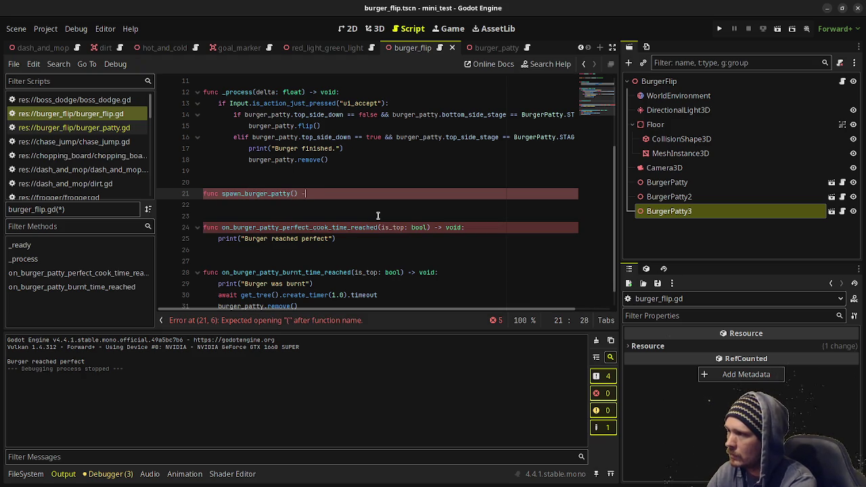
{"action": "key", "text": "Return"}
{"action": "type", "text": "pass"}
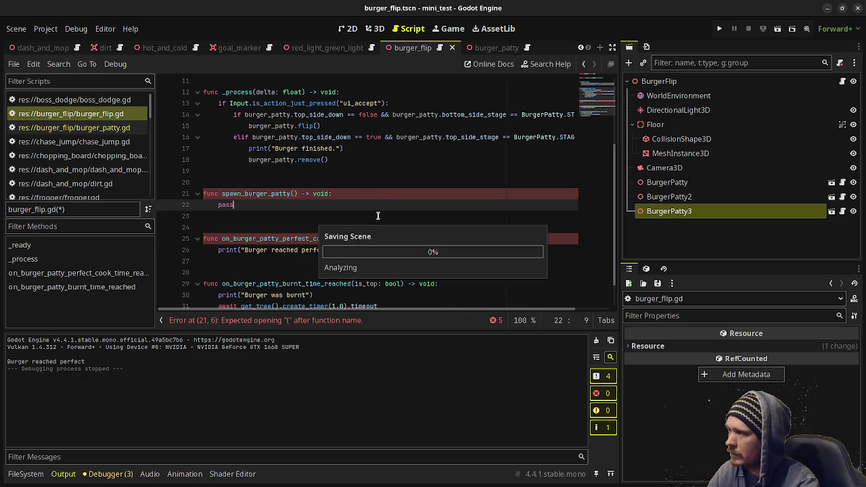
{"action": "key", "text": "ctrl+s"}
- Declare var burger_patties: Array[BurgerPatty] = [] below the burger_patty declaration and save
{"action": "scroll", "coordinate": [360, 203], "scroll_direction": "up", "scroll_amount": 4}
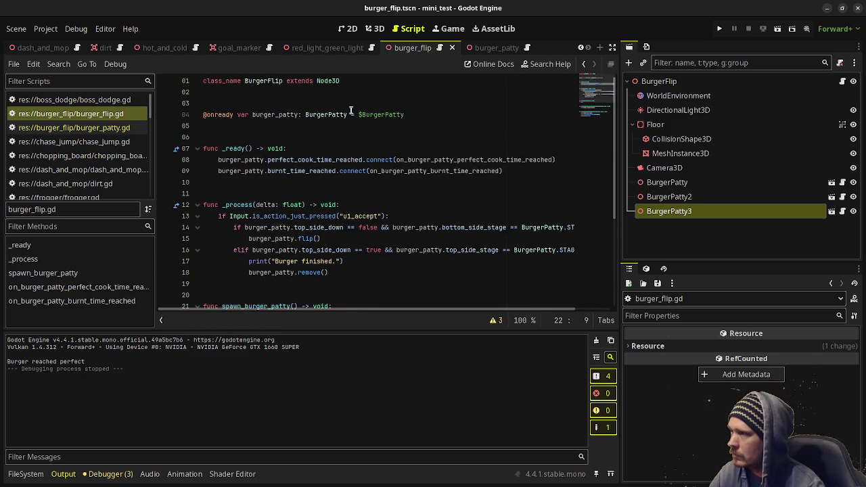
{"action": "left_click", "coordinate": [410, 115]}
{"action": "key", "text": "Return"}
{"action": "key", "text": "Return"}
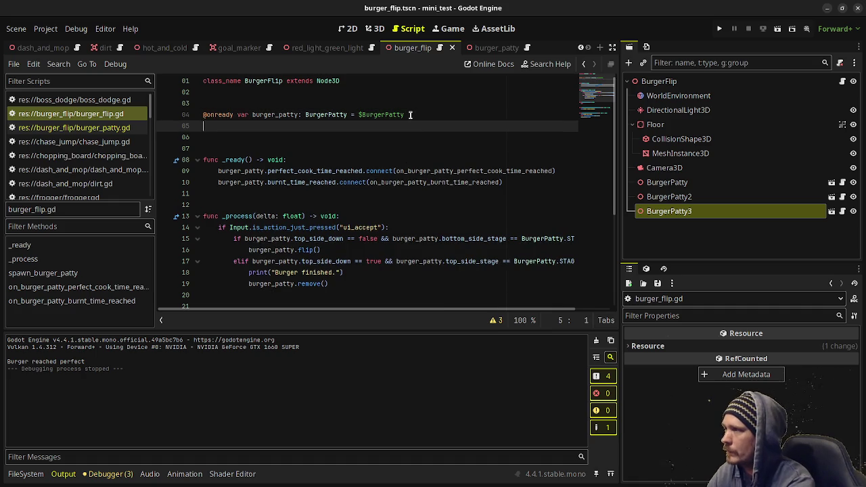
{"action": "type", "text": "var burger_patties: "}
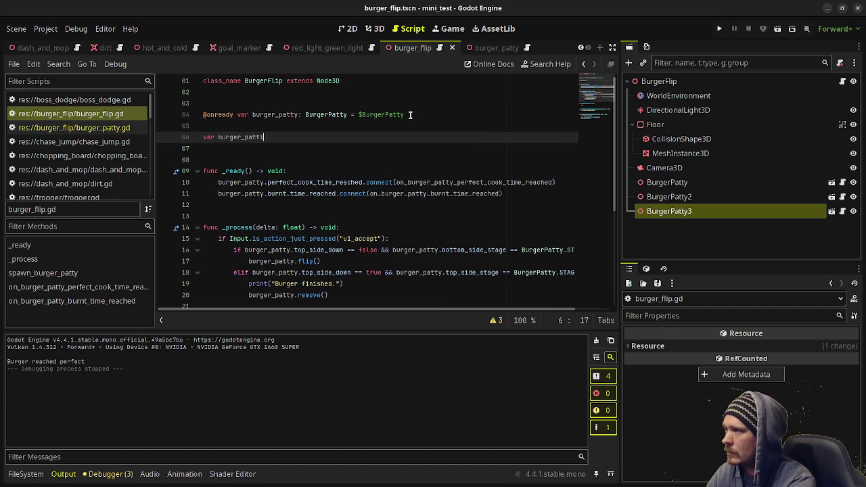
{"action": "type", "text": "Array"}
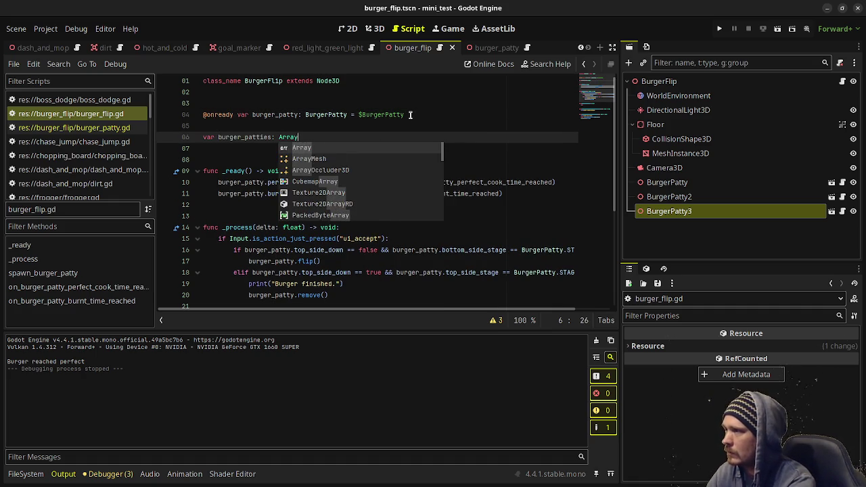
{"action": "type", "text": "[BurgerPatty] "}
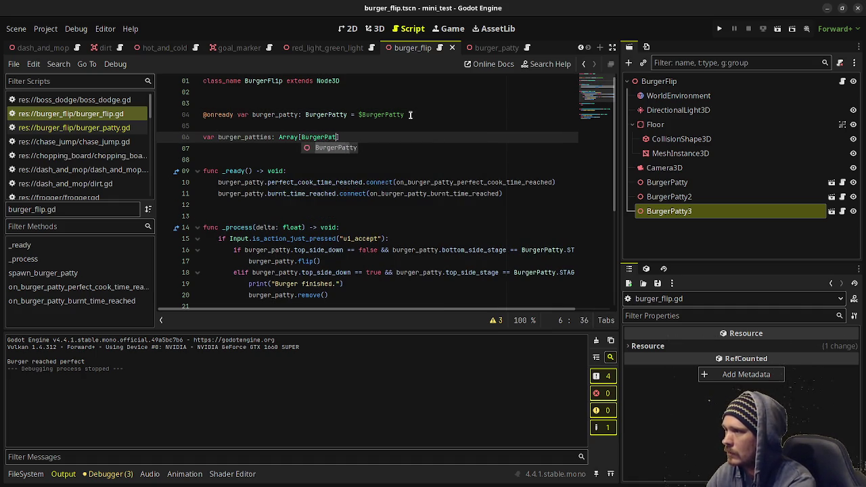
{"action": "type", "text": "= []"}
{"action": "key", "text": "ctrl+s"}
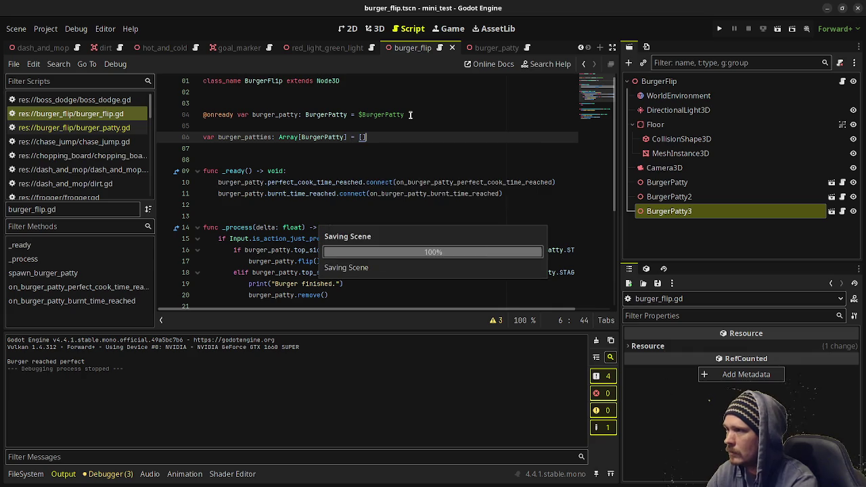
- Move the two signal connection lines from _ready into spawn_burger_patty, replacing its pass
{"action": "left_click_drag", "start_coordinate": [218, 182], "coordinate": [507, 196]}
{"action": "key", "text": "ctrl+c"}
{"action": "key", "text": "BackSpace"}
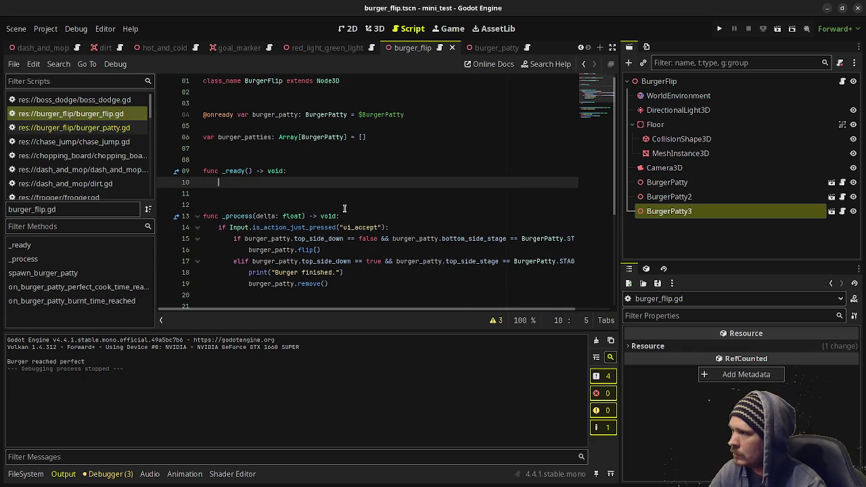
{"action": "scroll", "coordinate": [306, 230], "scroll_direction": "down", "scroll_amount": 5}
{"action": "left_click", "coordinate": [226, 171]}
{"action": "double_click", "coordinate": [226, 170]}
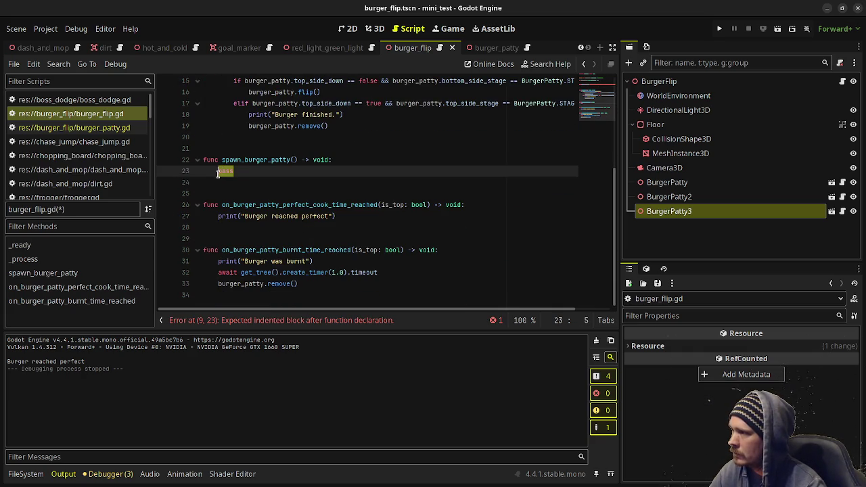
{"action": "key", "text": "ctrl+v"}
- Redeclare burger_patty as burger_patty_packed of type PackedScene and fill the emptied _ready with pass
{"action": "scroll", "coordinate": [367, 160], "scroll_direction": "up", "scroll_amount": 5}
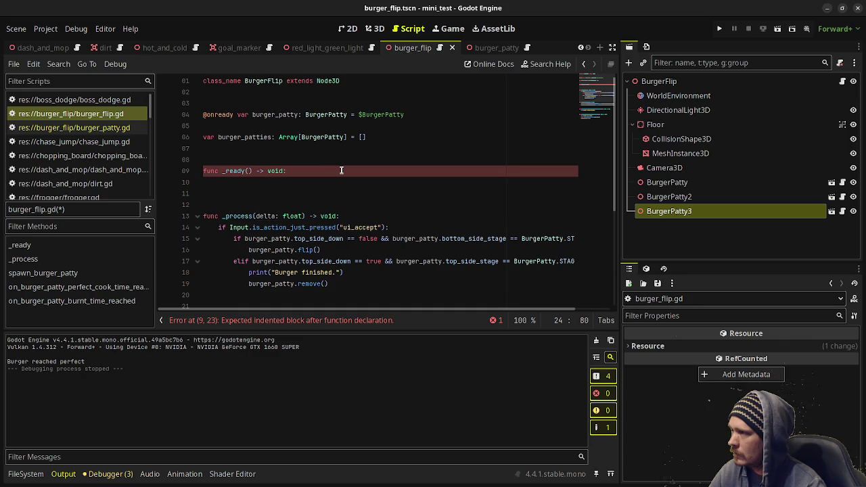
{"action": "left_click", "coordinate": [419, 114]}
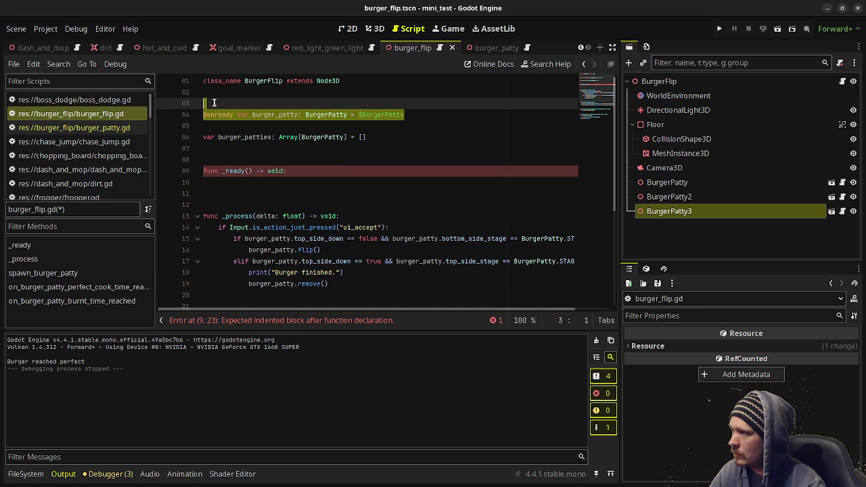
{"action": "left_click_drag", "start_coordinate": [433, 115], "coordinate": [299, 115]}
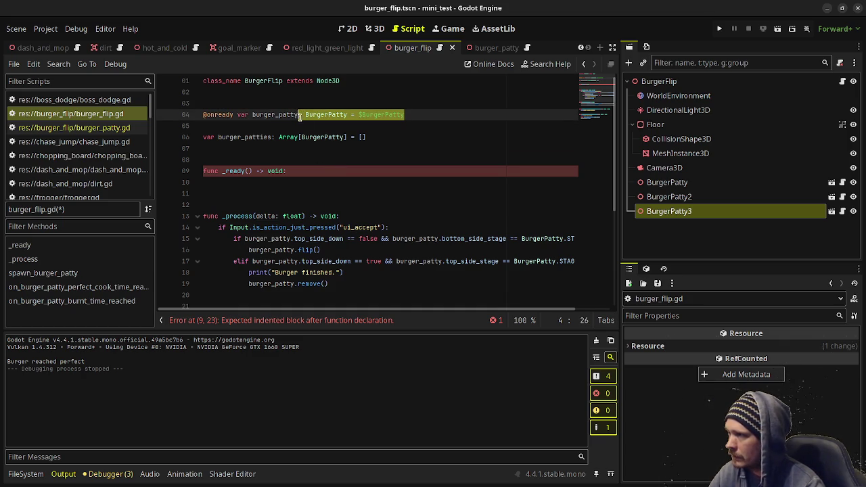
{"action": "type", "text": "_packed: Packed"}
{"action": "key", "text": "Return"}
{"action": "key", "text": "ctrl+s"}
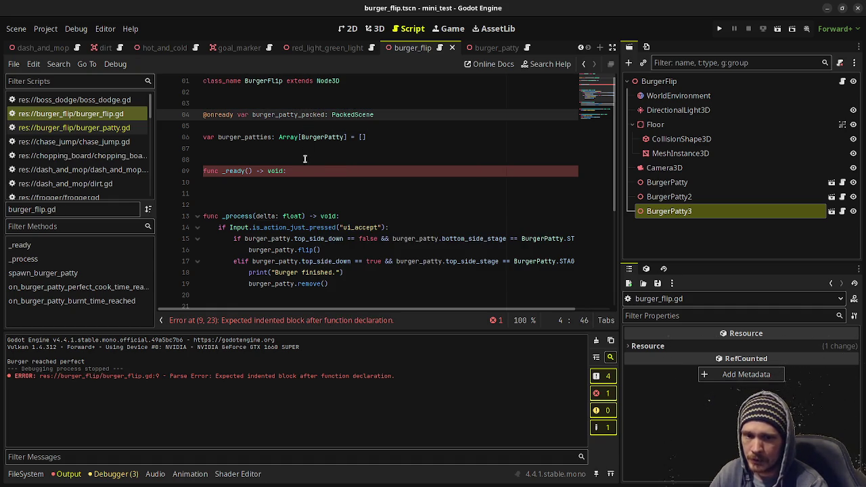
{"action": "left_click", "coordinate": [267, 182]}
{"action": "type", "text": "pass"}
{"action": "key", "text": "ctrl+s"}
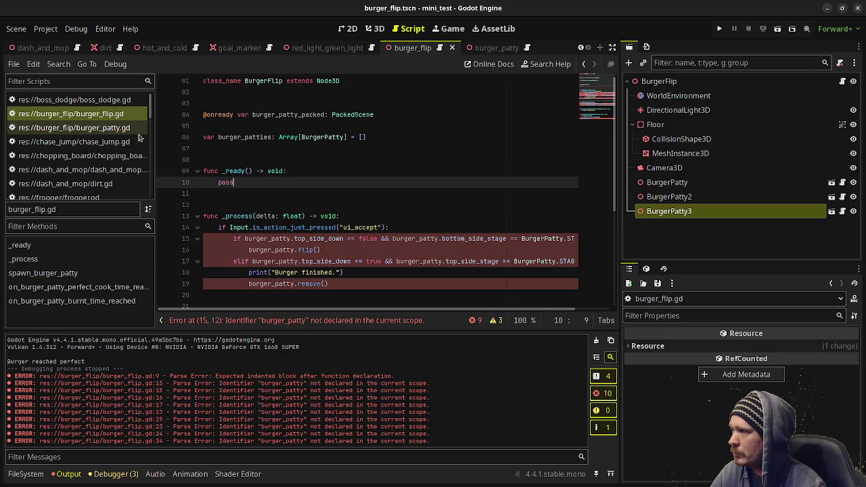
- Open burger_patty.gd and look over the tween setup lines in its flip function
{"action": "scroll", "coordinate": [303, 197], "scroll_direction": "down", "scroll_amount": 3}
{"action": "scroll", "coordinate": [292, 189], "scroll_direction": "up", "scroll_amount": 2}
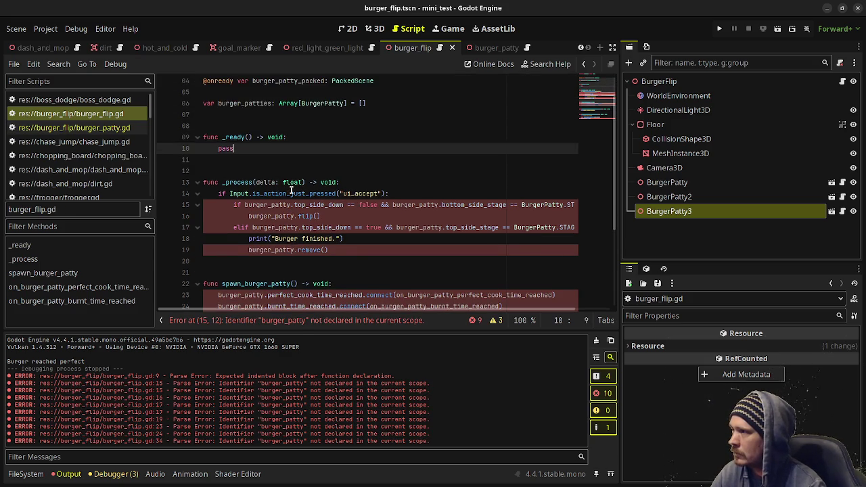
{"action": "left_click", "coordinate": [74, 127]}
{"action": "scroll", "coordinate": [291, 203], "scroll_direction": "down", "scroll_amount": 9}
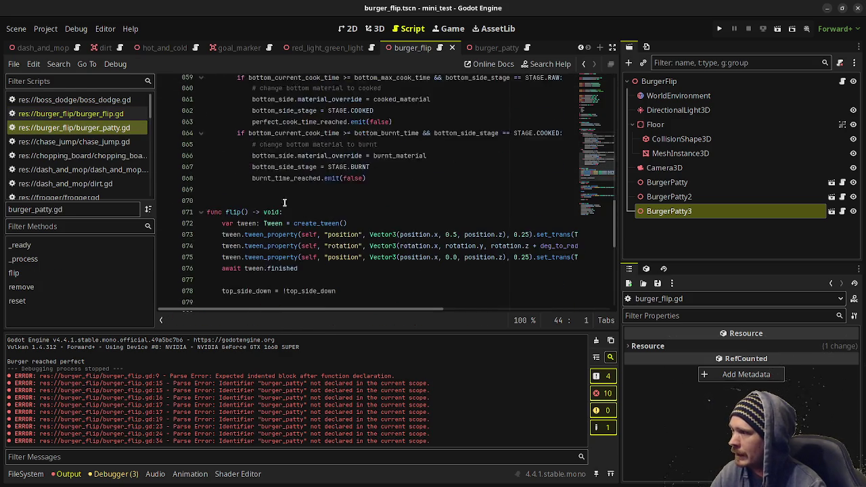
{"action": "scroll", "coordinate": [295, 203], "scroll_direction": "up", "scroll_amount": 1}
{"action": "mouse_move", "coordinate": [298, 216]}
{"action": "left_mouse_down"}
{"action": "mouse_move", "coordinate": [233, 193]}
{"action": "mouse_move", "coordinate": [224, 171]}
{"action": "left_mouse_up"}
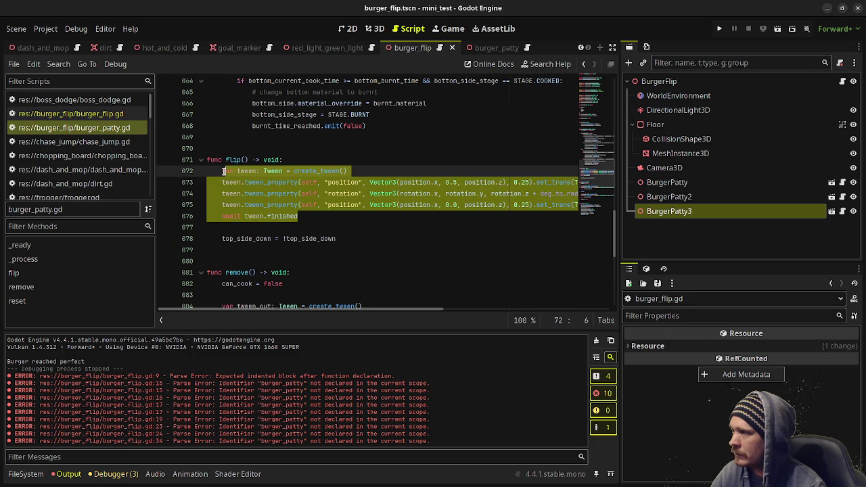
{"action": "left_click", "coordinate": [319, 213]}
{"action": "mouse_move", "coordinate": [300, 204]}
{"action": "left_mouse_down"}
{"action": "mouse_move", "coordinate": [233, 183]}
{"action": "mouse_move", "coordinate": [228, 172]}
{"action": "left_mouse_up"}
{"action": "left_click", "coordinate": [380, 216]}
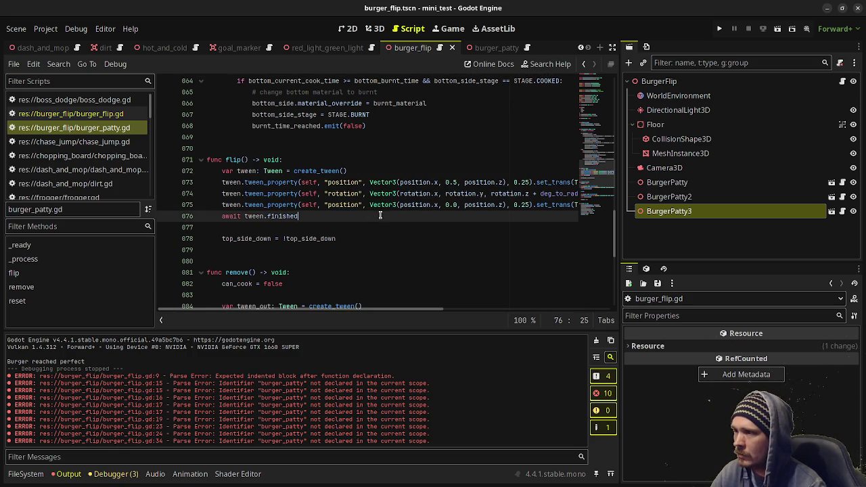
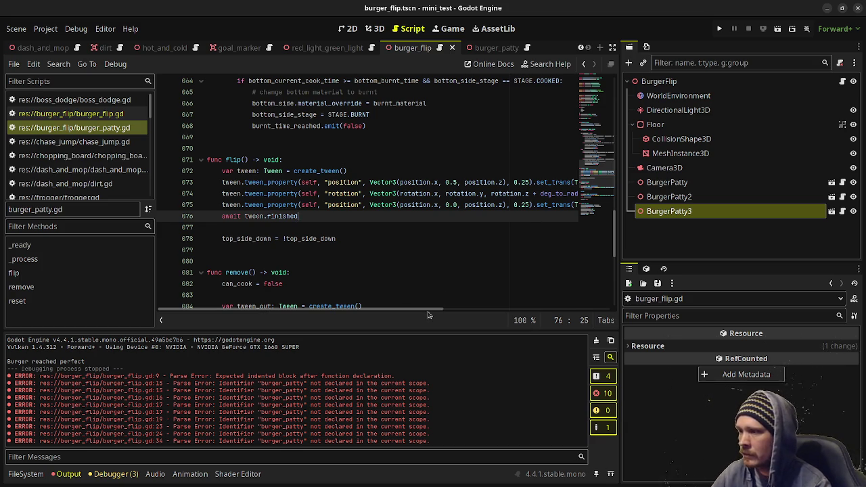
- Comment out the ui_accept flip/remove block in _process of burger_flip.gd
{"action": "left_click", "coordinate": [482, 47]}
{"action": "left_click", "coordinate": [410, 47]}
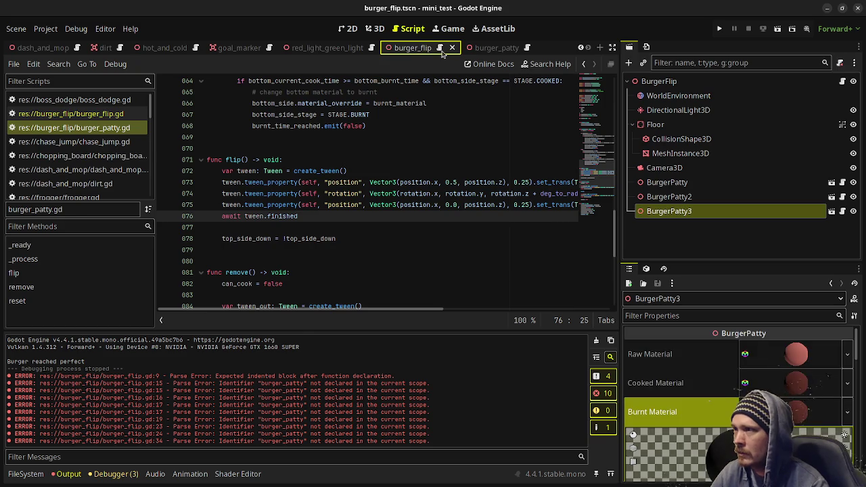
{"action": "left_click", "coordinate": [403, 195]}
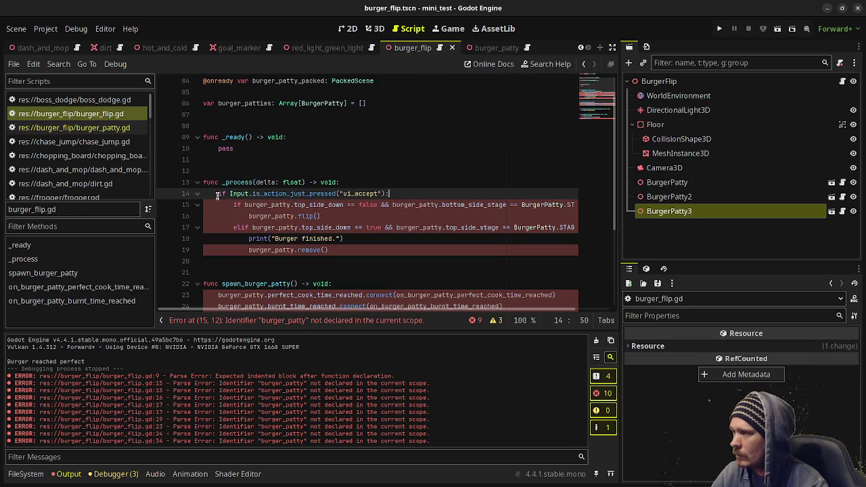
{"action": "left_click_drag", "start_coordinate": [218, 194], "coordinate": [323, 250]}
{"action": "key", "text": "ctrl+k"}
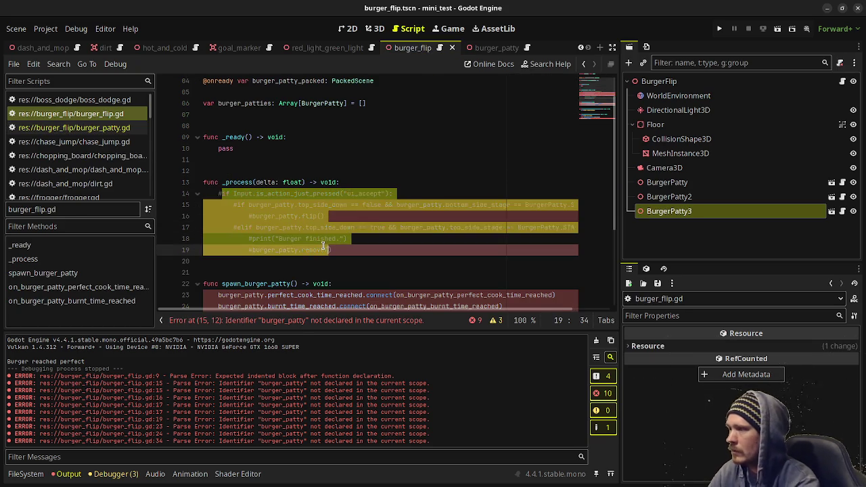
- Add a pass line under the _process header and save the script
{"action": "scroll", "coordinate": [330, 249], "scroll_direction": "down", "scroll_amount": 3}
{"action": "scroll", "coordinate": [331, 244], "scroll_direction": "up", "scroll_amount": 3}
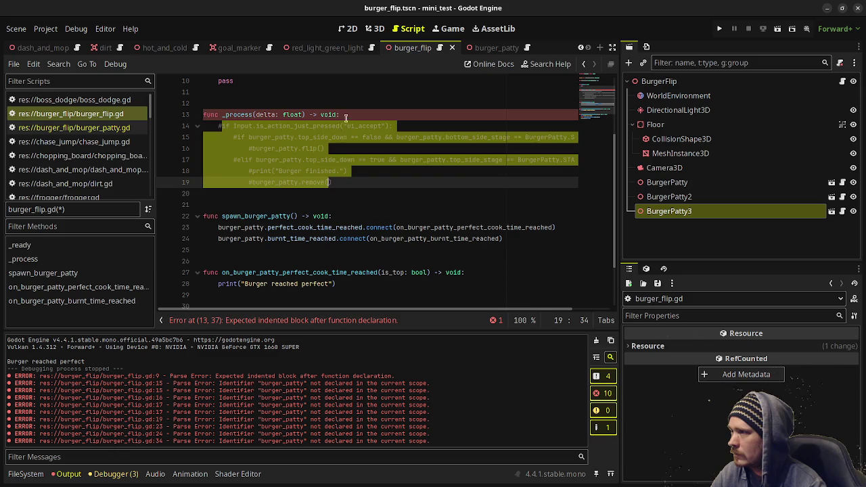
{"action": "left_click", "coordinate": [347, 114]}
{"action": "key", "text": "Return"}
{"action": "type", "text": "pass"}
{"action": "key", "text": "ctrl+s"}
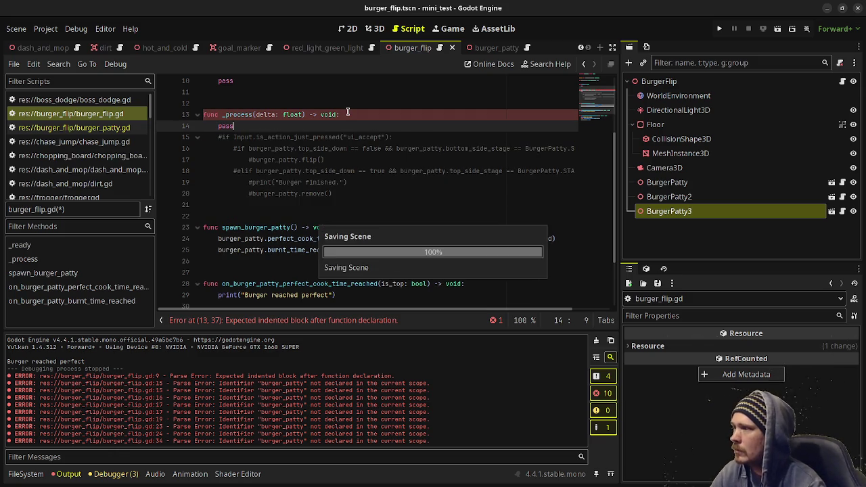
{"action": "left_click", "coordinate": [340, 227]}
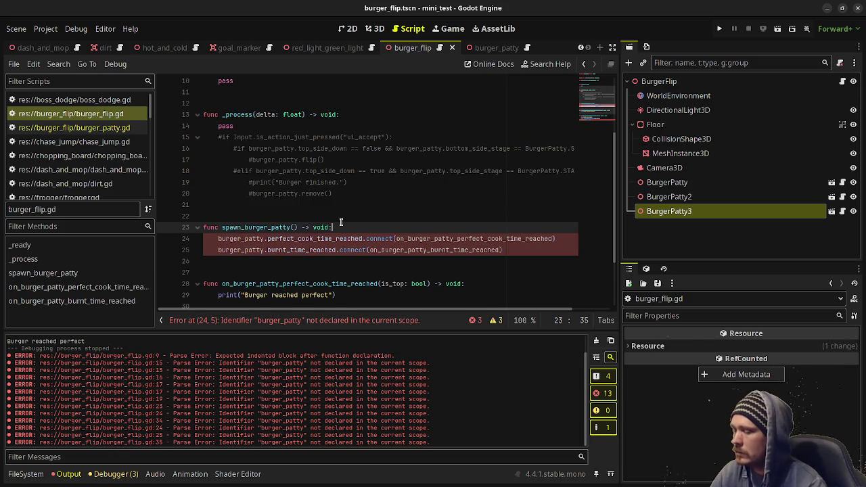
- Open spawn_burger_patty with var burger_patty: BurgerPatty = burger_patty_packed.instantiate() as BurgerPatty
{"action": "key", "text": "Return"}
{"action": "type", "text": "var buger"}
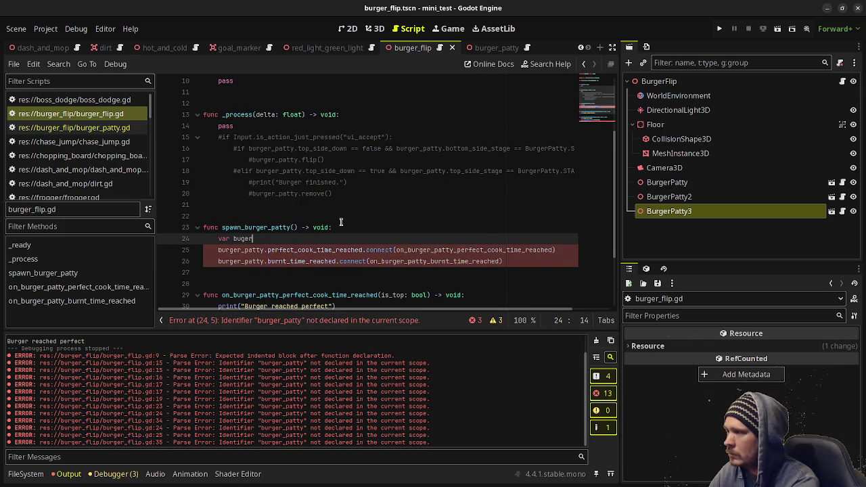
{"action": "key", "text": "BackSpace"}
{"action": "key", "text": "BackSpace"}
{"action": "type", "text": "rger_patty: "}
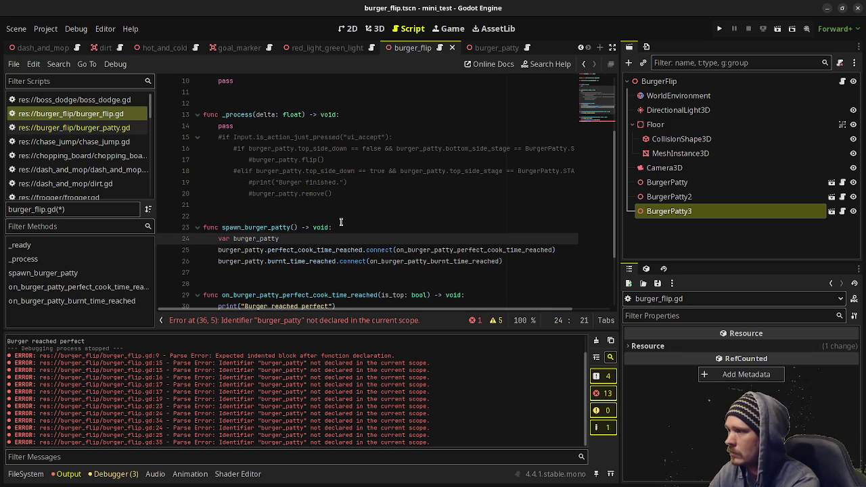
{"action": "type", "text": "Bur"}
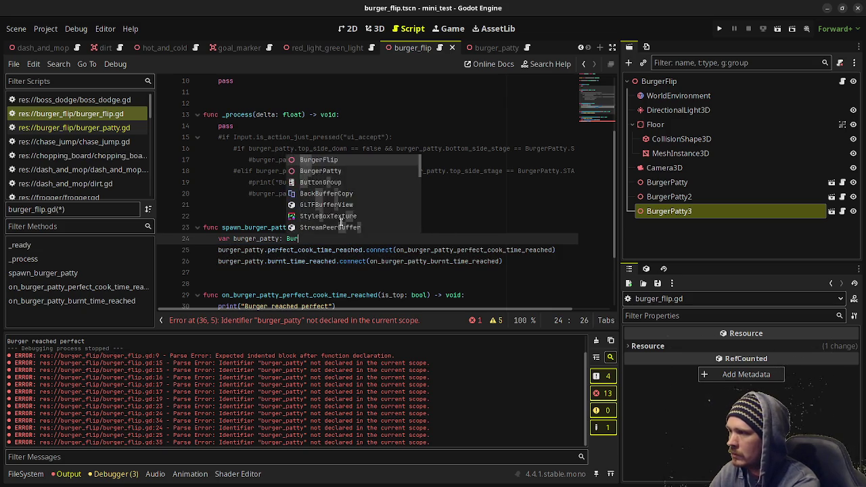
{"action": "type", "text": "gerPatty"}
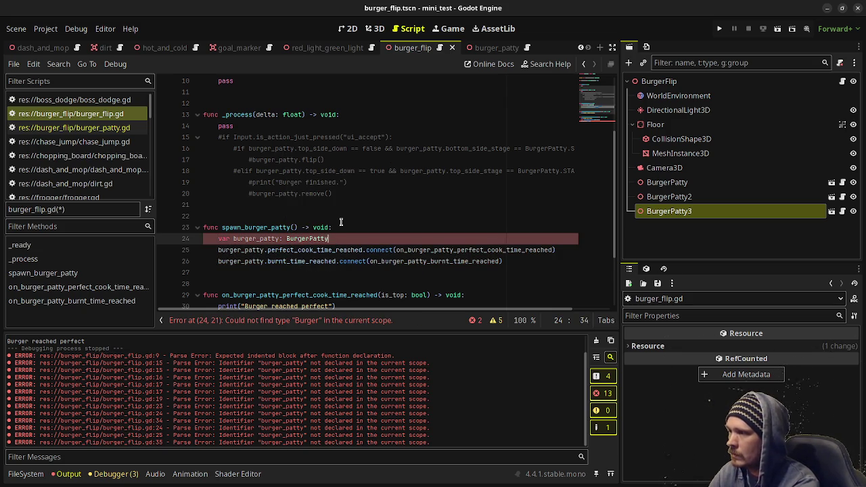
{"action": "type", "text": " = b"}
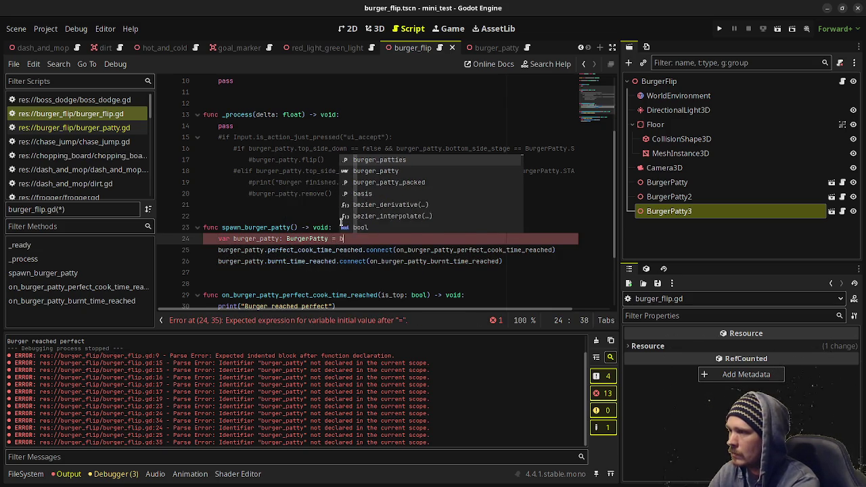
{"action": "type", "text": "urger_patty_"}
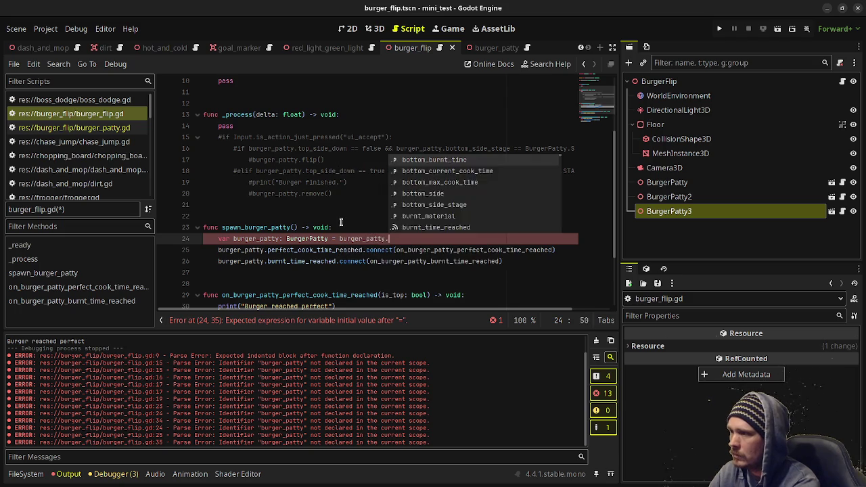
{"action": "type", "text": "packed"}
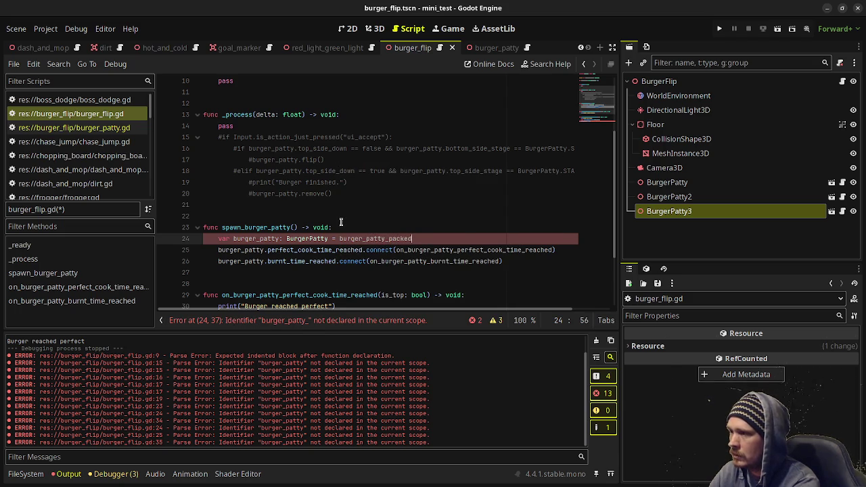
{"action": "type", "text": ".inst"}
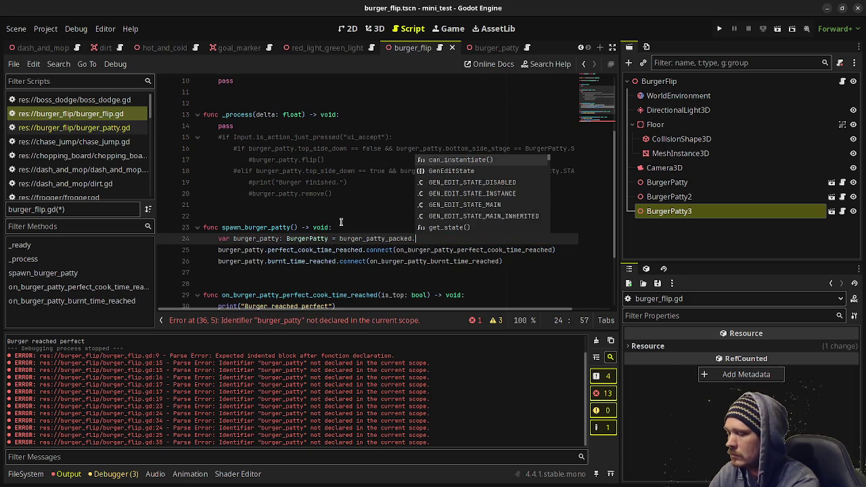
{"action": "key", "text": "Return"}
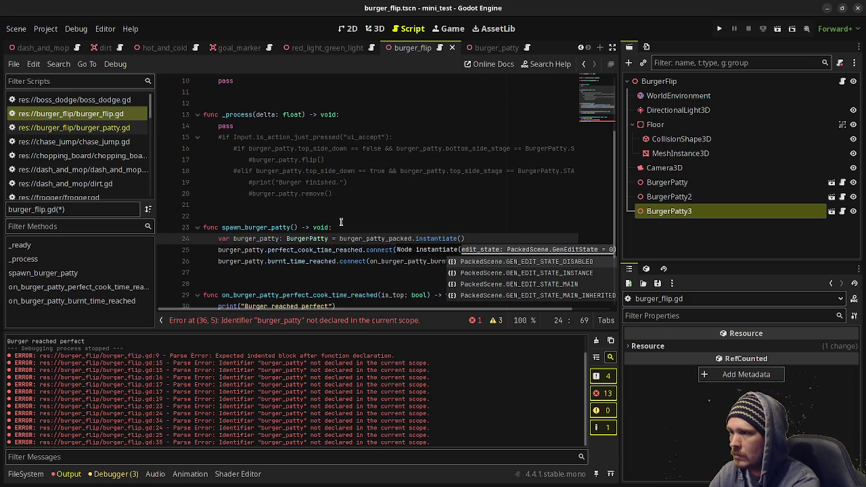
{"action": "key", "text": "End"}
{"action": "type", "text": "as BurgerPatty"}
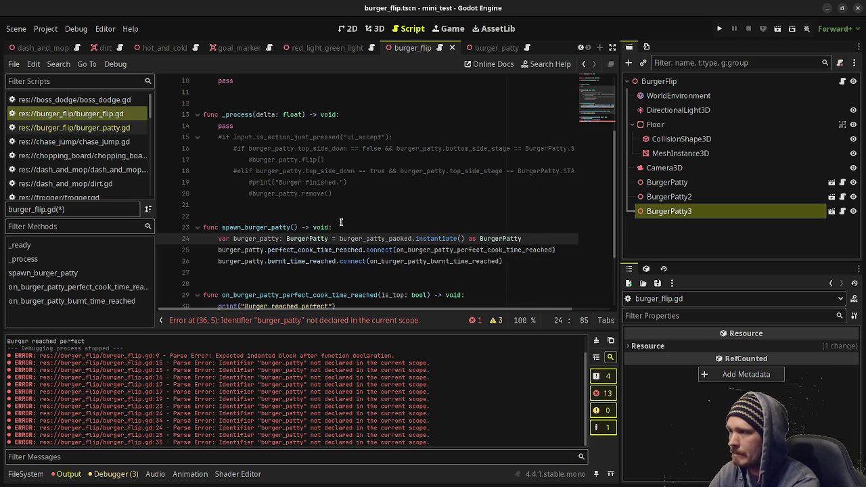
{"action": "key", "text": "Return"}
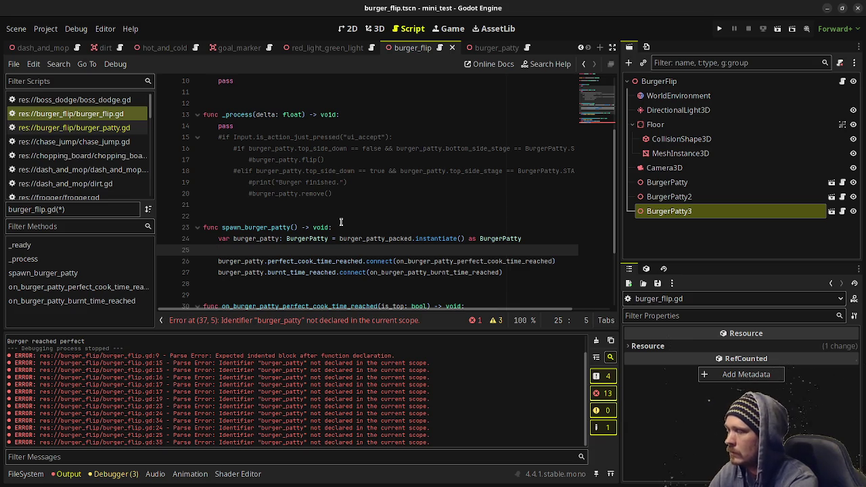
- Add add_child(burger_patty) to spawn_burger_patty
{"action": "type", "text": "add_"}
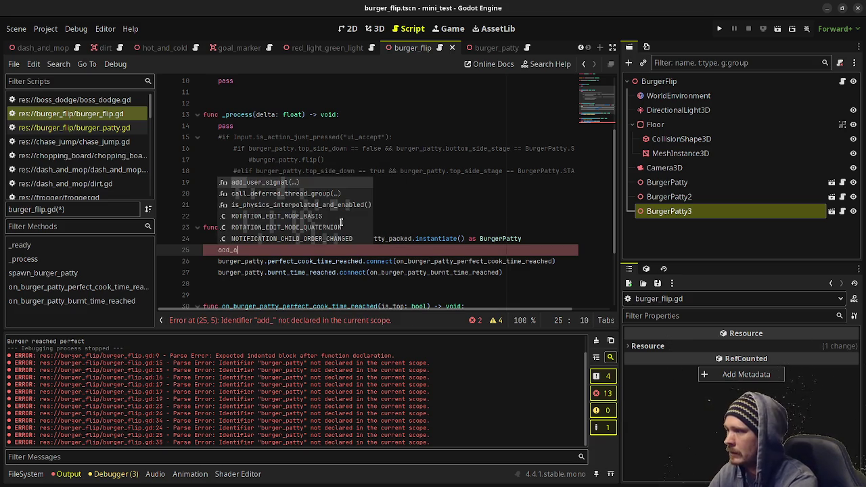
{"action": "type", "text": "ch"}
{"action": "key", "text": "Return"}
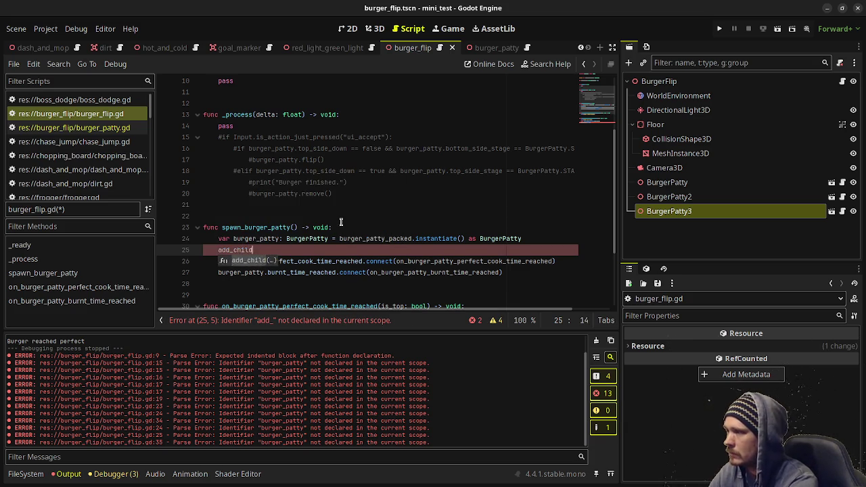
{"action": "type", "text": "burger_patty)"}
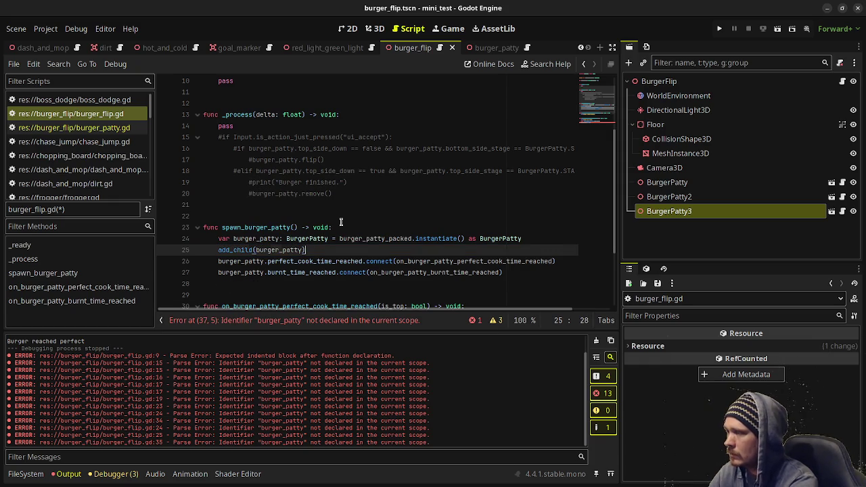
{"action": "key", "text": "Return"}
- Set burger_patty.x = -1.0 + (burger_patties.size() - 1) and save the script
{"action": "type", "text": "burger_p"}
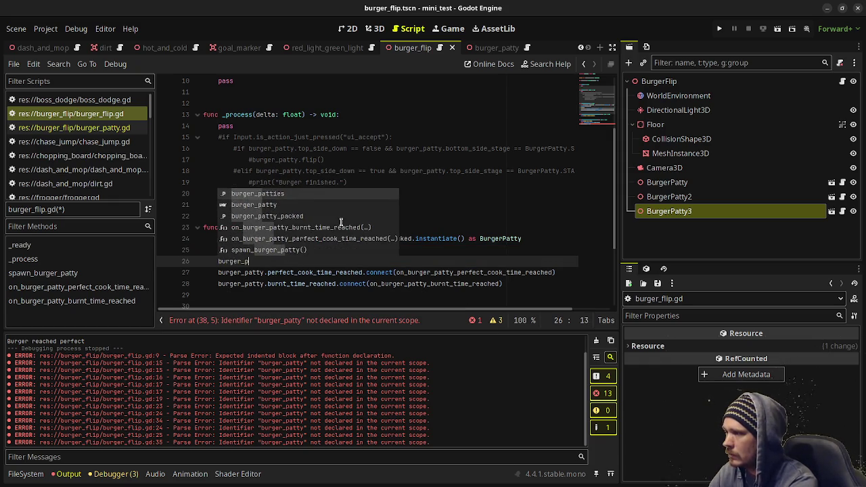
{"action": "type", "text": "atty.x"}
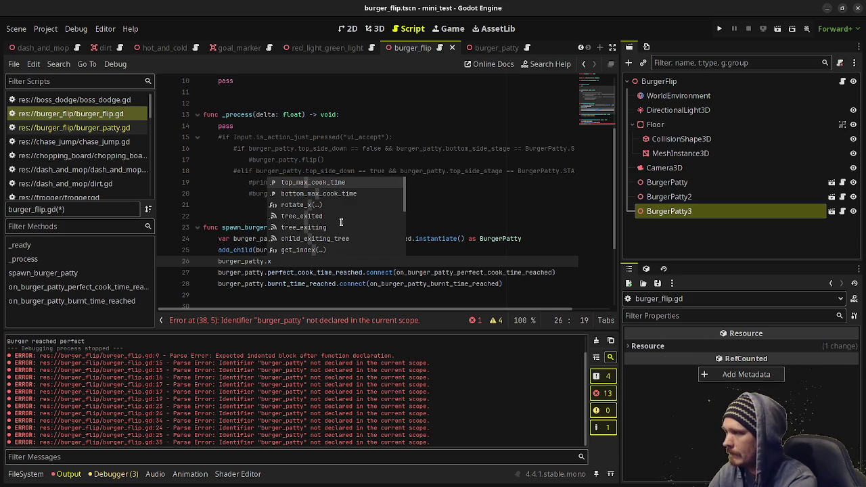
{"action": "type", "text": " = "}
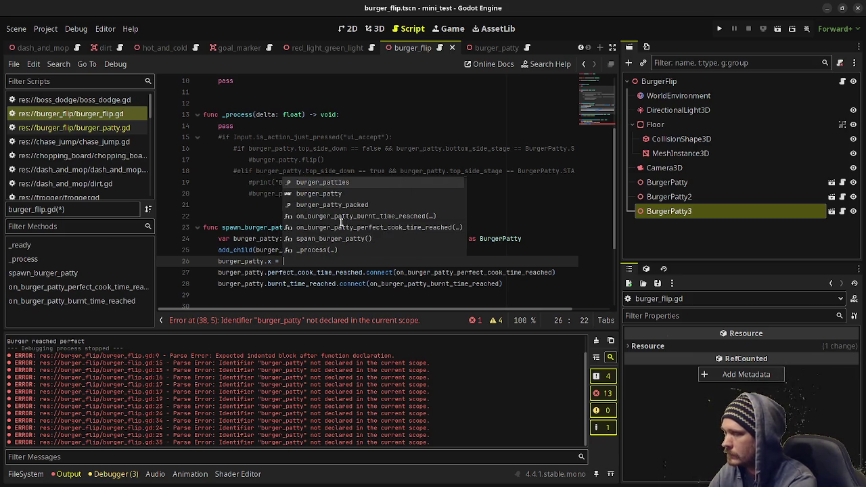
{"action": "type", "text": "-1.0 "}
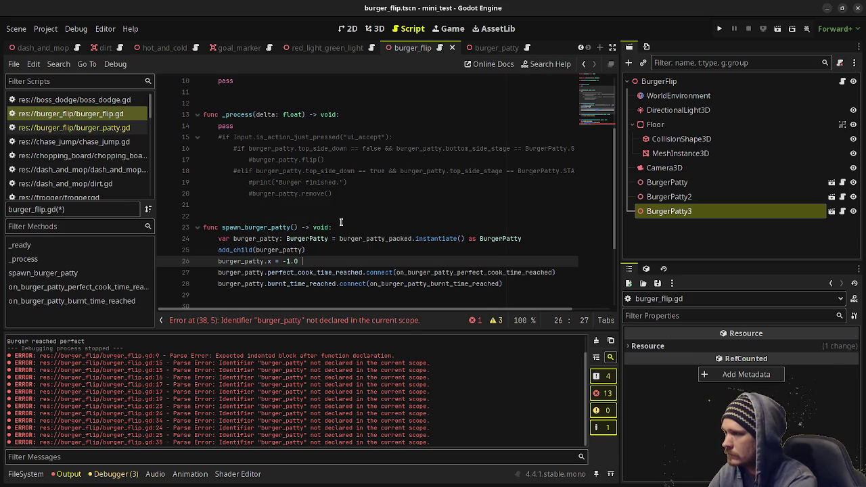
{"action": "type", "text": "+ ("}
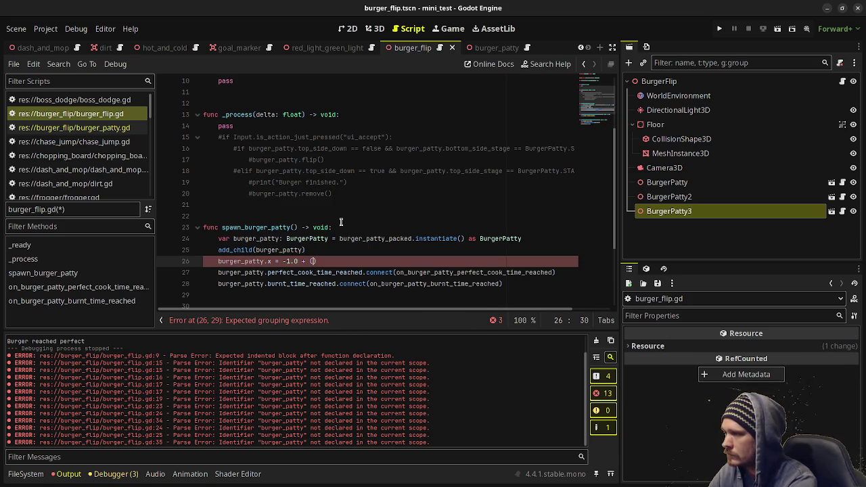
{"action": "type", "text": "burger_patties."}
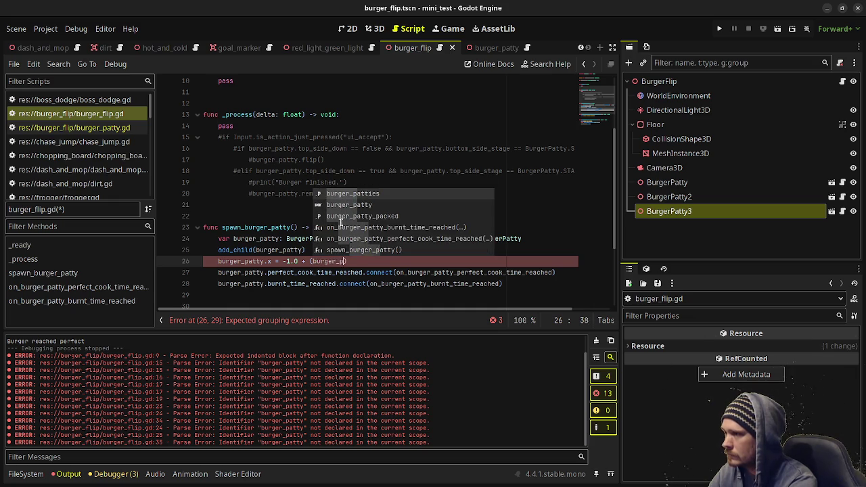
{"action": "type", "text": "size("}
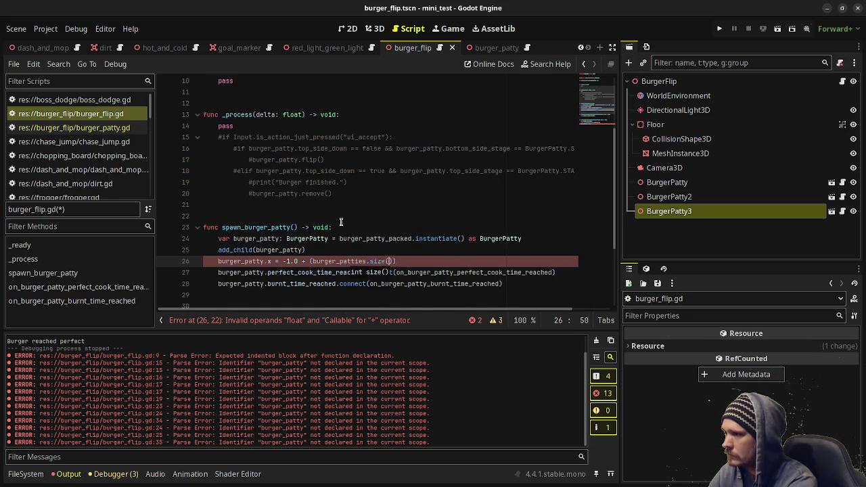
{"action": "key", "text": "Return"}
{"action": "type", "text": "- 1"}
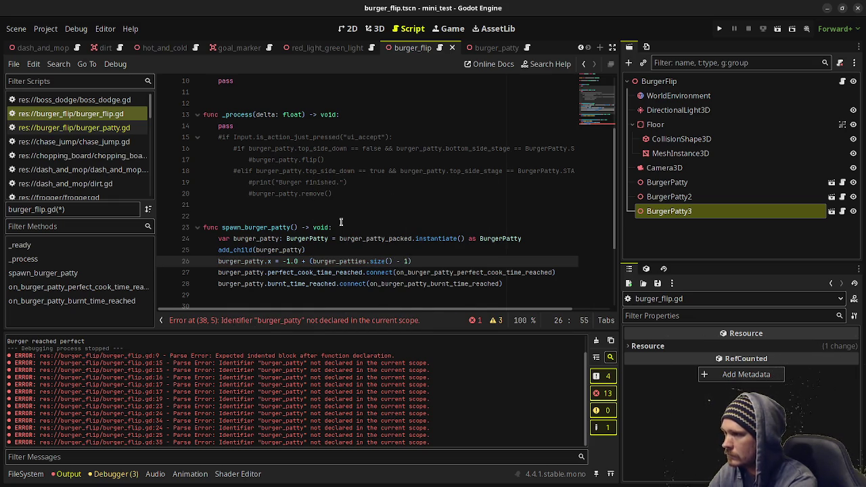
{"action": "type", "text": ")"}
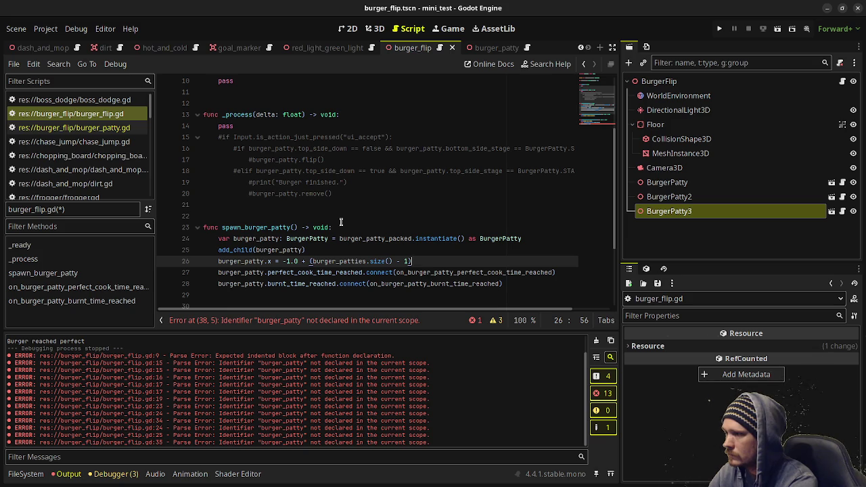
{"action": "key", "text": "ctrl+s"}
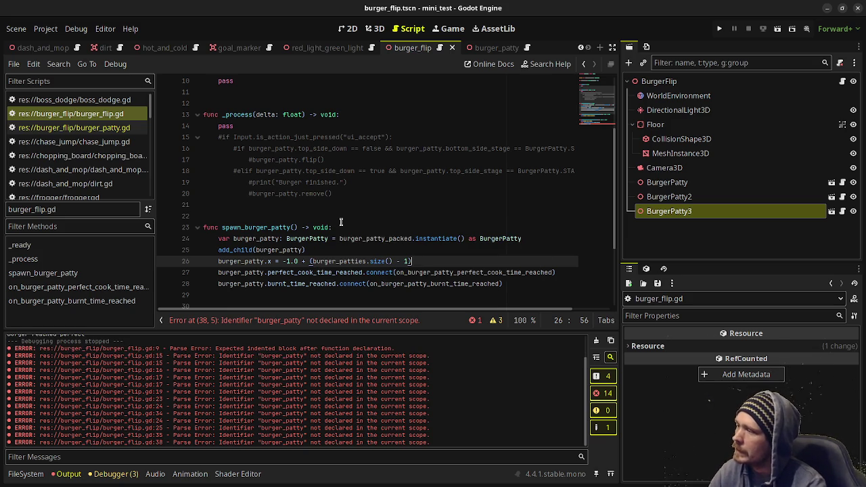
{"action": "key", "text": "Up"}
{"action": "key", "text": "Up"}
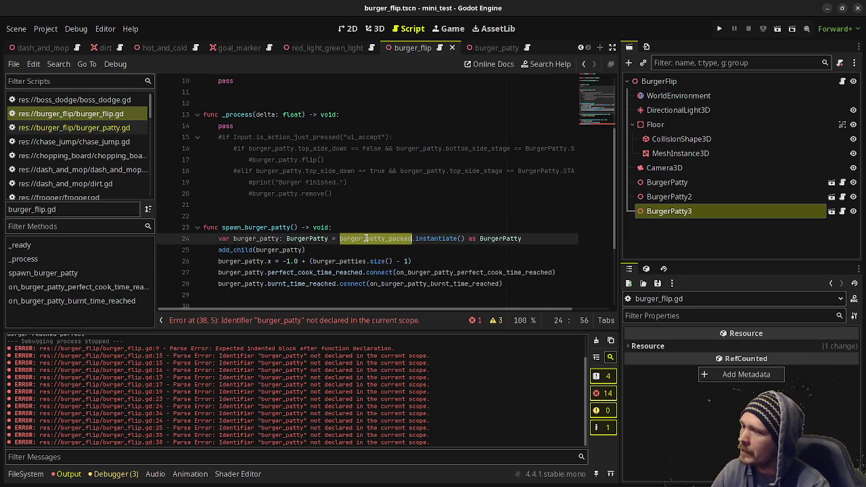
{"action": "left_click", "coordinate": [270, 261]}
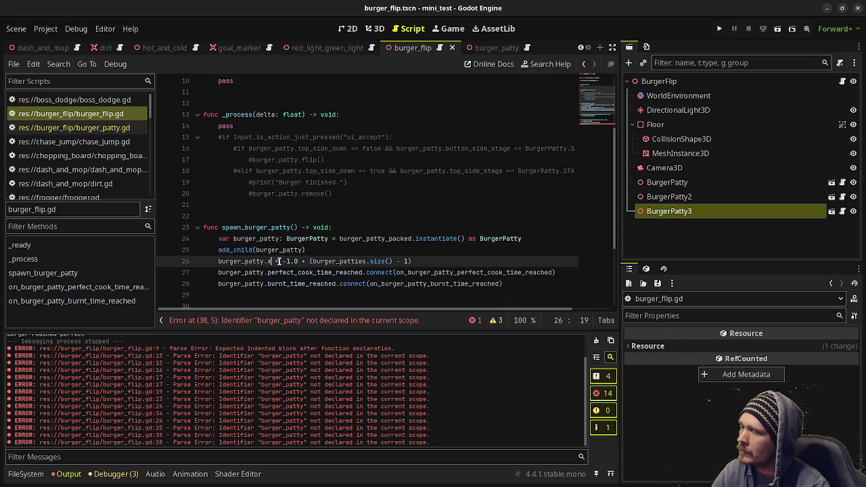
{"action": "left_click", "coordinate": [375, 31]}
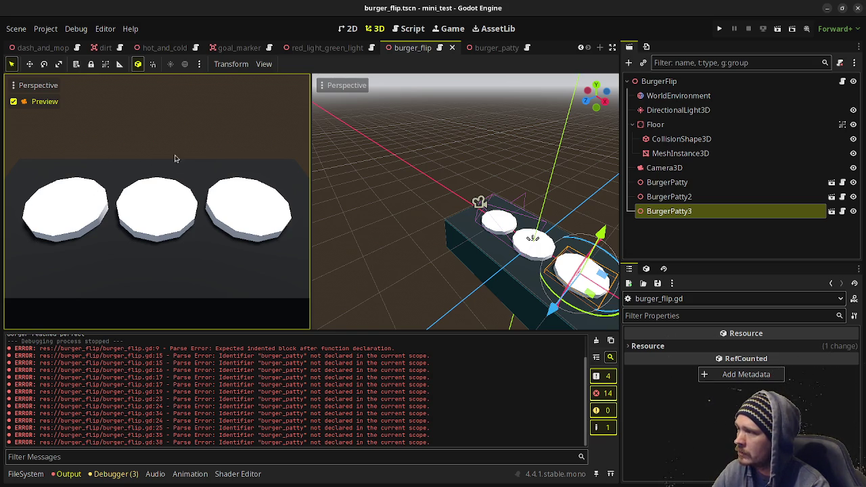
{"action": "key", "text": "ctrl+F3"}
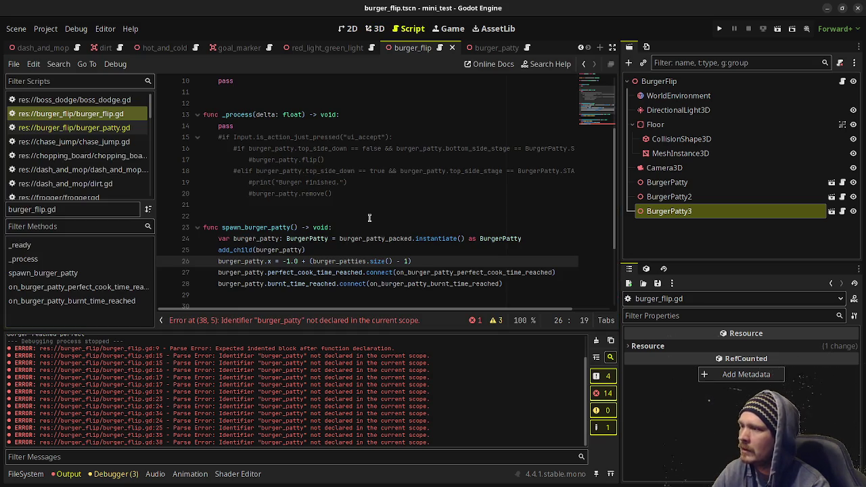
- Save, then temporarily comment out the erroring burger_patty line 38
{"action": "left_click", "coordinate": [408, 261]}
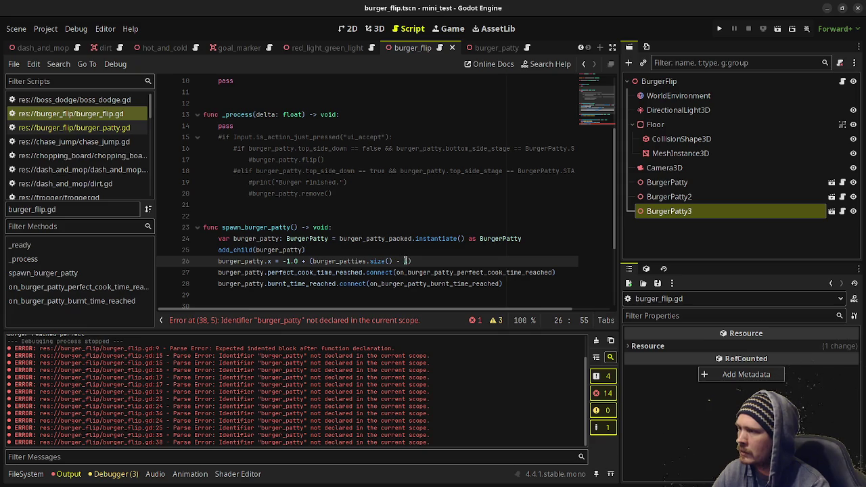
{"action": "key", "text": "End"}
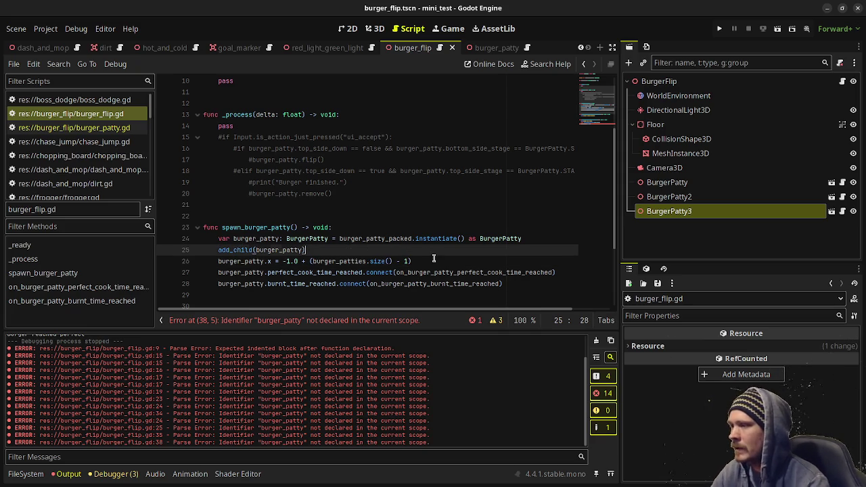
{"action": "key", "text": "ctrl+s"}
{"action": "scroll", "coordinate": [336, 269], "scroll_direction": "down", "scroll_amount": 3}
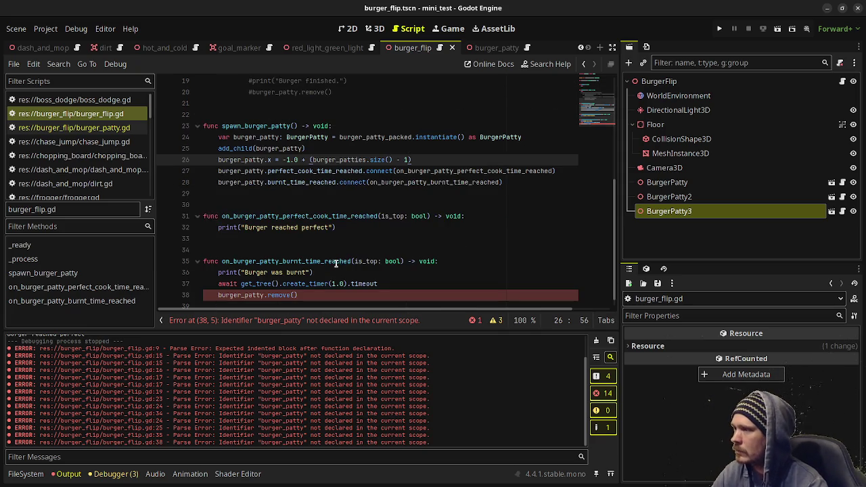
{"action": "left_click", "coordinate": [218, 284]}
{"action": "type", "text": "#"}
{"action": "key", "text": "ctrl+s"}
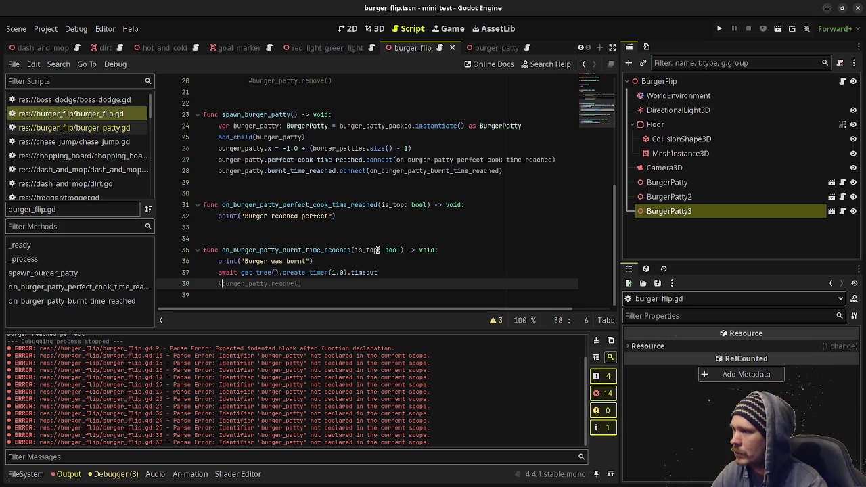
- Add burger_patty: BurgerPatty to the burnt handler's parameters and restore burger_patty.remove()
{"action": "left_click", "coordinate": [355, 250]}
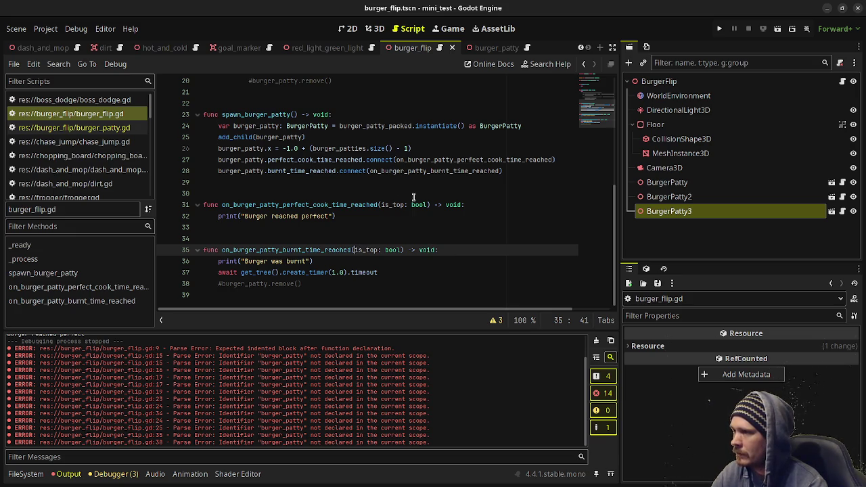
{"action": "mouse_move", "coordinate": [386, 251]}
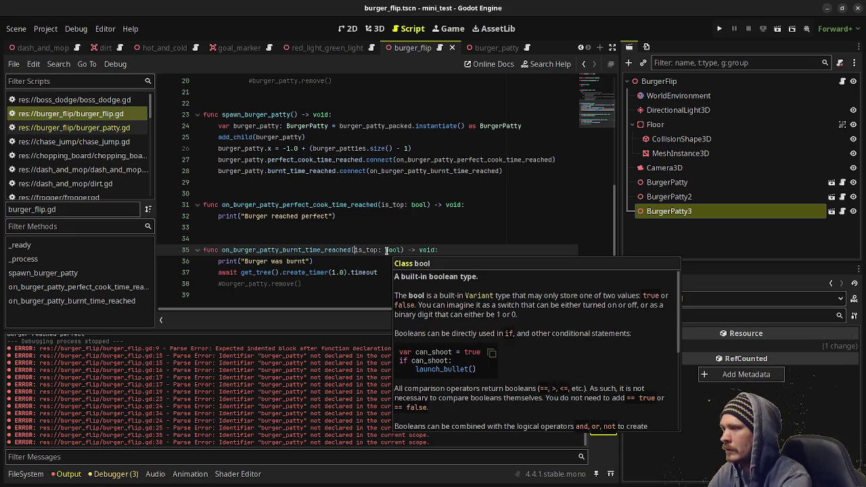
{"action": "type", "text": "burger_patty: "}
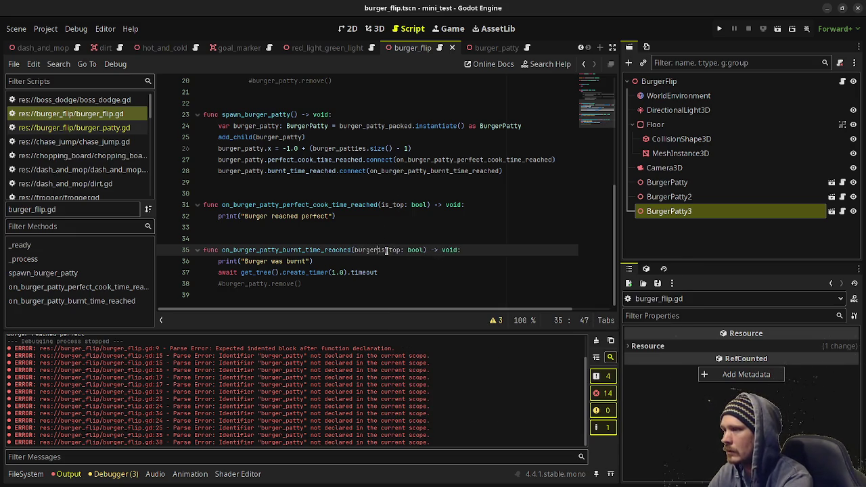
{"action": "type", "text": "BurgerPatty,"}
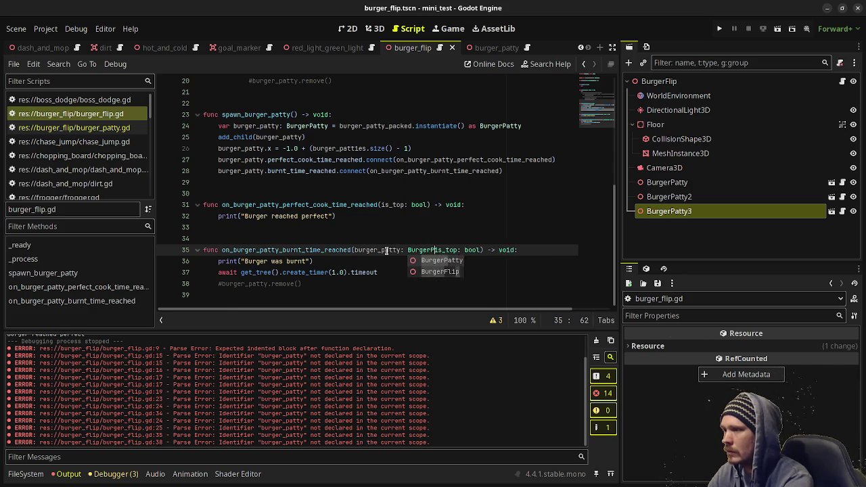
{"action": "left_click", "coordinate": [228, 284]}
{"action": "key", "text": "BackSpace"}
{"action": "key", "text": "ctrl+s"}
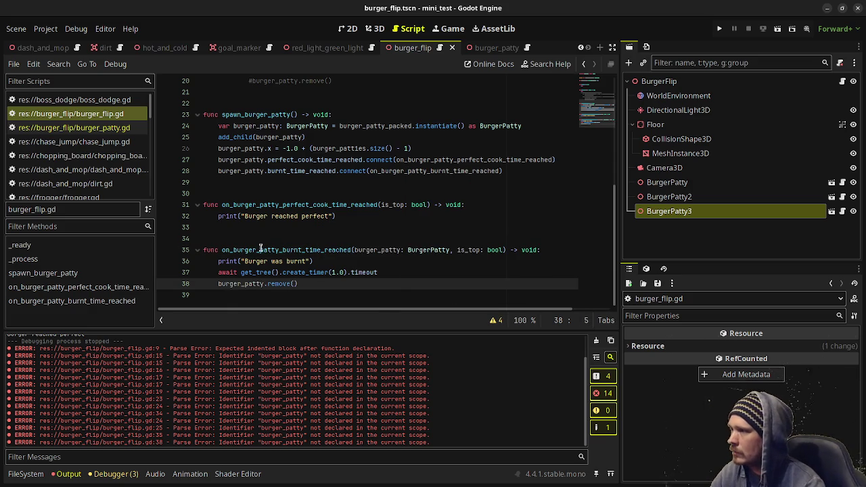
- Add a burger_patty: BurgerPatty parameter to the perfect-cook handler and save
{"action": "left_click", "coordinate": [377, 204]}
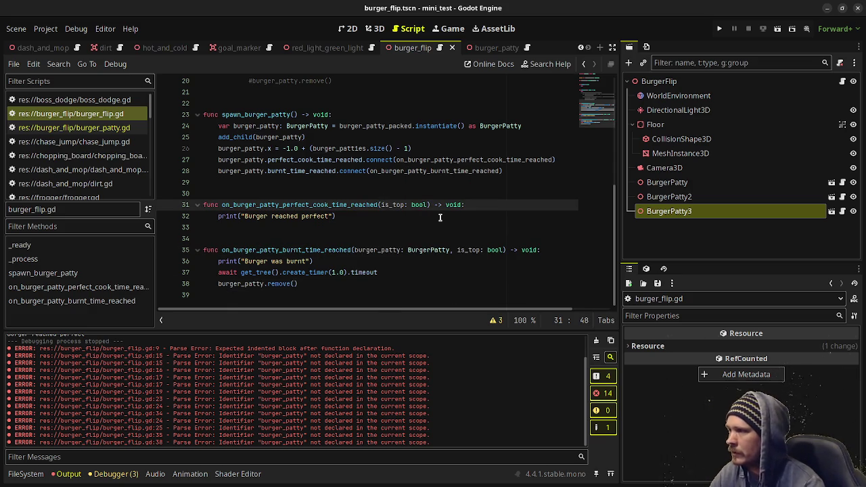
{"action": "type", "text": "burger_paty"}
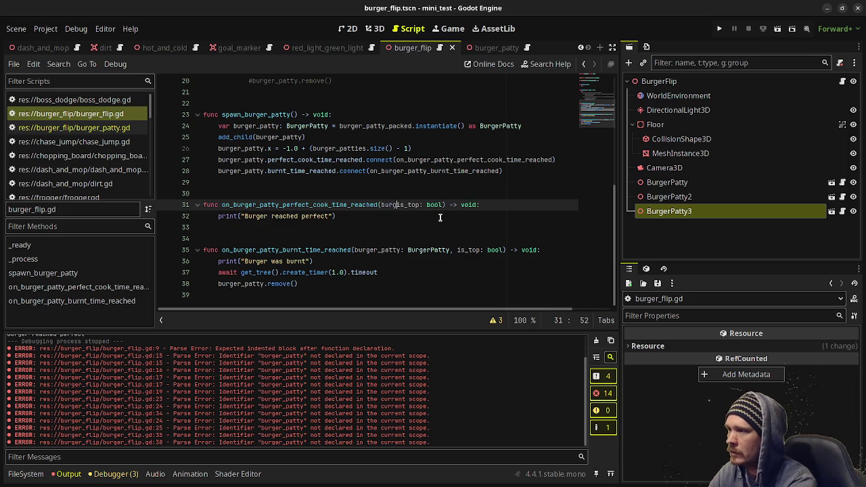
{"action": "type", "text": "y: Burger"}
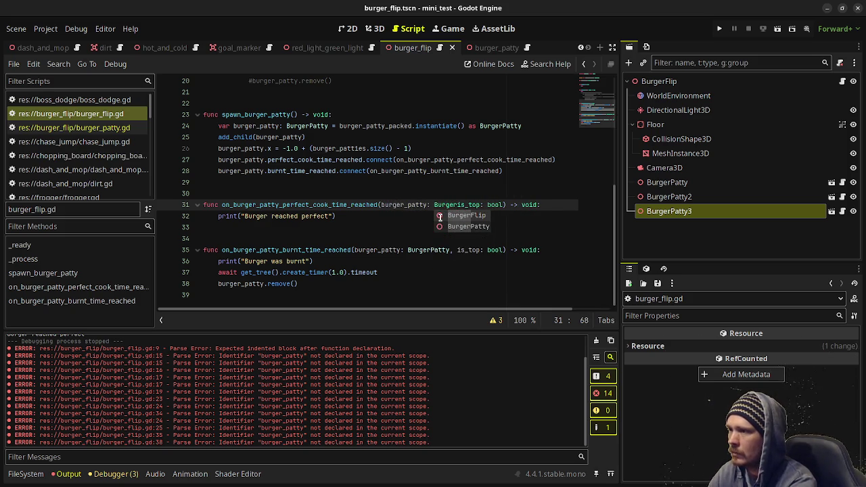
{"action": "type", "text": "Patty,"}
{"action": "key", "text": "ctrl+s"}
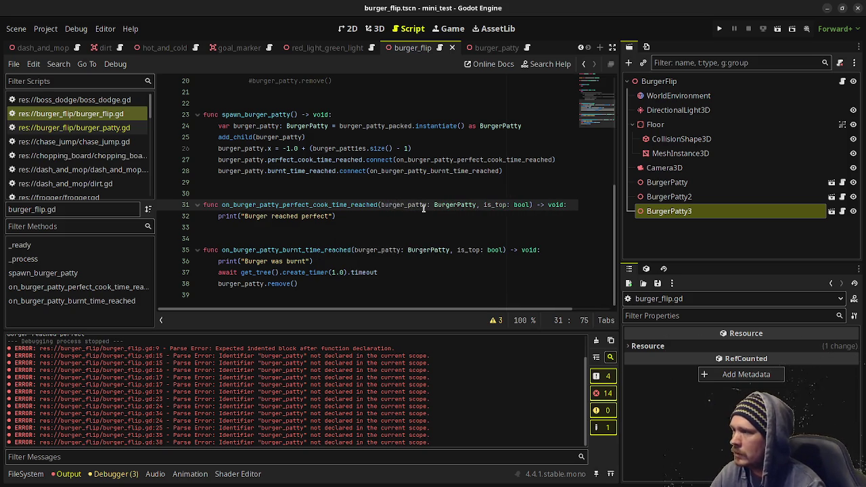
{"action": "left_click", "coordinate": [75, 127]}
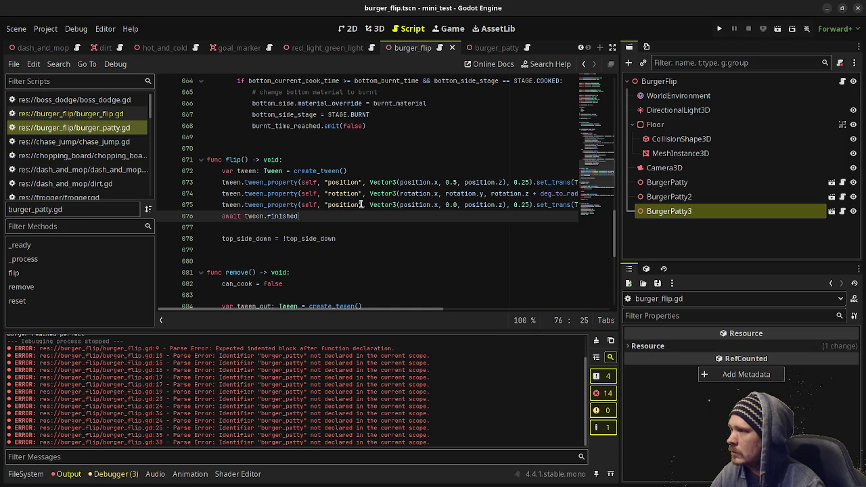
- Add burger_patty: BurgerPatty as the first parameter of both signals on lines 4–5
{"action": "left_click", "coordinate": [336, 238]}
{"action": "scroll", "coordinate": [327, 215], "scroll_direction": "down", "scroll_amount": 5}
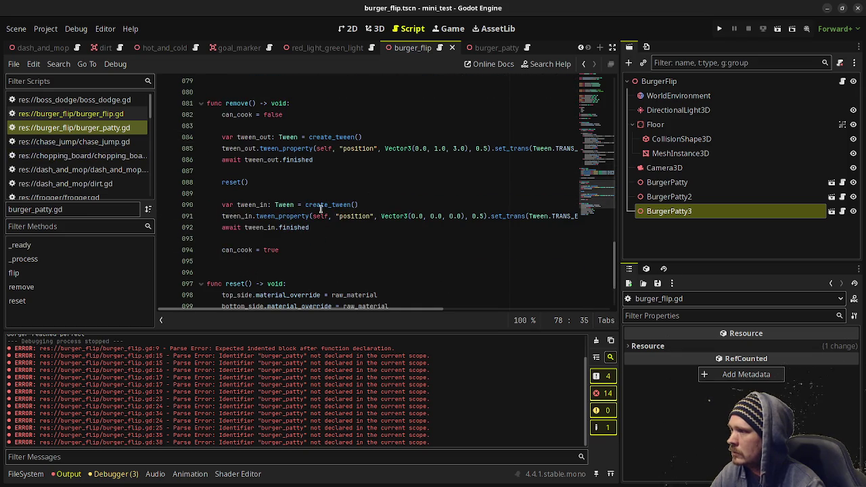
{"action": "scroll", "coordinate": [322, 211], "scroll_direction": "down", "scroll_amount": 3}
{"action": "scroll", "coordinate": [322, 211], "scroll_direction": "up", "scroll_amount": 9}
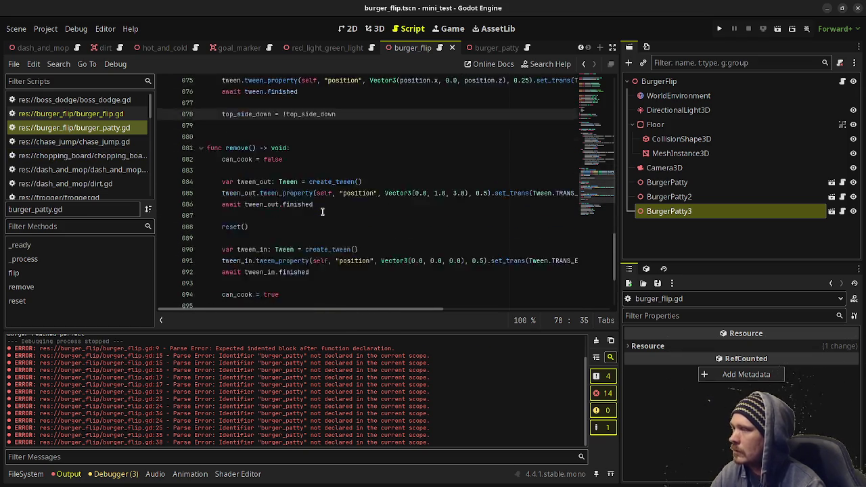
{"action": "scroll", "coordinate": [322, 212], "scroll_direction": "up", "scroll_amount": 19}
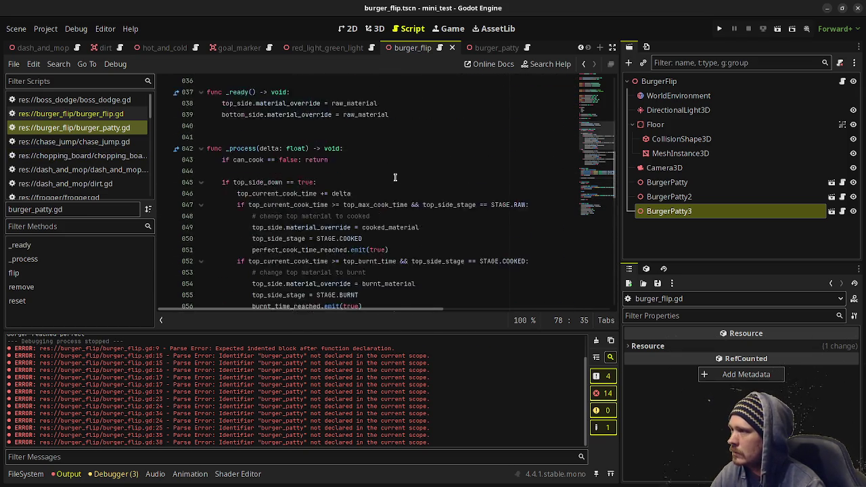
{"action": "scroll", "coordinate": [388, 170], "scroll_direction": "down", "scroll_amount": 3}
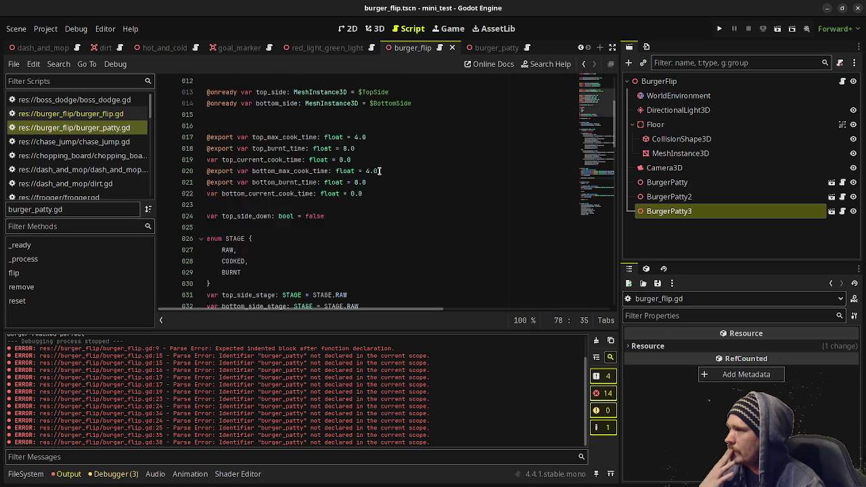
{"action": "scroll", "coordinate": [384, 173], "scroll_direction": "up", "scroll_amount": 4}
{"action": "left_click", "coordinate": [304, 126], "text": "alt"}
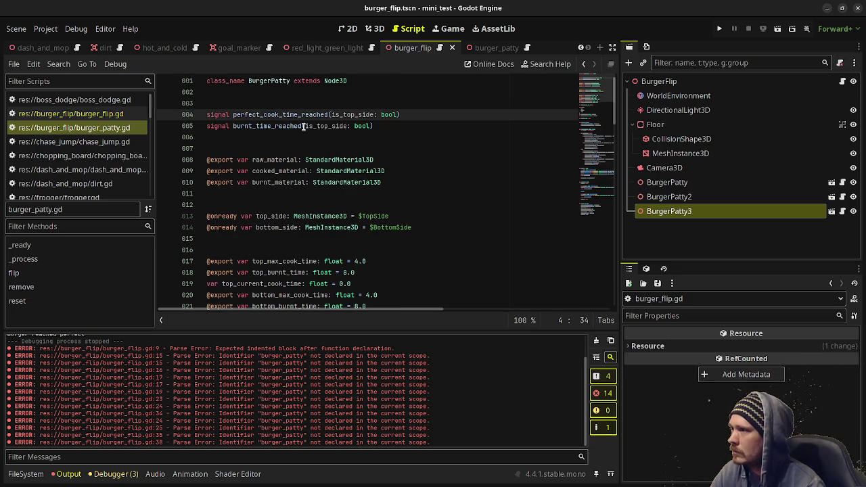
{"action": "type", "text": "burger_patty"}
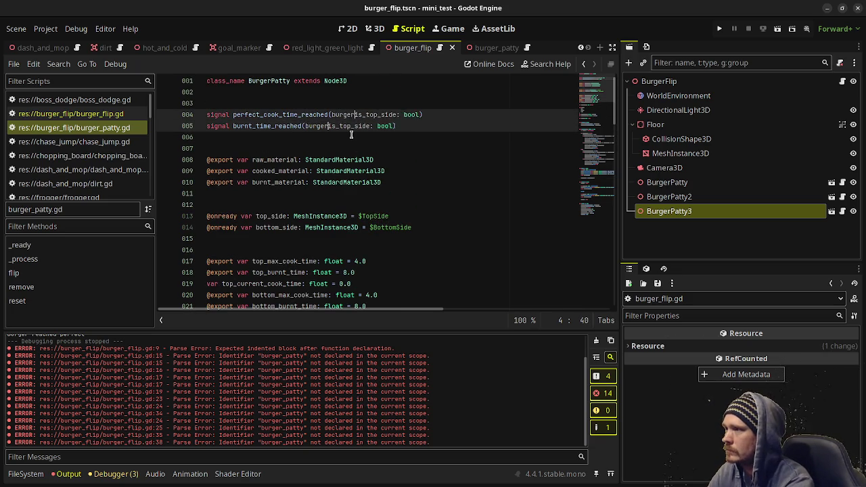
{"action": "type", "text": ": BurgerPatty"}
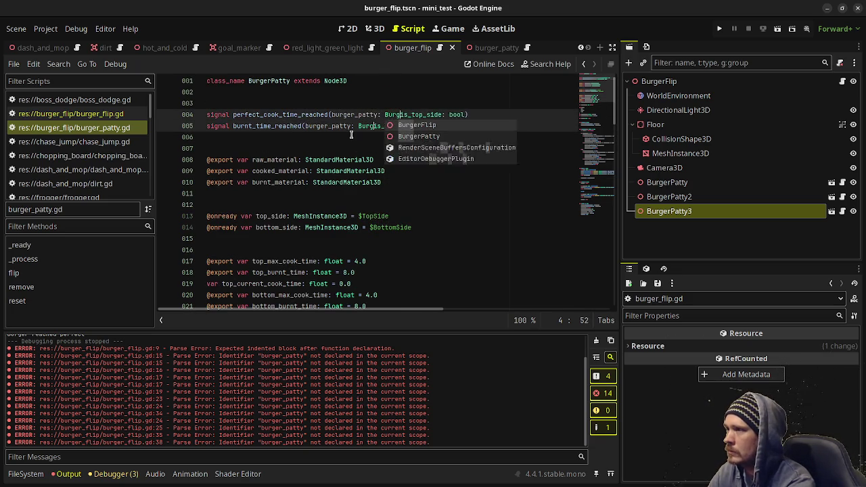
{"action": "type", "text": ","}
{"action": "key", "text": "ctrl+s"}
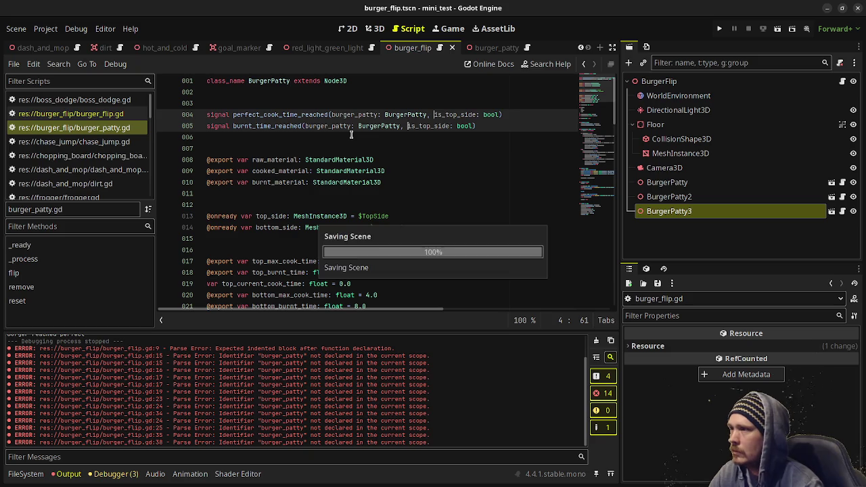
{"action": "left_click", "coordinate": [352, 136]}
- Insert self, as the first argument of the emit calls on lines 51, 56 and 68
{"action": "scroll", "coordinate": [348, 132], "scroll_direction": "down", "scroll_amount": 4}
{"action": "scroll", "coordinate": [347, 130], "scroll_direction": "down", "scroll_amount": 10}
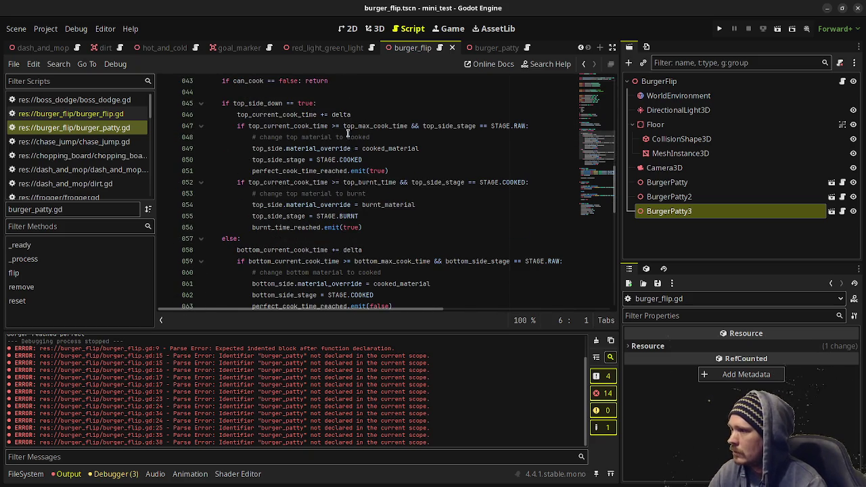
{"action": "left_click", "coordinate": [368, 171]}
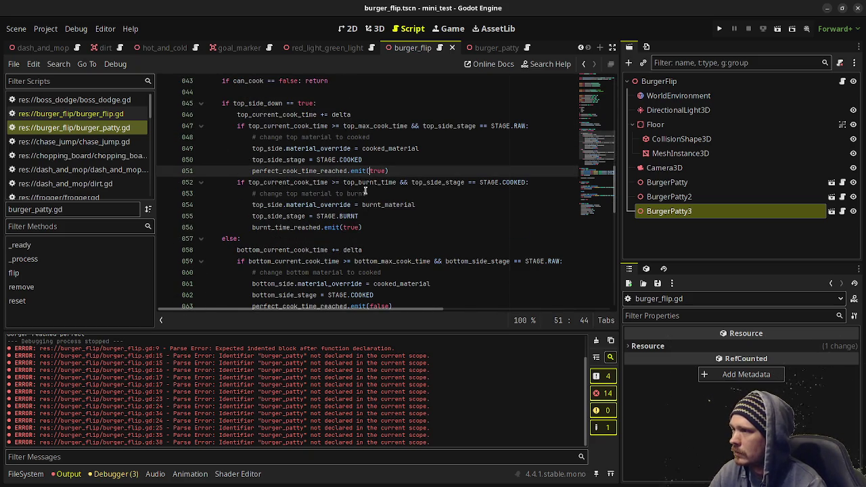
{"action": "left_click", "coordinate": [343, 227]}
{"action": "scroll", "coordinate": [343, 228], "scroll_direction": "down", "scroll_amount": 3}
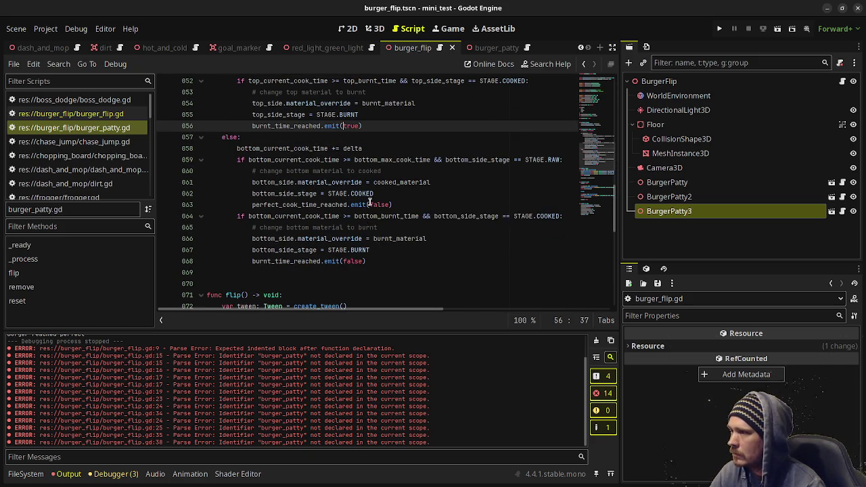
{"action": "left_click", "coordinate": [342, 261], "text": "alt"}
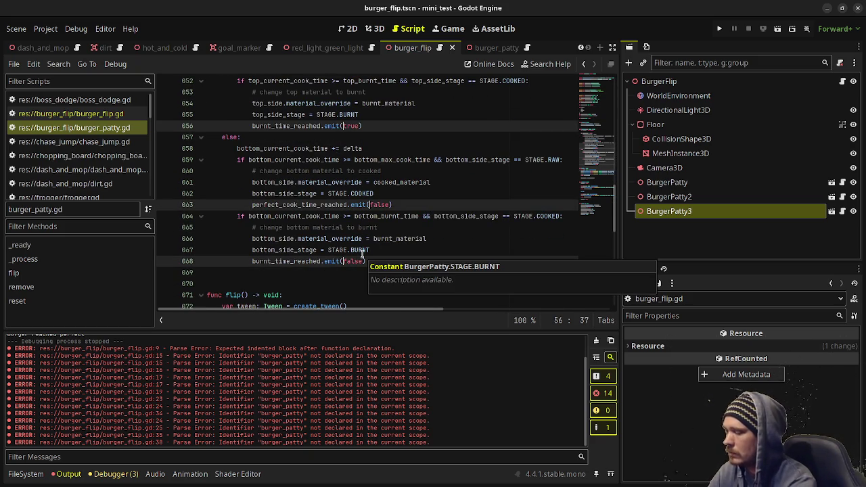
{"action": "type", "text": "self,"}
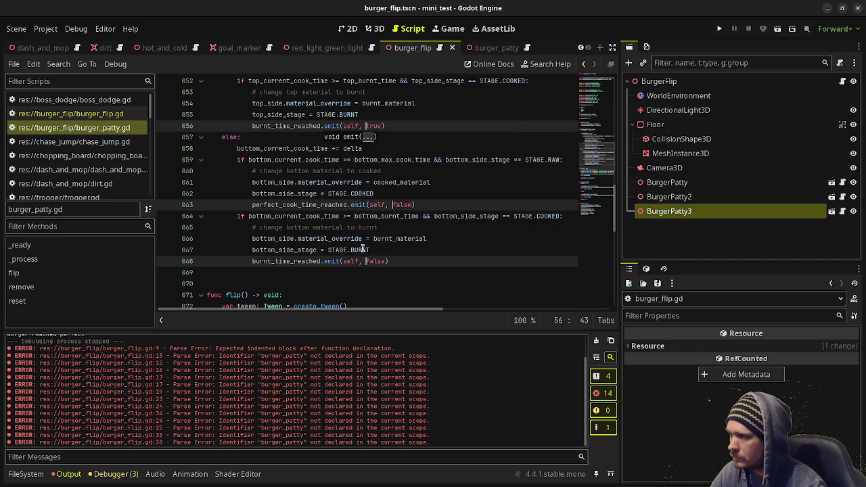
{"action": "scroll", "coordinate": [362, 209], "scroll_direction": "down", "scroll_amount": 4}
{"action": "scroll", "coordinate": [362, 209], "scroll_direction": "down", "scroll_amount": 8}
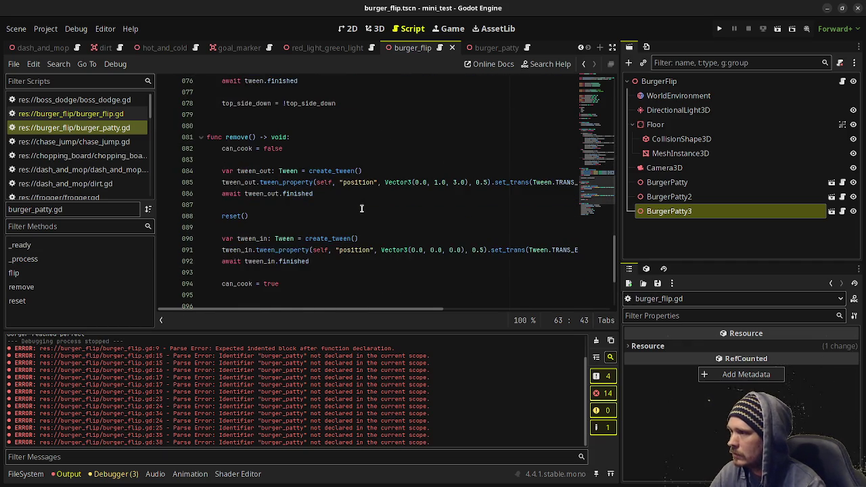
{"action": "scroll", "coordinate": [363, 208], "scroll_direction": "up", "scroll_amount": 8}
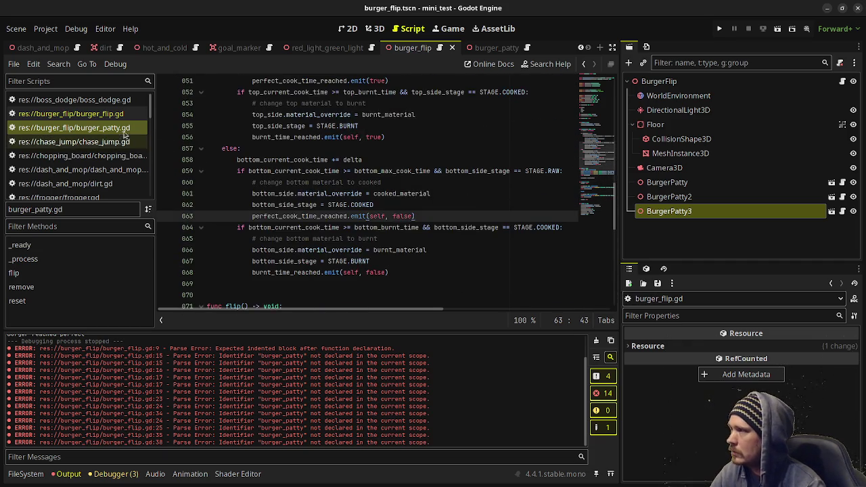
- Replace the lone pass in _process with if Input.is_action_just_pressed("ui_left"): pass
{"action": "key", "text": "alt+Left"}
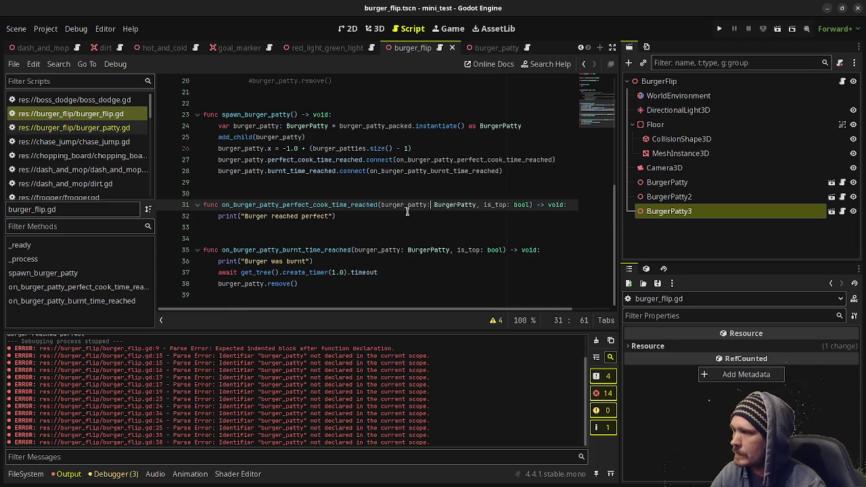
{"action": "scroll", "coordinate": [355, 254], "scroll_direction": "up", "scroll_amount": 2}
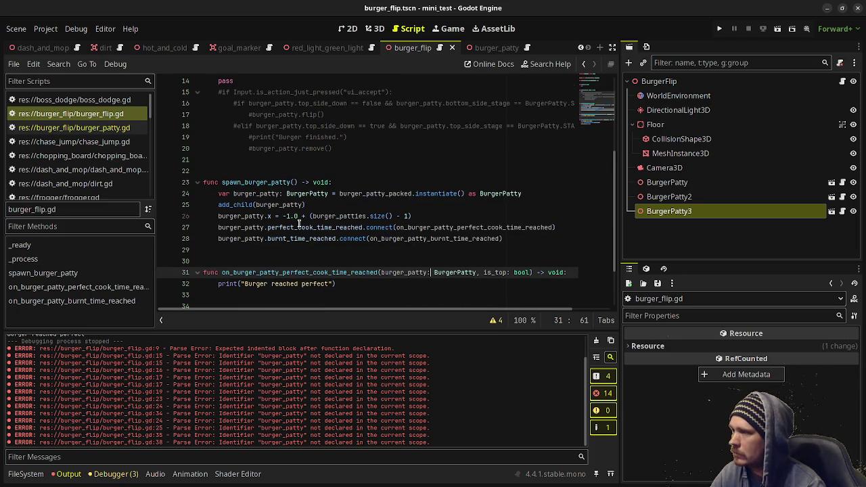
{"action": "scroll", "coordinate": [306, 236], "scroll_direction": "up", "scroll_amount": 4}
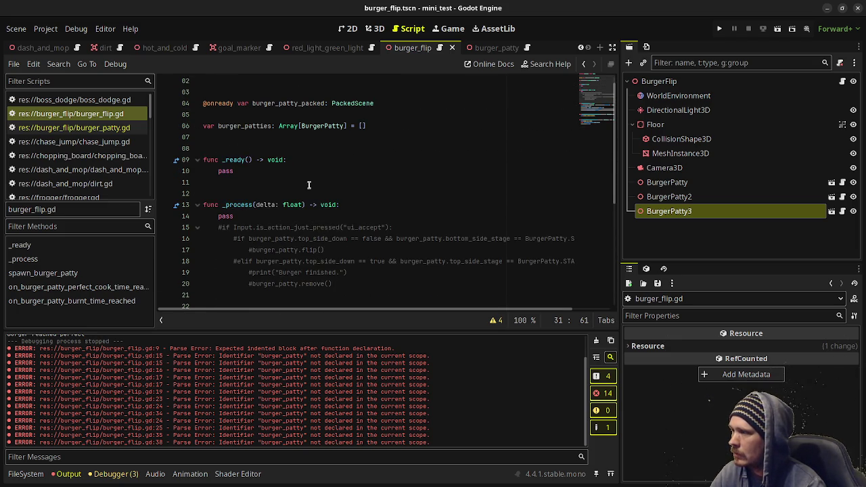
{"action": "left_click", "coordinate": [254, 218]}
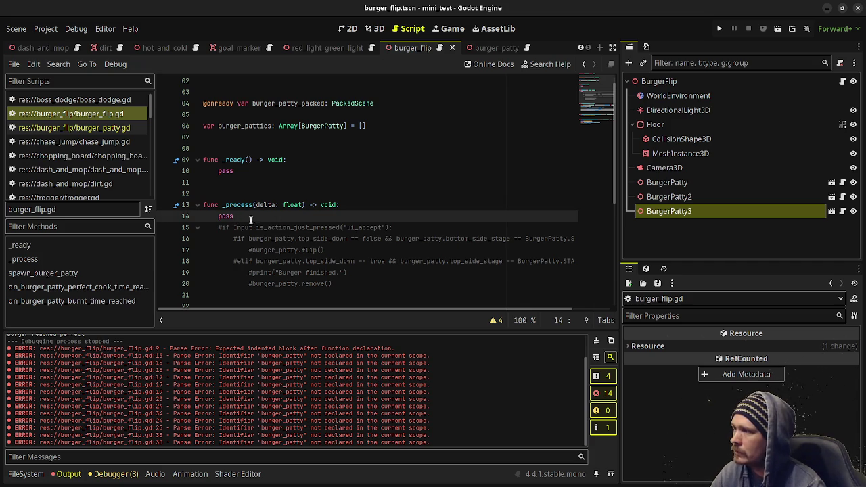
{"action": "key", "text": "Return"}
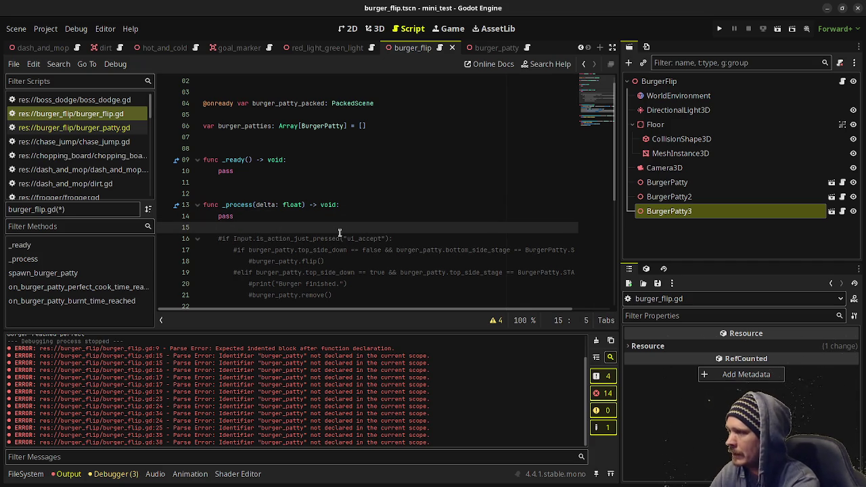
{"action": "type", "text": "if I"}
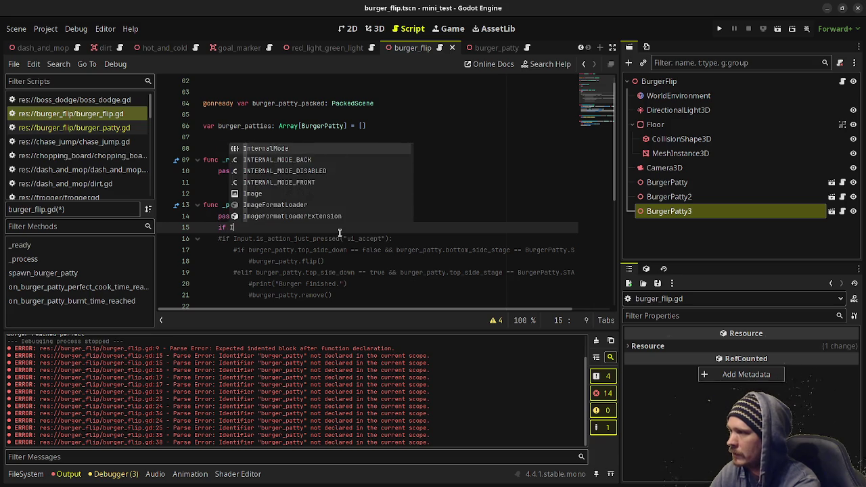
{"action": "type", "text": "nput.is_action"}
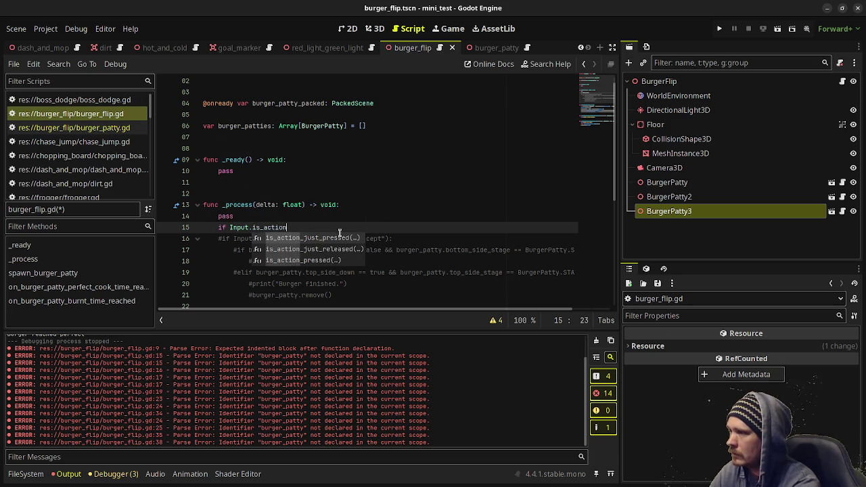
{"action": "type", "text": "_just_pressed(\"ui_"}
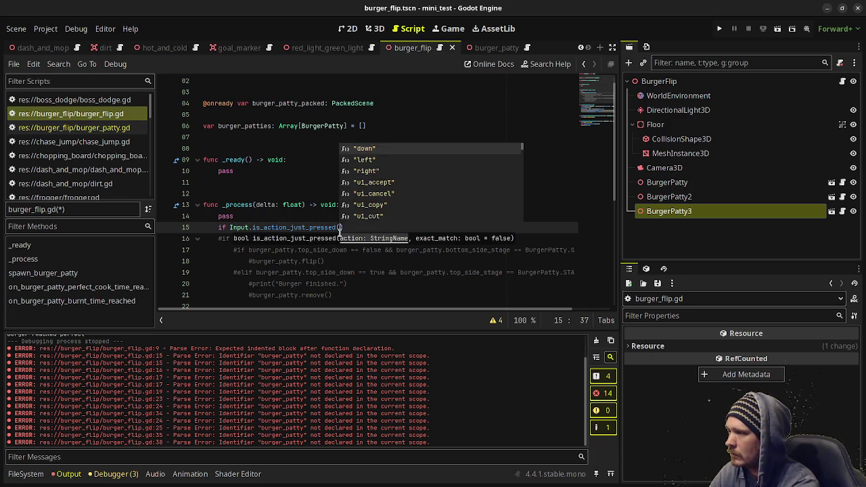
{"action": "type", "text": "left"}
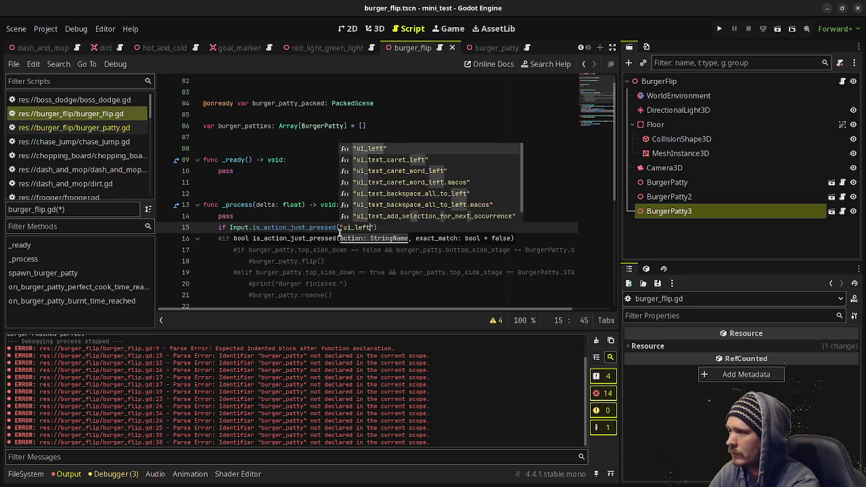
{"action": "key", "text": "Return"}
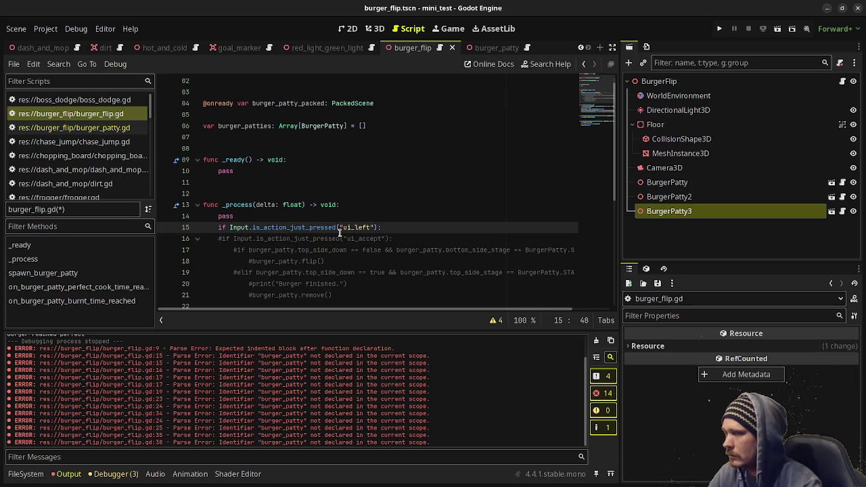
{"action": "left_click_drag", "start_coordinate": [382, 228], "coordinate": [218, 228]}
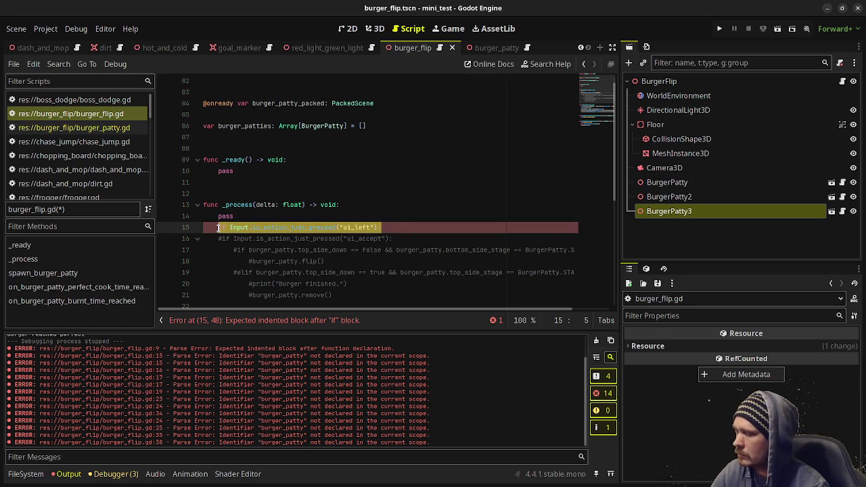
{"action": "key", "text": "End"}
{"action": "key", "text": "Return"}
{"action": "type", "text": "pass"}
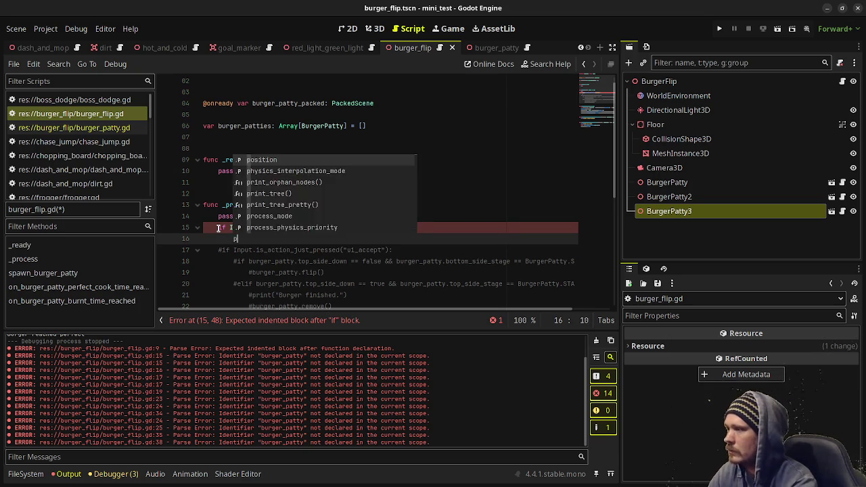
{"action": "left_click", "coordinate": [219, 229], "text": "shift"}
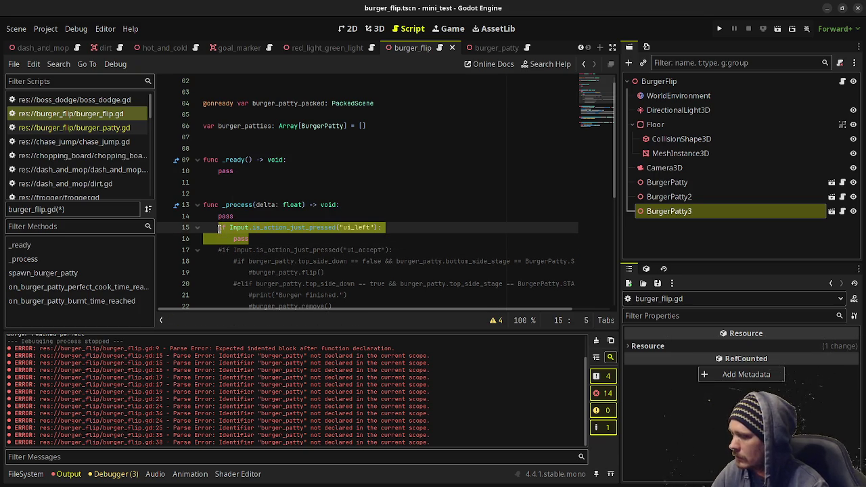
{"action": "left_click_drag", "start_coordinate": [239, 217], "coordinate": [370, 205]}
{"action": "key", "text": "Delete"}
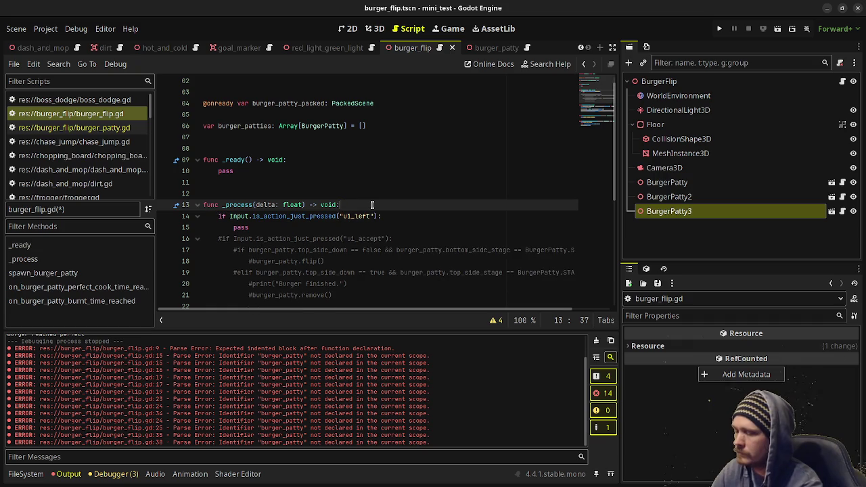
- Duplicate the ui_left check twice, change the copies to ui_up and ui_right, and save
{"action": "left_click", "coordinate": [270, 228]}
{"action": "key", "text": "ctrl+shift+d"}
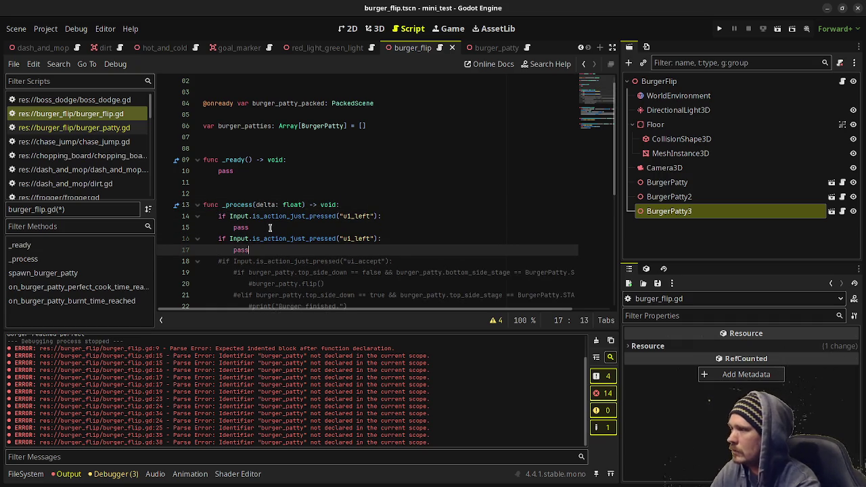
{"action": "key", "text": "ctrl+shift+d"}
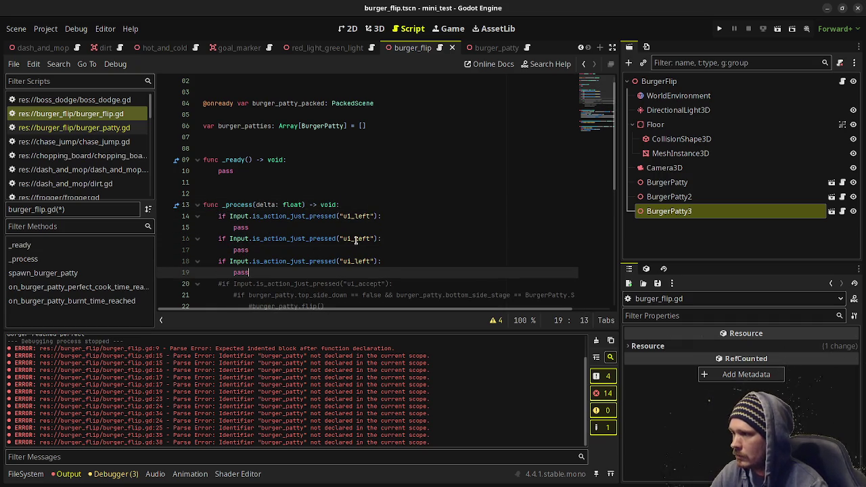
{"action": "left_click_drag", "start_coordinate": [355, 240], "coordinate": [369, 239]}
{"action": "type", "text": "up"}
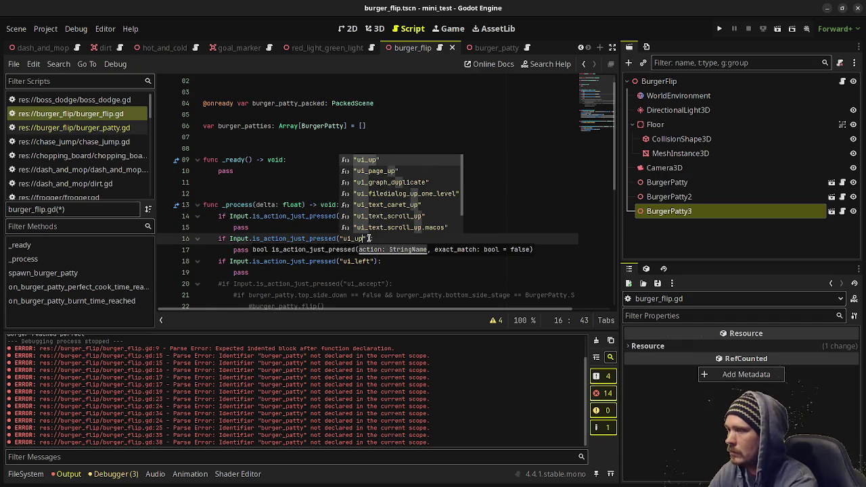
{"action": "left_click", "coordinate": [372, 262]}
{"action": "key", "text": "BackSpace"}
{"action": "key", "text": "BackSpace"}
{"action": "key", "text": "BackSpace"}
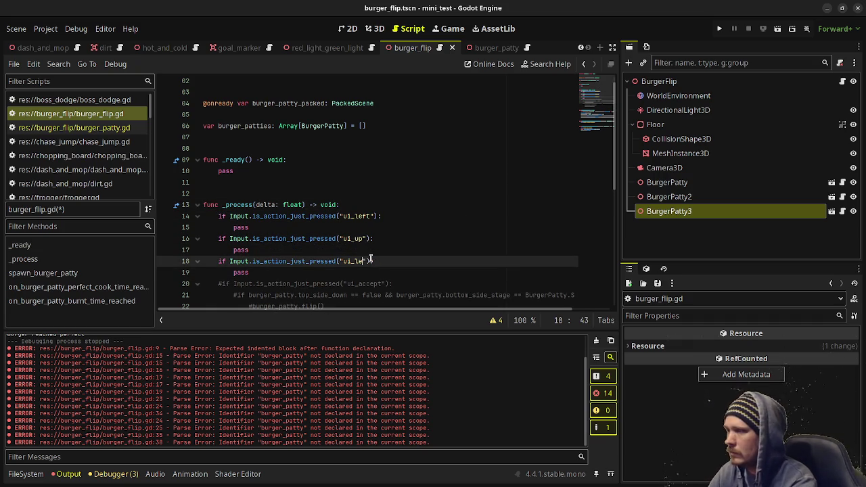
{"action": "type", "text": "r"}
{"action": "key", "text": "Return"}
{"action": "left_click", "coordinate": [303, 230]}
{"action": "key", "text": "ctrl+s"}
{"action": "scroll", "coordinate": [347, 162], "scroll_direction": "up", "scroll_amount": 1}
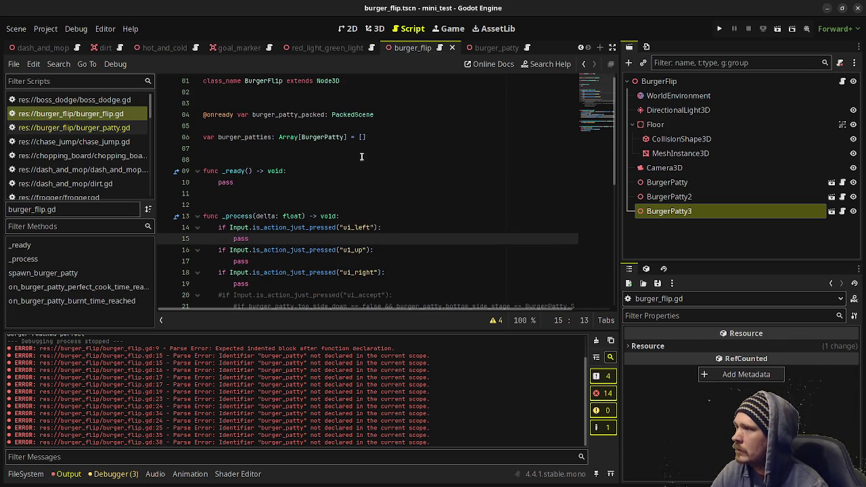
- Append burger_patties.push_back(burger_patty) at the end of spawn_burger_patty
{"action": "scroll", "coordinate": [366, 144], "scroll_direction": "down", "scroll_amount": 8}
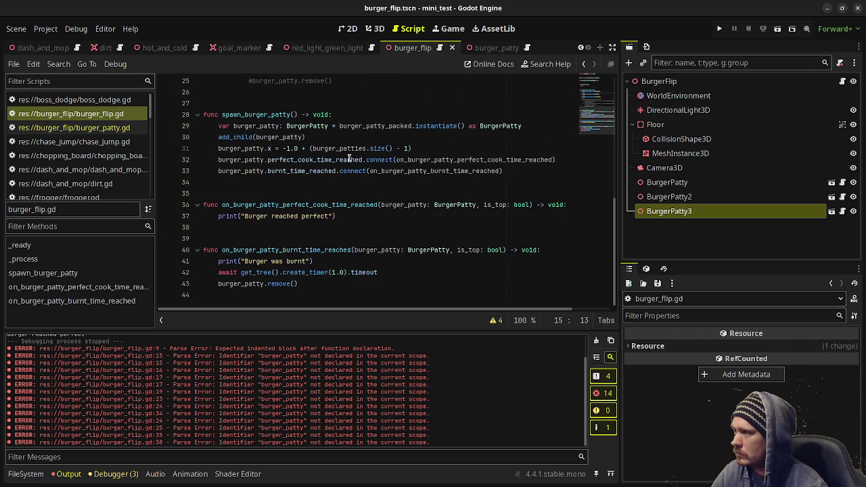
{"action": "left_click", "coordinate": [521, 166]}
{"action": "key", "text": "Return"}
{"action": "key", "text": "Return"}
{"action": "type", "text": "burger_patties."}
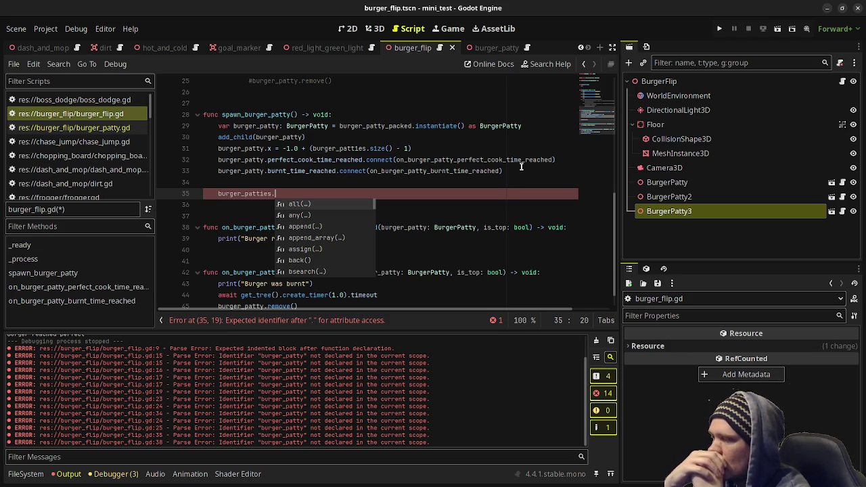
{"action": "type", "text": "add_"}
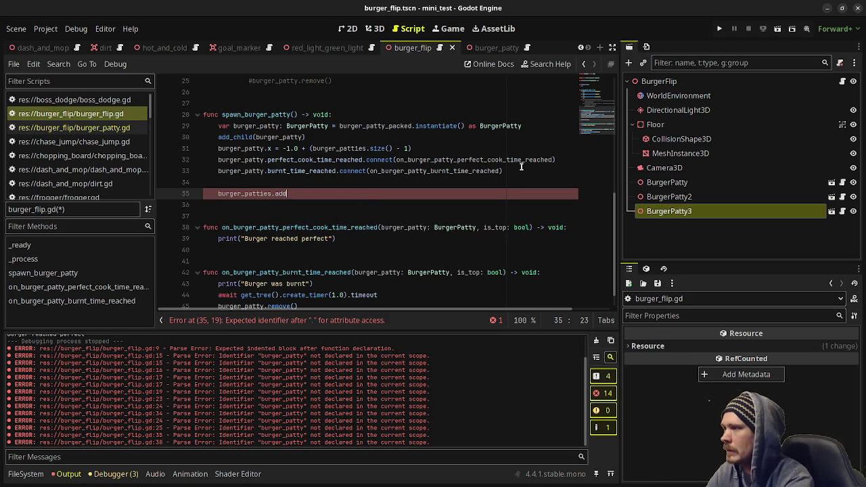
{"action": "key", "text": "BackSpace"}
{"action": "key", "text": "BackSpace"}
{"action": "key", "text": "BackSpace"}
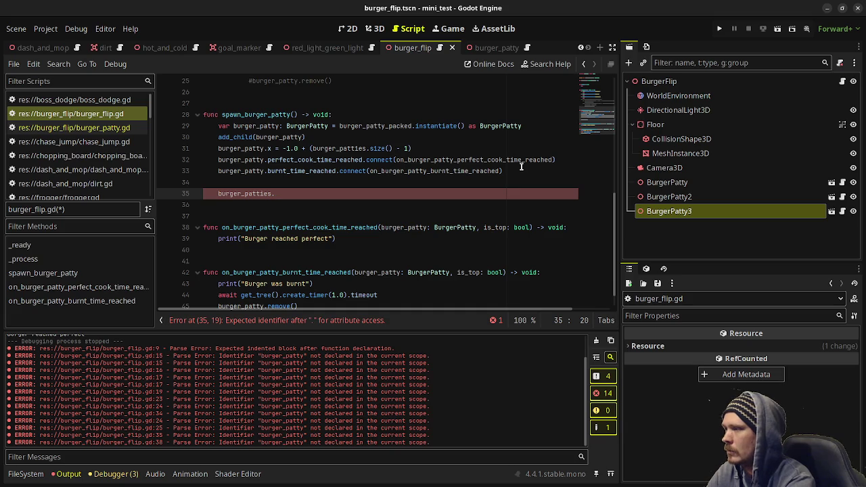
{"action": "type", "text": "push_back"}
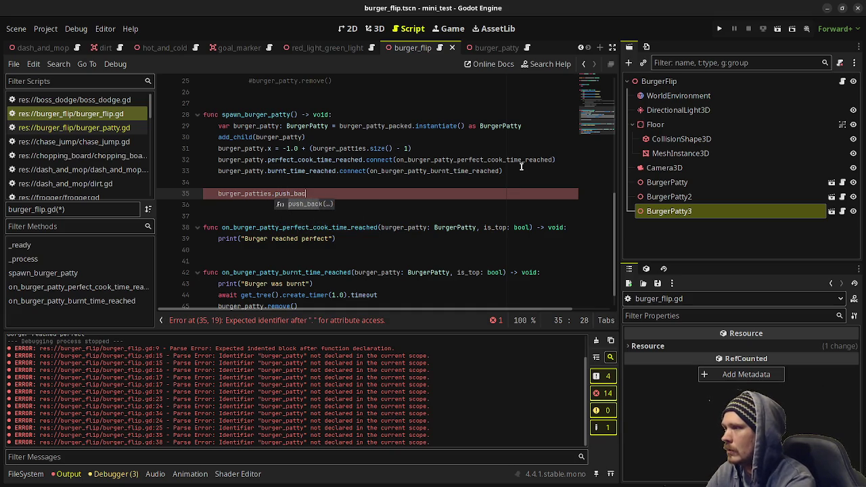
{"action": "key", "text": "Return"}
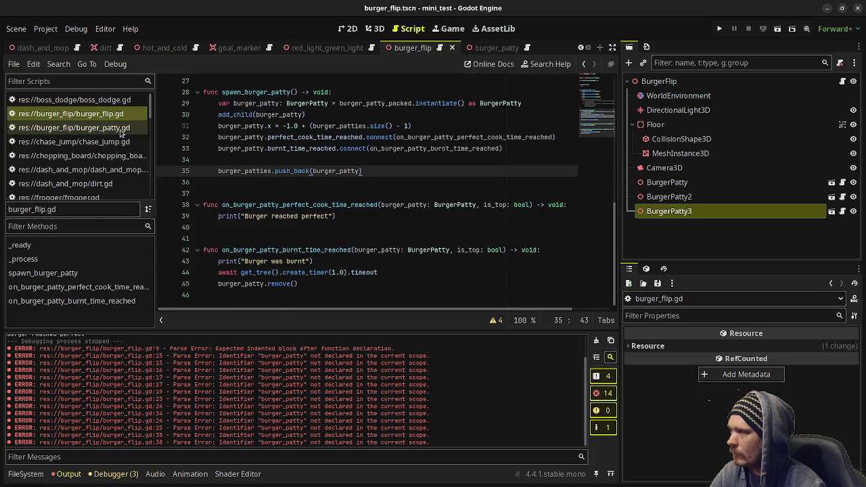
{"action": "left_click", "coordinate": [74, 127]}
- In remove(), comment out the tween-in lines, the reset() call and can_cook = true
{"action": "scroll", "coordinate": [267, 207], "scroll_direction": "down", "scroll_amount": 3}
{"action": "scroll", "coordinate": [264, 202], "scroll_direction": "up", "scroll_amount": 2}
{"action": "left_click_drag", "start_coordinate": [220, 216], "coordinate": [315, 238]}
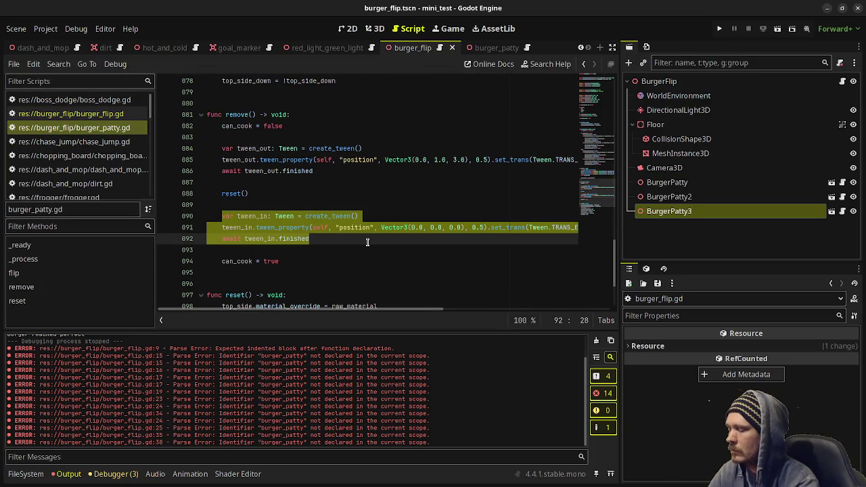
{"action": "key", "text": "ctrl+k"}
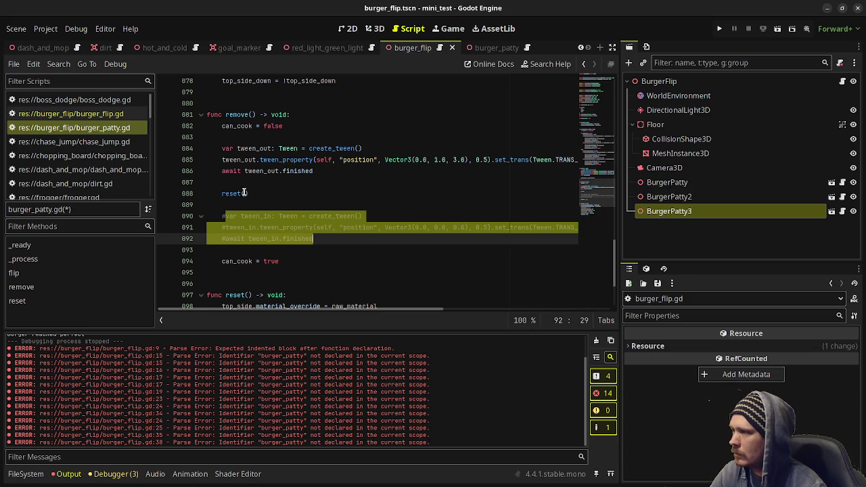
{"action": "left_click", "coordinate": [221, 194]}
{"action": "key", "text": "ctrl+k"}
{"action": "left_click", "coordinate": [222, 262]}
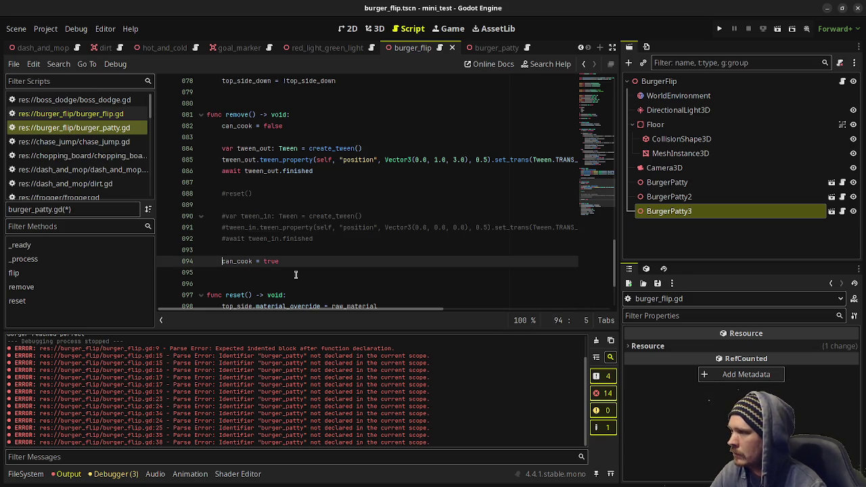
{"action": "key", "text": "ctrl+k"}
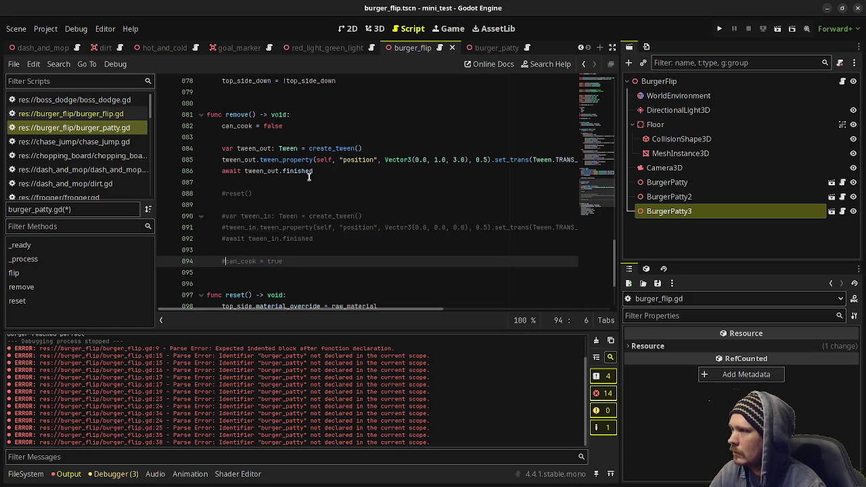
- Add queue_free() after await tween_out.finished, comment out can_cook = false, and save
{"action": "left_click", "coordinate": [314, 174]}
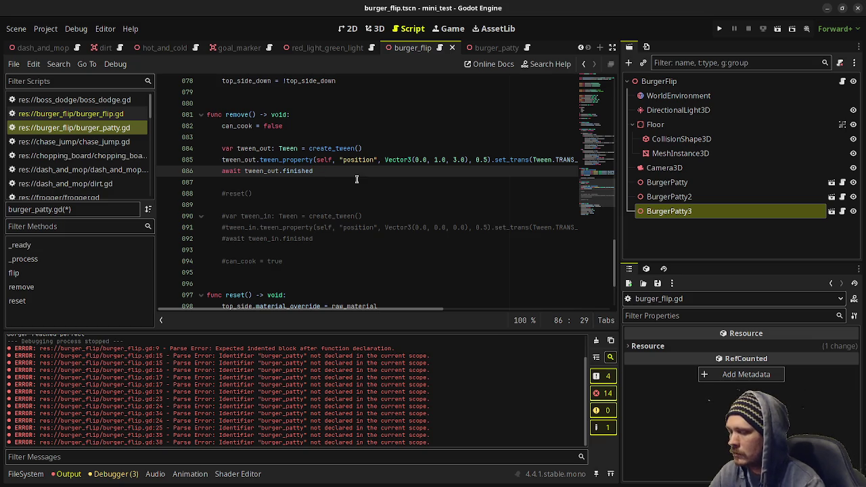
{"action": "key", "text": "Return"}
{"action": "key", "text": "Return"}
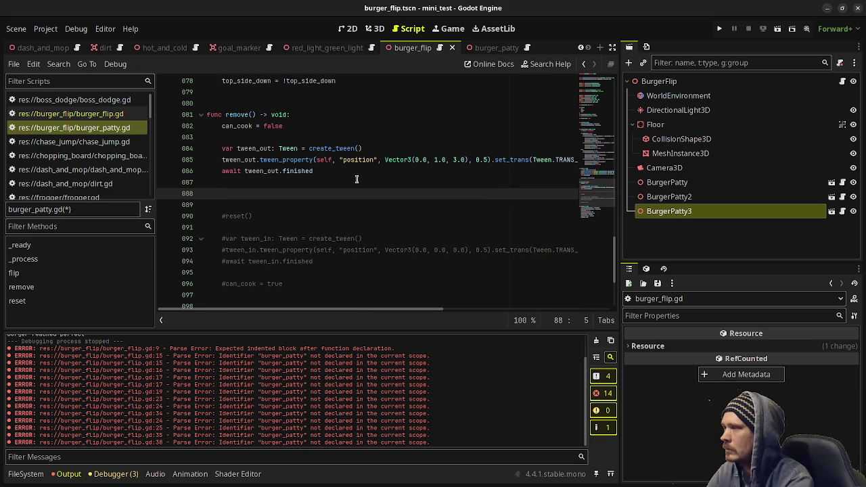
{"action": "type", "text": "queue_fre"}
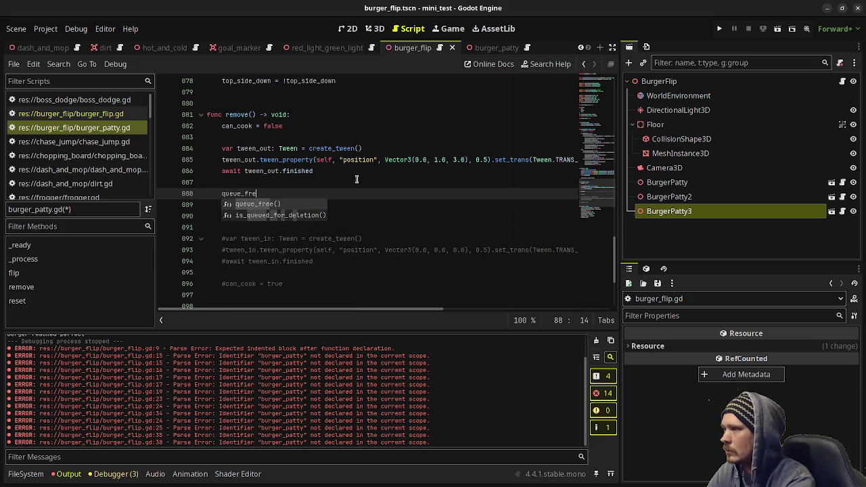
{"action": "key", "text": "Return"}
{"action": "left_click", "coordinate": [223, 125]}
{"action": "key", "text": "ctrl+k"}
{"action": "key", "text": "ctrl+s"}
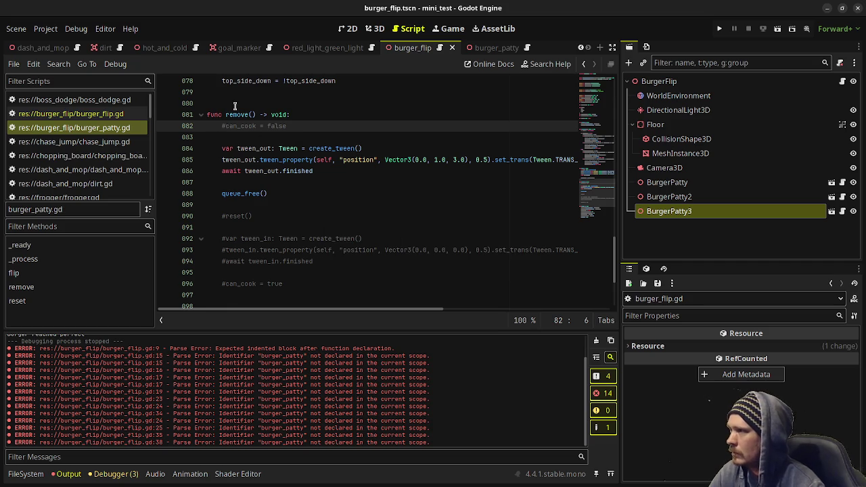
- Declare 'func place() -> void:' above remove(), uncomment can_cook = false, and save
{"action": "left_click", "coordinate": [236, 104]}
{"action": "key", "text": "Return"}
{"action": "type", "text": "fun"}
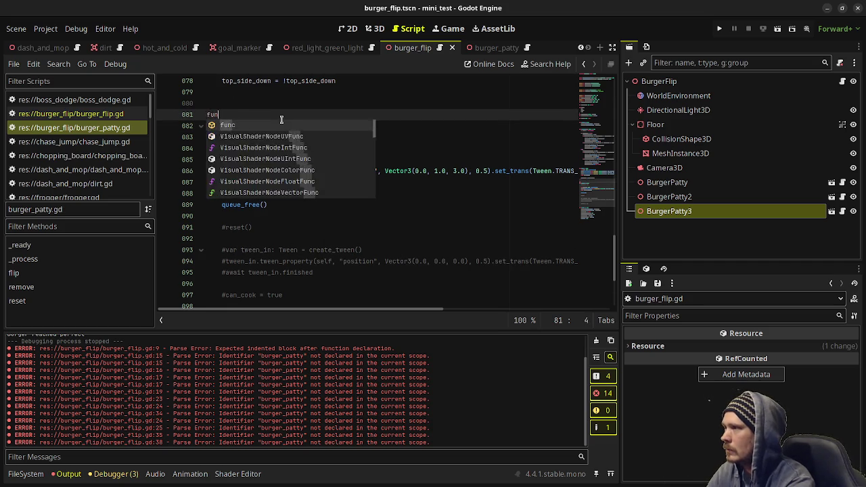
{"action": "type", "text": "c place() ->"}
{"action": "key", "text": "BackSpace"}
{"action": "key", "text": "BackSpace"}
{"action": "key", "text": "BackSpace"}
{"action": "type", "text": "> void:"}
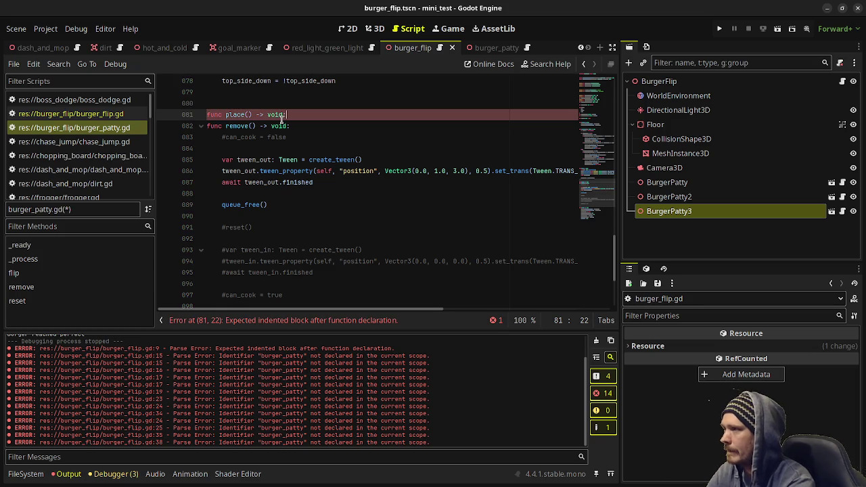
{"action": "left_click", "coordinate": [229, 137]}
{"action": "key", "text": "BackSpace"}
{"action": "key", "text": "ctrl+s"}
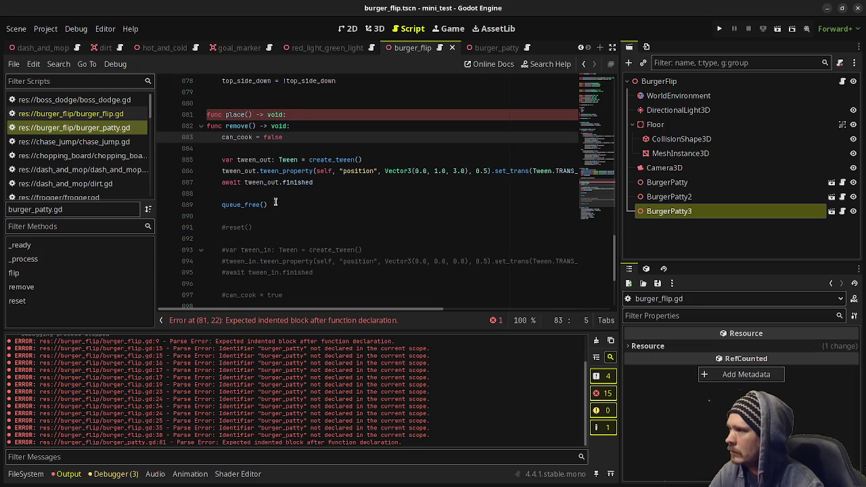
- Move the commented tween-in lines from remove() into place(), tidy the lines after queue_free(), and save
{"action": "left_click", "coordinate": [310, 104]}
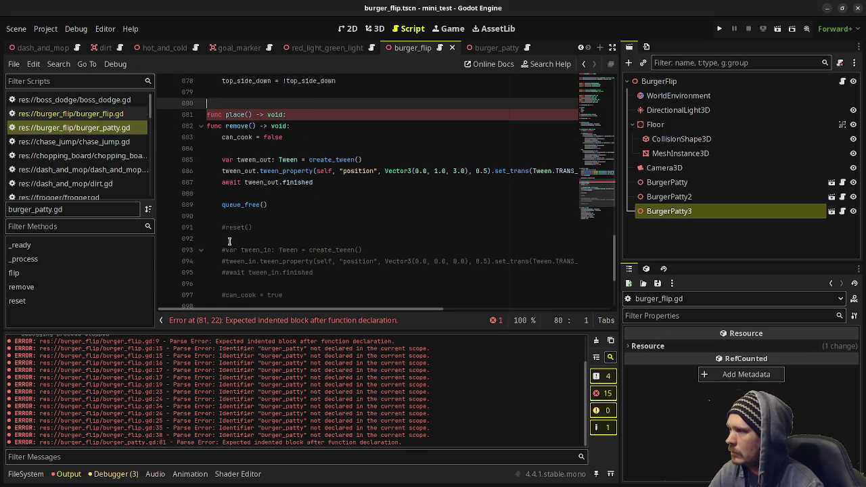
{"action": "mouse_move", "coordinate": [221, 250]}
{"action": "left_mouse_down"}
{"action": "mouse_move", "coordinate": [318, 262]}
{"action": "mouse_move", "coordinate": [345, 297]}
{"action": "mouse_move", "coordinate": [246, 251]}
{"action": "mouse_move", "coordinate": [223, 251]}
{"action": "left_mouse_up"}
{"action": "key", "text": "ctrl+c"}
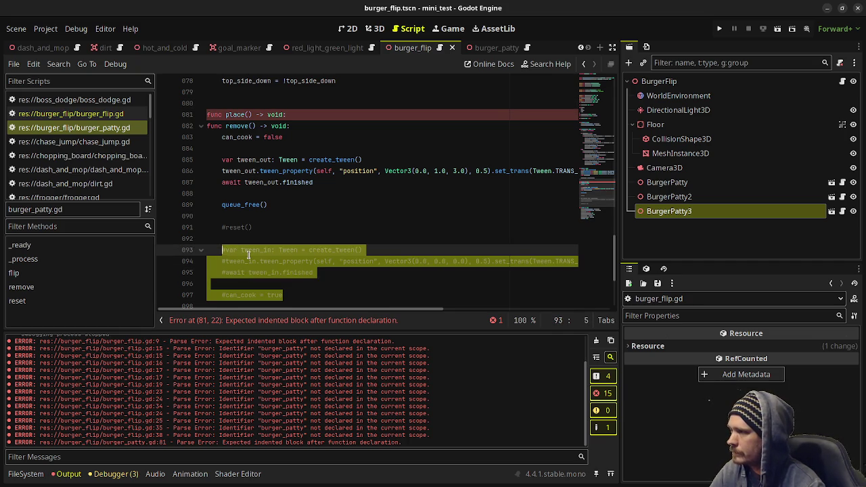
{"action": "key", "text": "BackSpace"}
{"action": "left_click", "coordinate": [292, 115]}
{"action": "key", "text": "Return"}
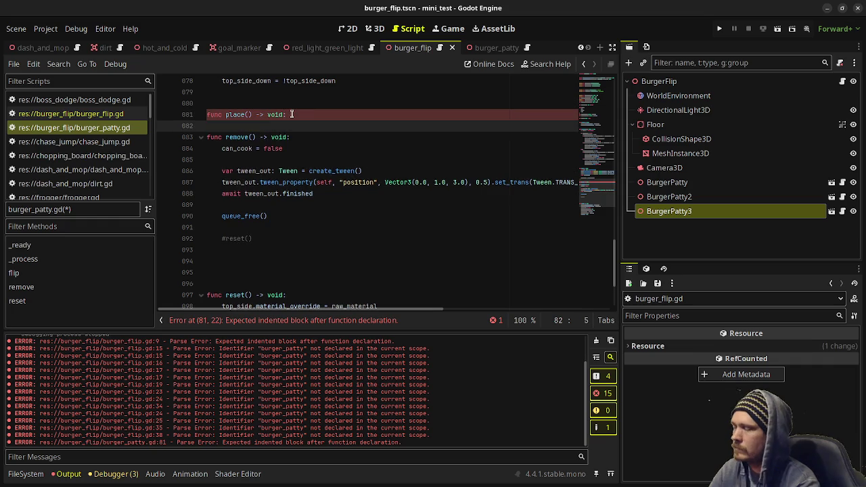
{"action": "key", "text": "ctrl+v"}
{"action": "key", "text": "Return"}
{"action": "key", "text": "Return"}
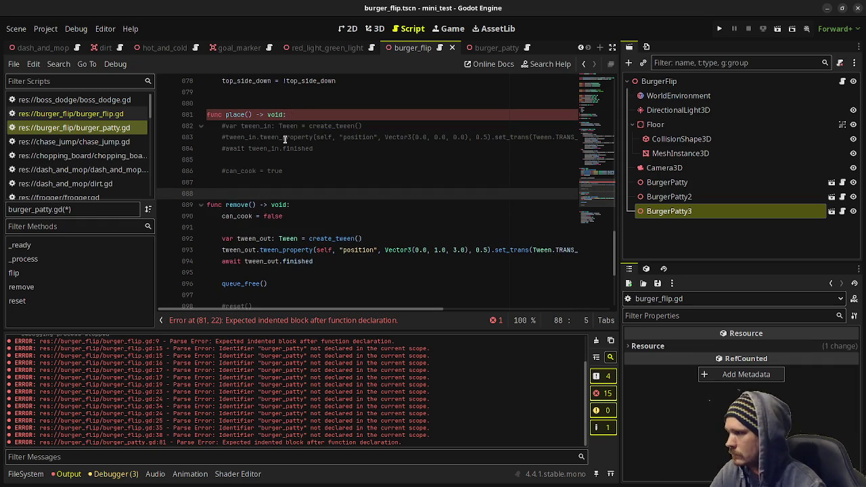
{"action": "scroll", "coordinate": [287, 130], "scroll_direction": "down", "scroll_amount": 1}
{"action": "left_click_drag", "start_coordinate": [259, 273], "coordinate": [291, 244]}
{"action": "left_click", "coordinate": [292, 251]}
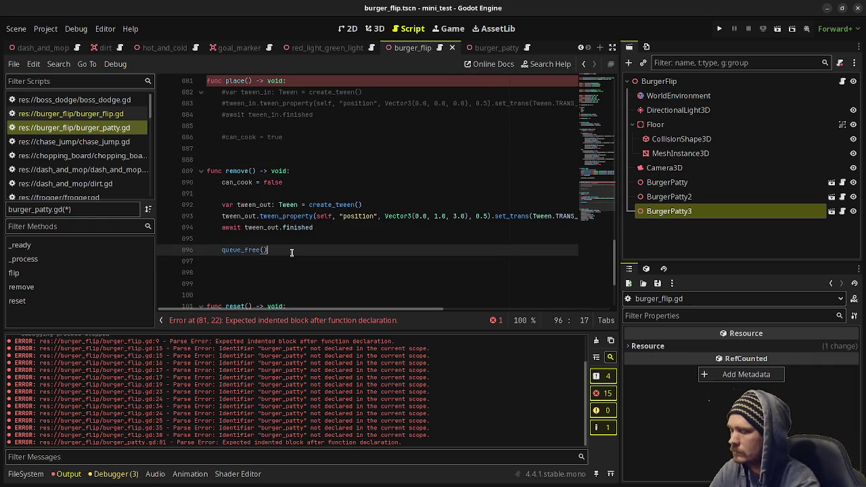
{"action": "key", "text": "Return"}
{"action": "key", "text": "BackSpace"}
{"action": "key", "text": "BackSpace"}
{"action": "key", "text": "ctrl+s"}
- Uncomment the tween-in code inside place() with Ctrl+K
{"action": "scroll", "coordinate": [268, 171], "scroll_direction": "up", "scroll_amount": 1}
{"action": "mouse_move", "coordinate": [285, 171]}
{"action": "left_mouse_down"}
{"action": "mouse_move", "coordinate": [244, 171]}
{"action": "mouse_move", "coordinate": [221, 126]}
{"action": "left_mouse_up"}
{"action": "key", "text": "ctrl+k"}
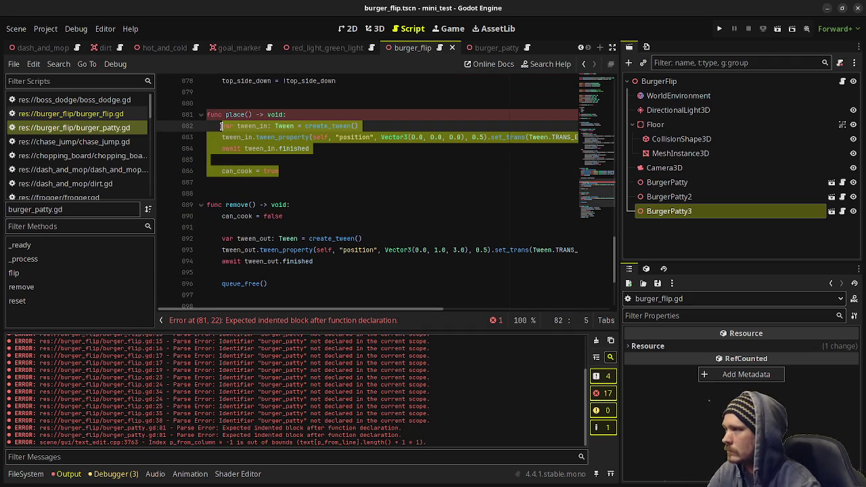
{"action": "left_click", "coordinate": [306, 157]}
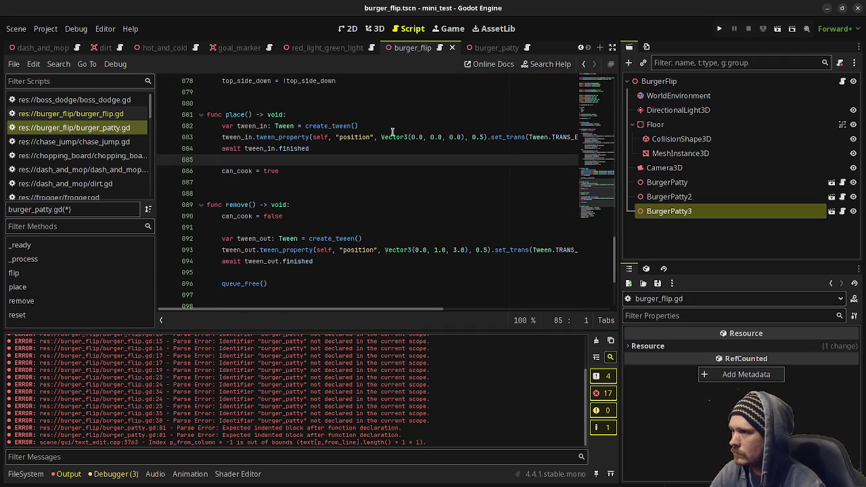
- Start place() with 'position = Vector3(position.x, 1.0, 3.0)' and save
{"action": "left_click", "coordinate": [300, 115]}
{"action": "key", "text": "Return"}
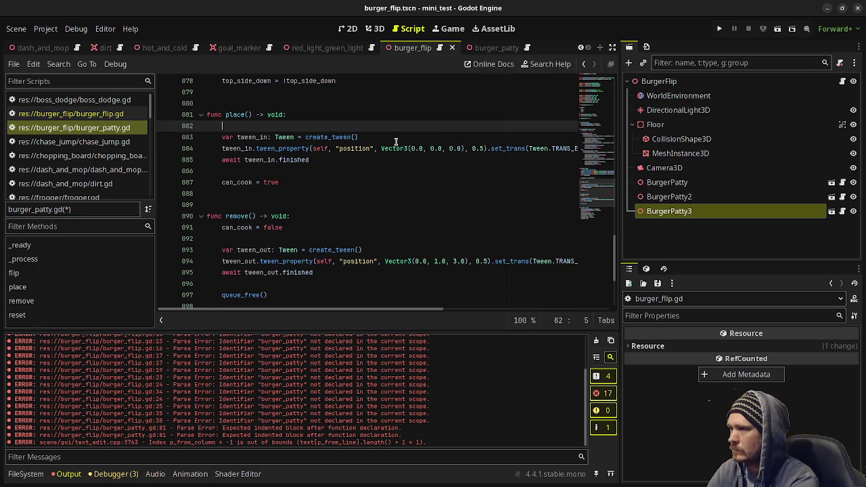
{"action": "type", "text": "position ="}
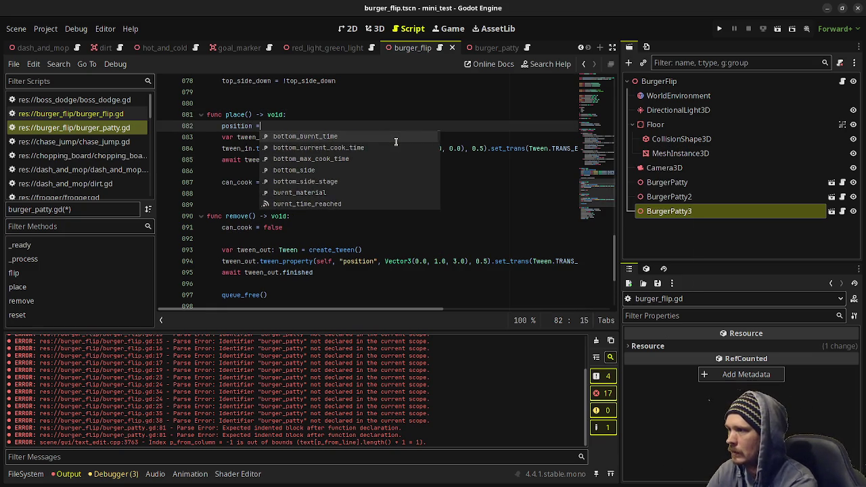
{"action": "type", "text": " Vector3(0.0, 1.0, 3.0)"}
{"action": "key", "text": "ctrl+s"}
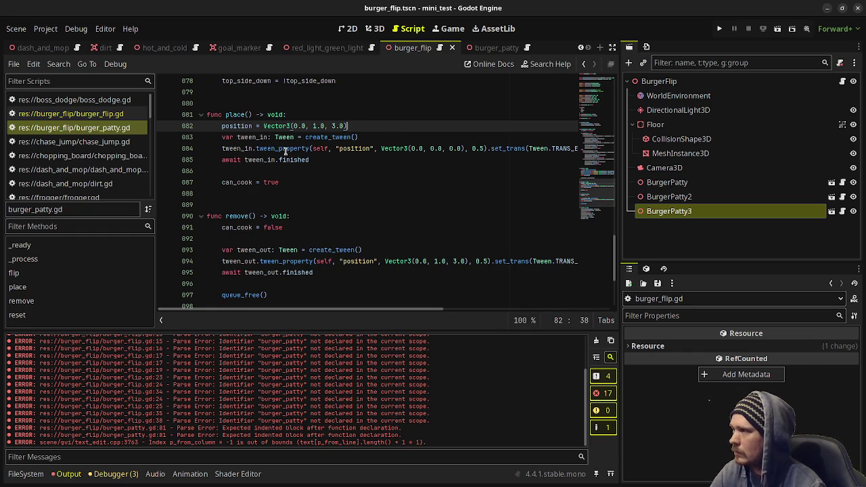
{"action": "scroll", "coordinate": [291, 190], "scroll_direction": "down", "scroll_amount": 3}
{"action": "scroll", "coordinate": [288, 189], "scroll_direction": "up", "scroll_amount": 3}
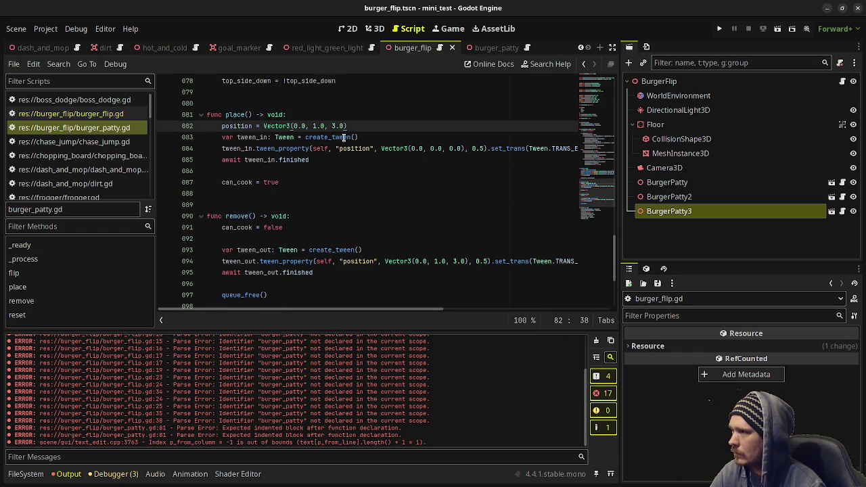
{"action": "left_click", "coordinate": [301, 116]}
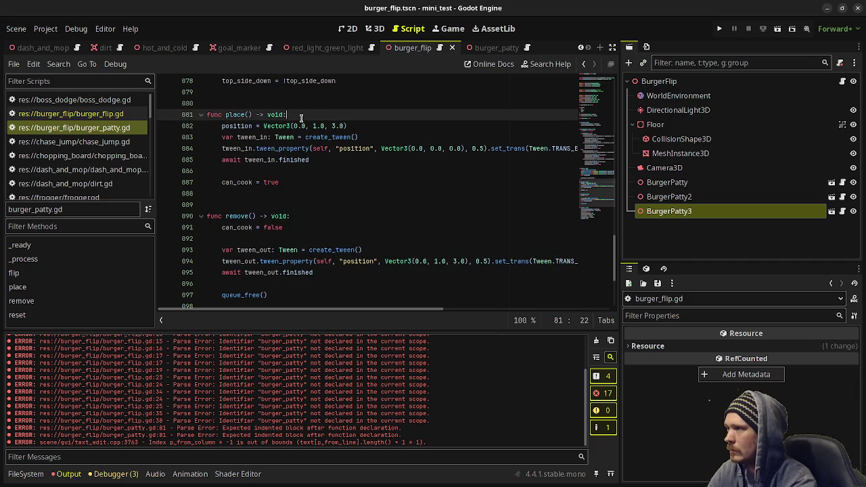
{"action": "scroll", "coordinate": [301, 117], "scroll_direction": "up", "scroll_amount": 3}
{"action": "scroll", "coordinate": [301, 117], "scroll_direction": "up", "scroll_amount": 7}
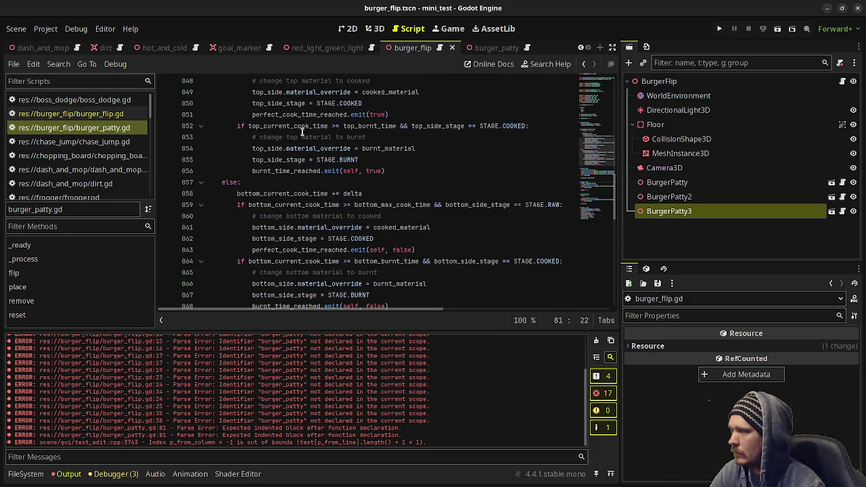
{"action": "scroll", "coordinate": [301, 127], "scroll_direction": "down", "scroll_amount": 9}
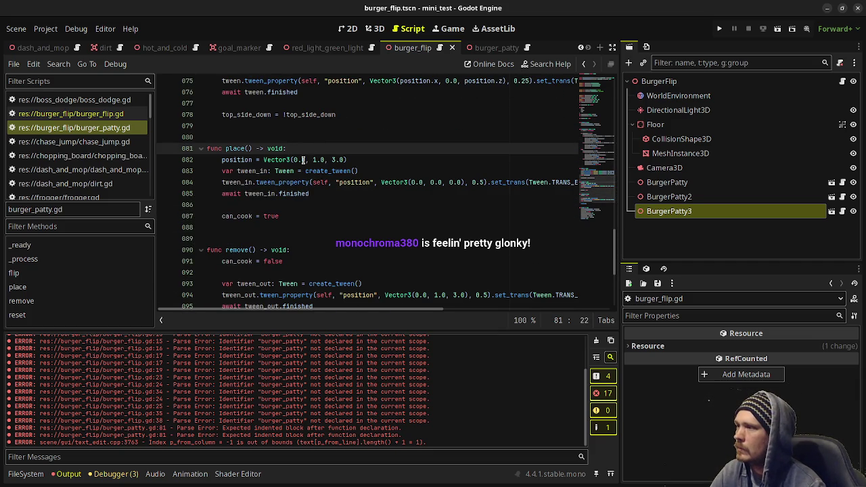
{"action": "double_click", "coordinate": [304, 160]}
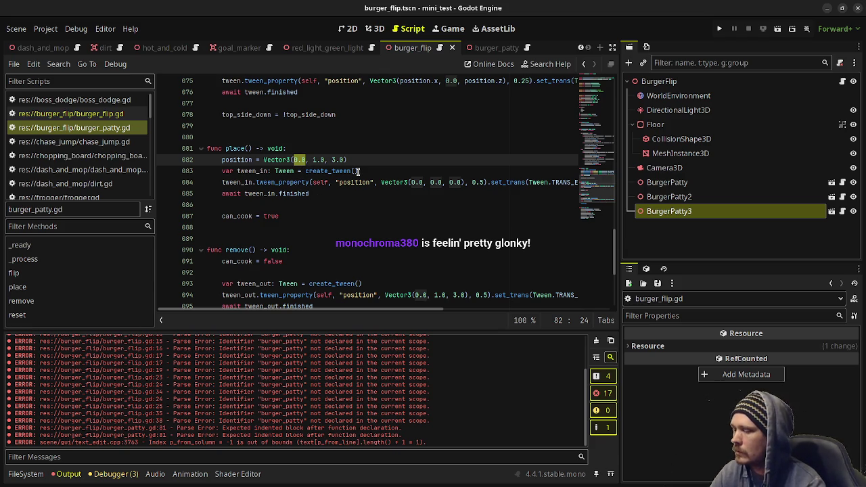
{"action": "type", "text": "position"}
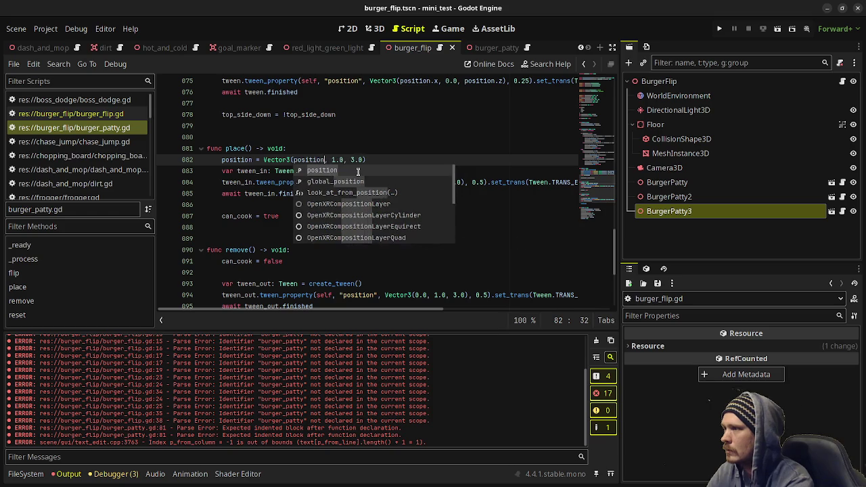
{"action": "type", "text": ".x"}
{"action": "key", "text": "ctrl+s"}
- Set the tween target's x to position.x and can_cook's default to false, then save
{"action": "left_click", "coordinate": [364, 137]}
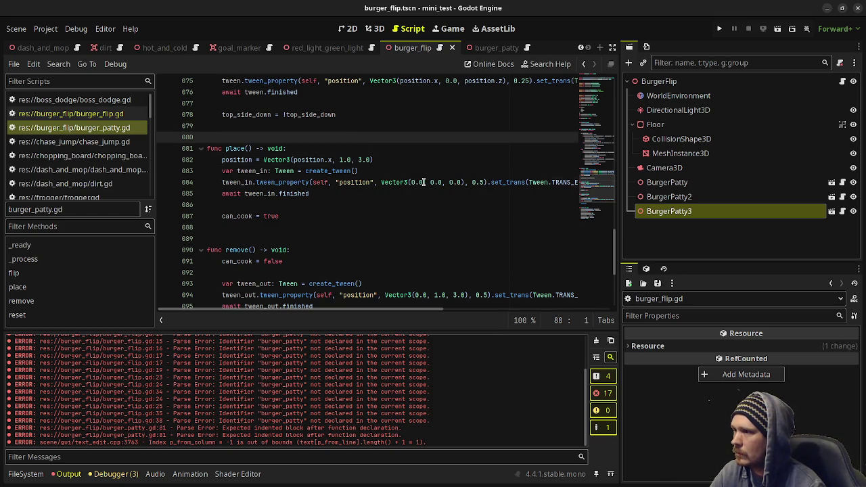
{"action": "left_click_drag", "start_coordinate": [423, 182], "coordinate": [411, 182]}
{"action": "type", "text": "position.x"}
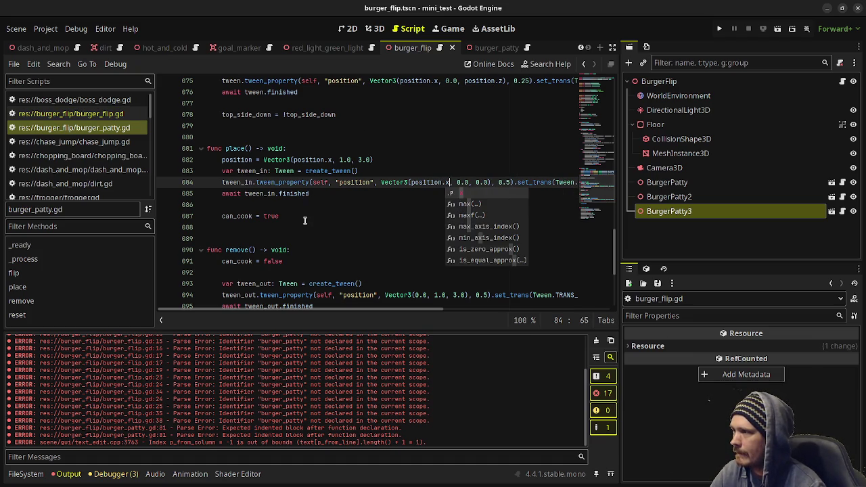
{"action": "scroll", "coordinate": [305, 220], "scroll_direction": "down", "scroll_amount": 1}
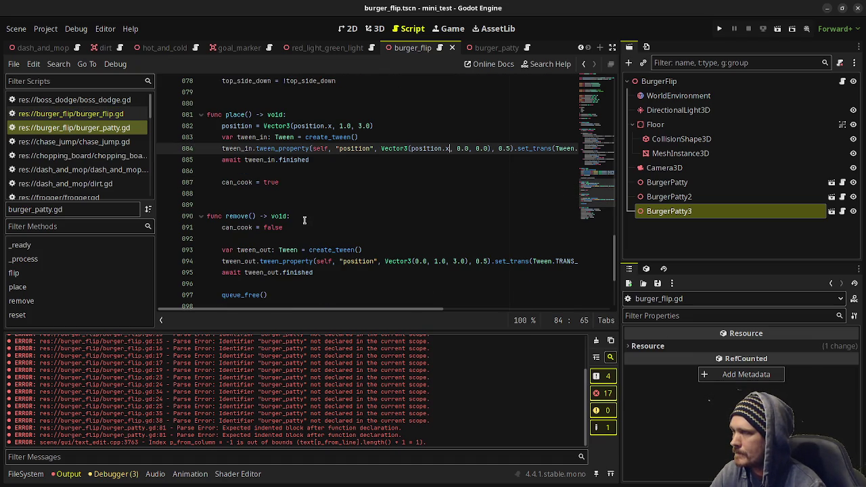
{"action": "scroll", "coordinate": [304, 221], "scroll_direction": "up", "scroll_amount": 20}
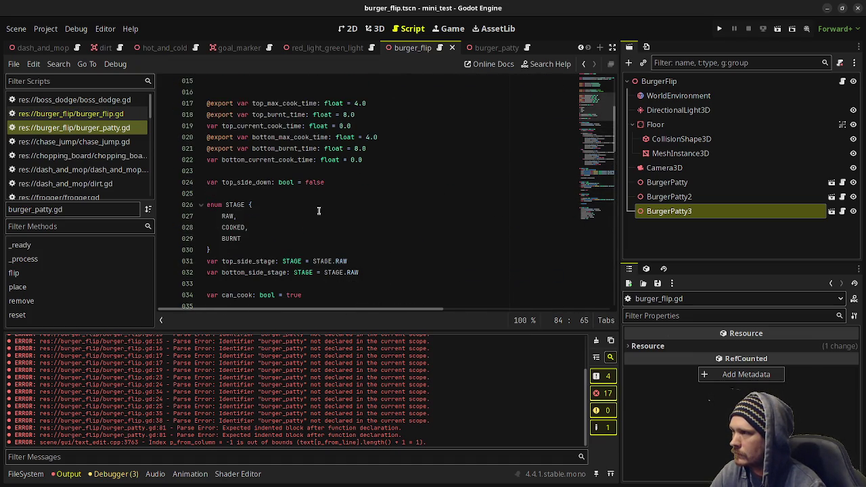
{"action": "scroll", "coordinate": [312, 209], "scroll_direction": "down", "scroll_amount": 1}
{"action": "double_click", "coordinate": [296, 262]}
{"action": "type", "text": "false"}
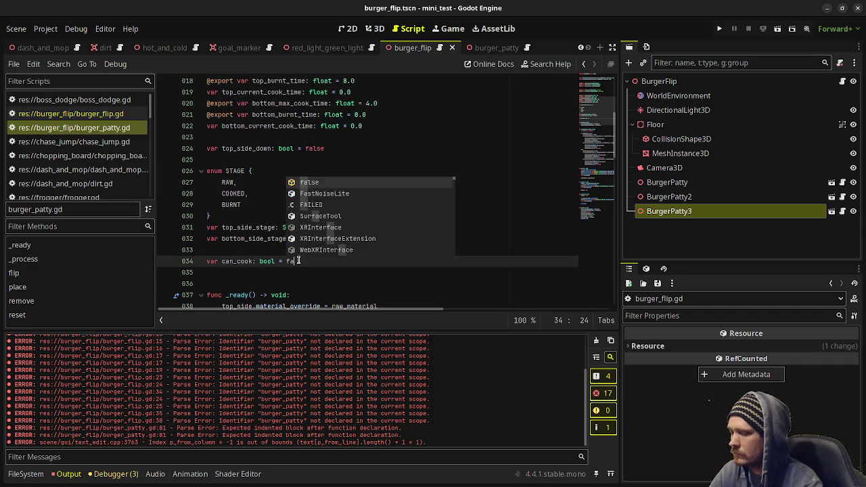
{"action": "key", "text": "ctrl+s"}
{"action": "key", "text": "alt+Left"}
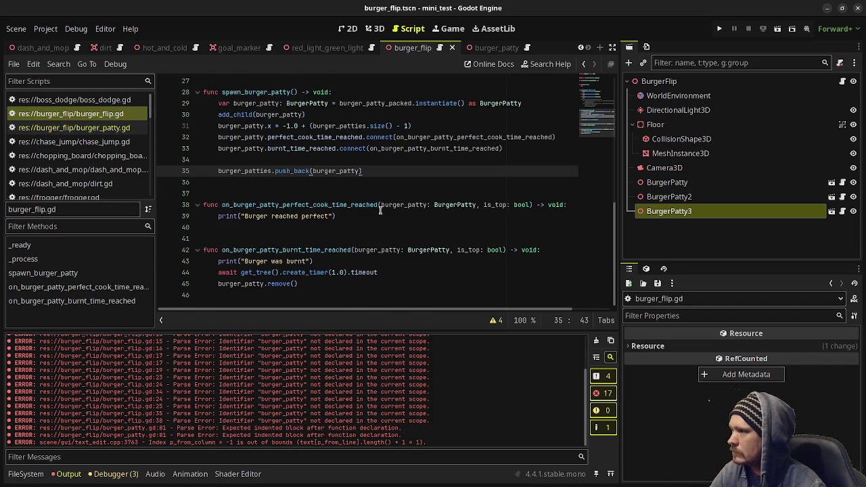
- Call burger_patty.place() in spawn_burger_patty right after setting the patty's x
{"action": "scroll", "coordinate": [358, 224], "scroll_direction": "up", "scroll_amount": 1}
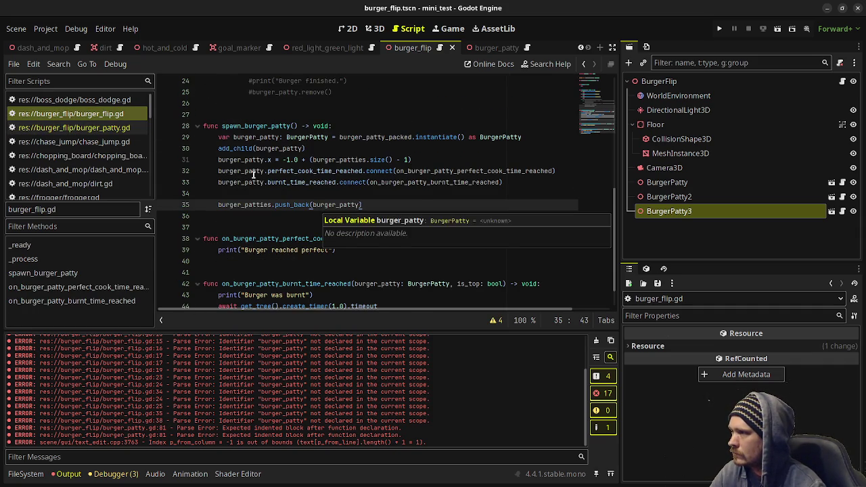
{"action": "left_click", "coordinate": [342, 149]}
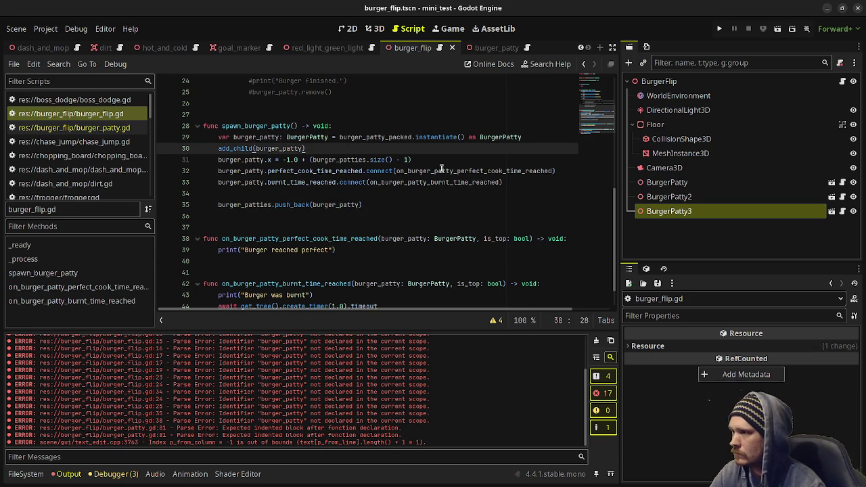
{"action": "left_click", "coordinate": [423, 160]}
{"action": "key", "text": "Return"}
{"action": "type", "text": "burg"}
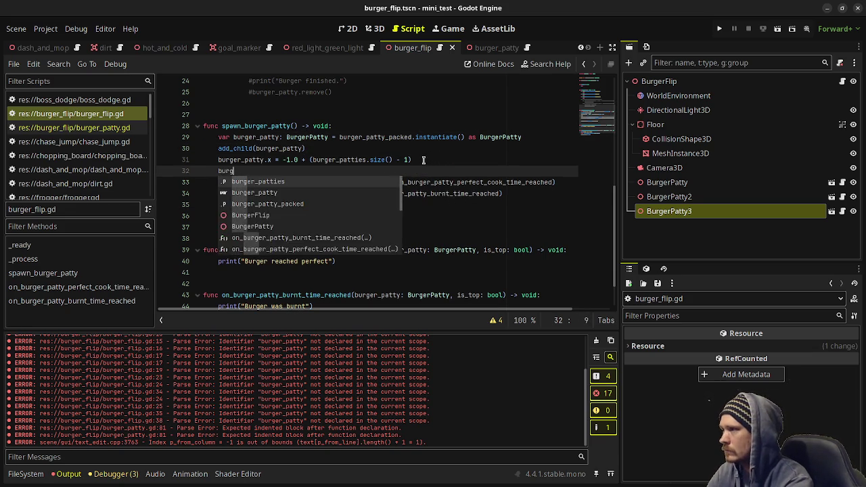
{"action": "type", "text": "er_patty.place()"}
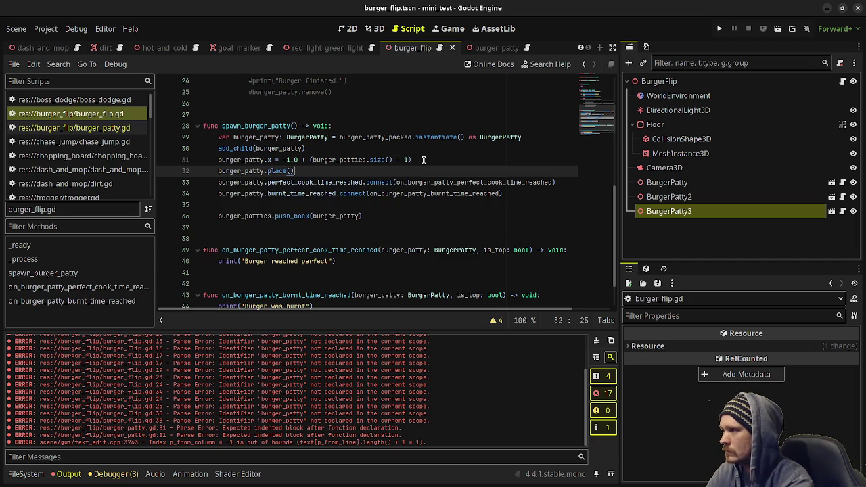
- Check place() in burger_patty.gd, then look over spawn_burger_patty in burger_flip.gd again
{"action": "left_click", "coordinate": [115, 127]}
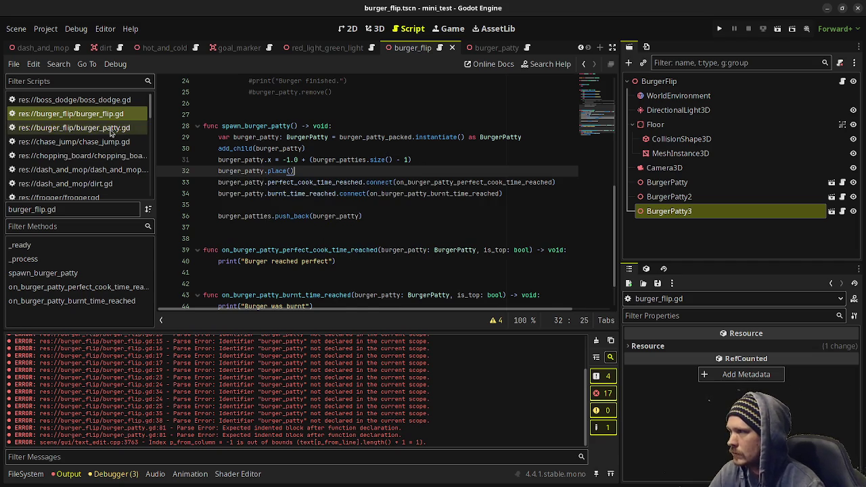
{"action": "scroll", "coordinate": [322, 207], "scroll_direction": "down", "scroll_amount": 15}
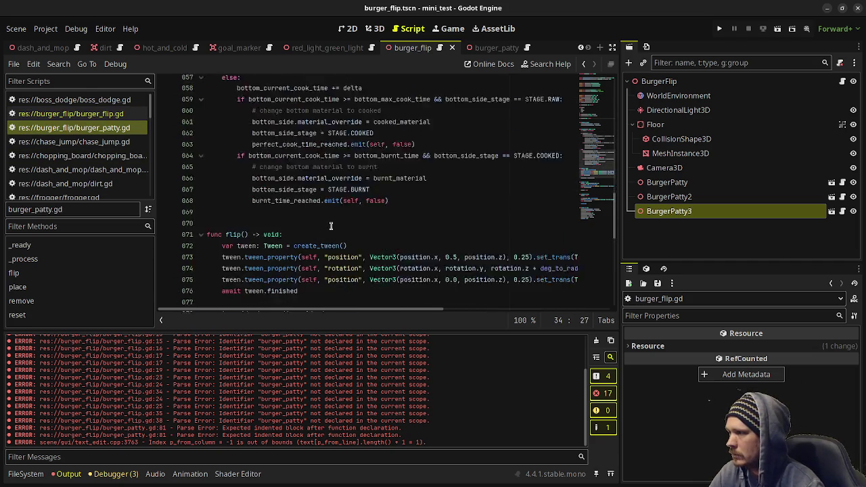
{"action": "scroll", "coordinate": [320, 206], "scroll_direction": "down", "scroll_amount": 1}
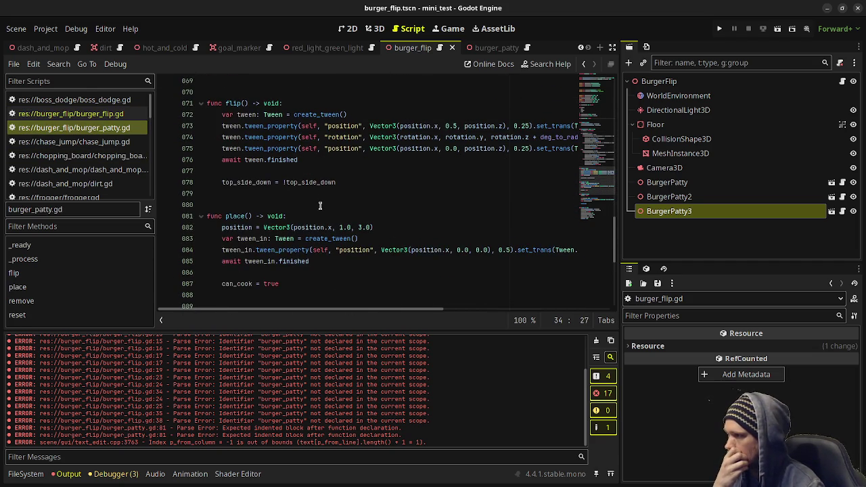
{"action": "left_click", "coordinate": [70, 113]}
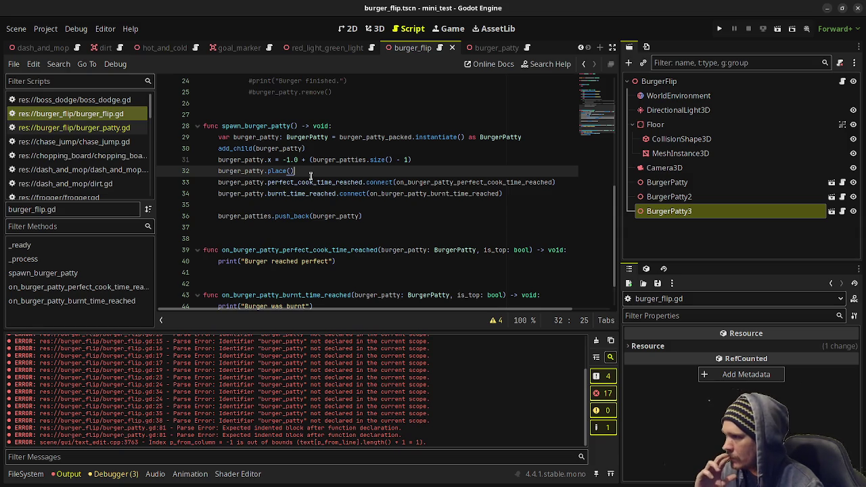
{"action": "scroll", "coordinate": [311, 175], "scroll_direction": "down", "scroll_amount": 2}
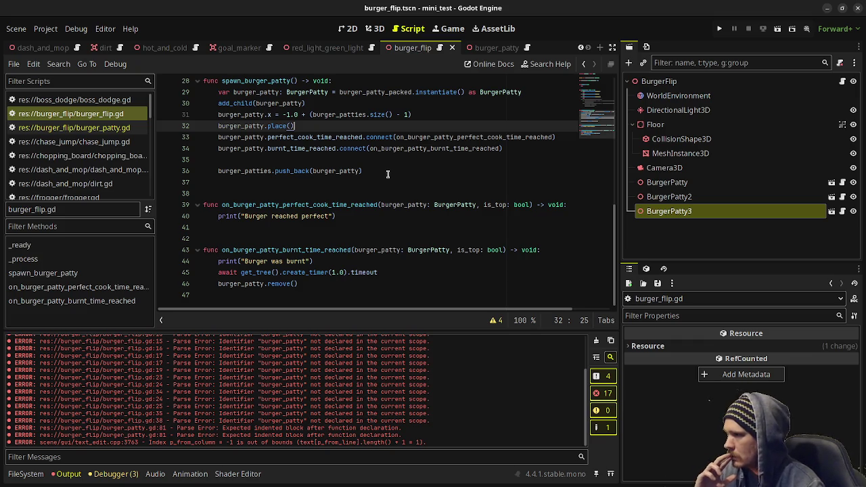
{"action": "scroll", "coordinate": [388, 174], "scroll_direction": "up", "scroll_amount": 1}
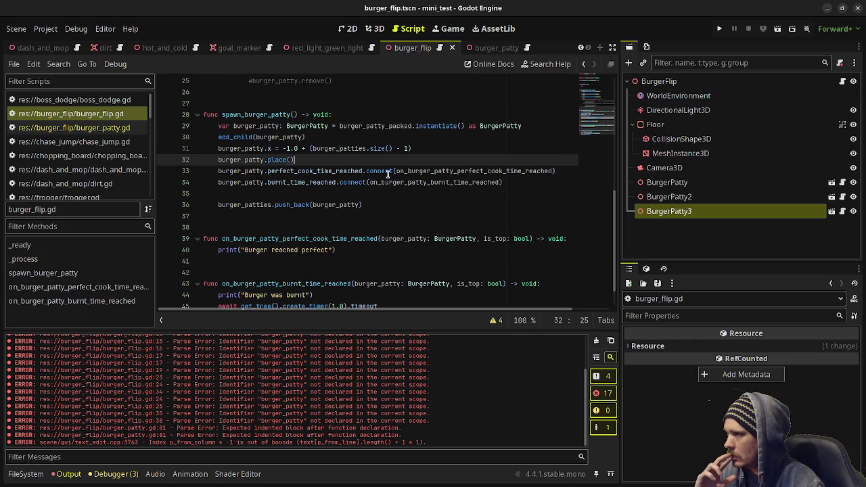
{"action": "scroll", "coordinate": [389, 177], "scroll_direction": "down", "scroll_amount": 1}
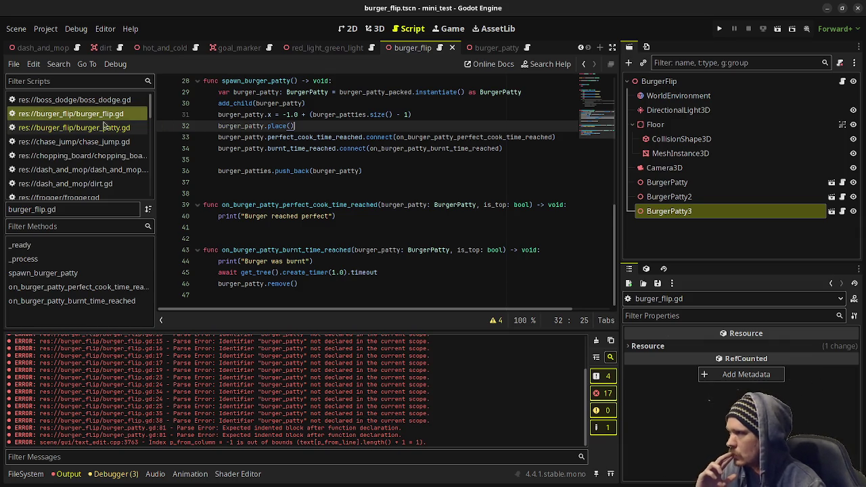
- Declare 'signal removed(burger_patty: BurgerPatty)' below burnt_time_reached in burger_patty.gd
{"action": "left_click", "coordinate": [74, 127]}
{"action": "scroll", "coordinate": [363, 150], "scroll_direction": "up", "scroll_amount": 5}
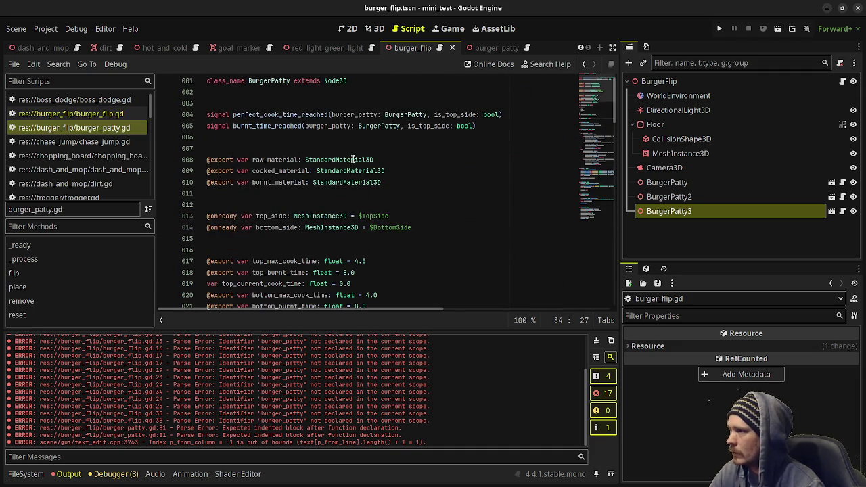
{"action": "left_click", "coordinate": [506, 126]}
{"action": "key", "text": "Return"}
{"action": "type", "text": "sign"}
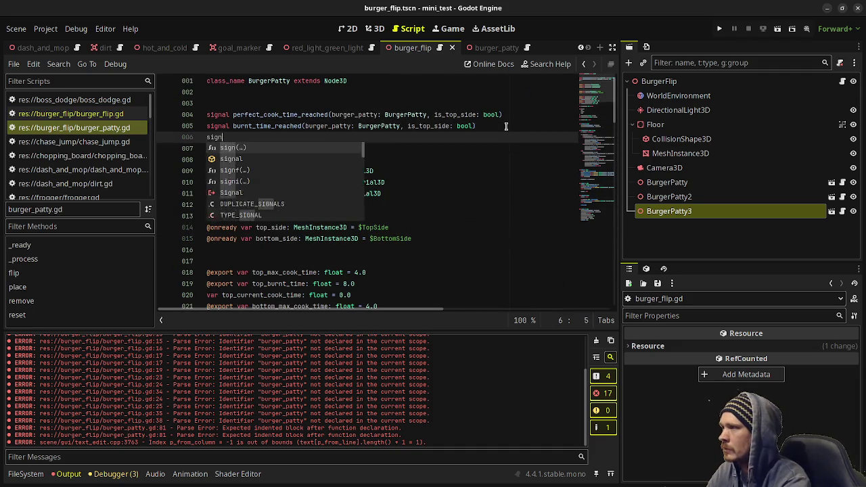
{"action": "type", "text": "al removed"}
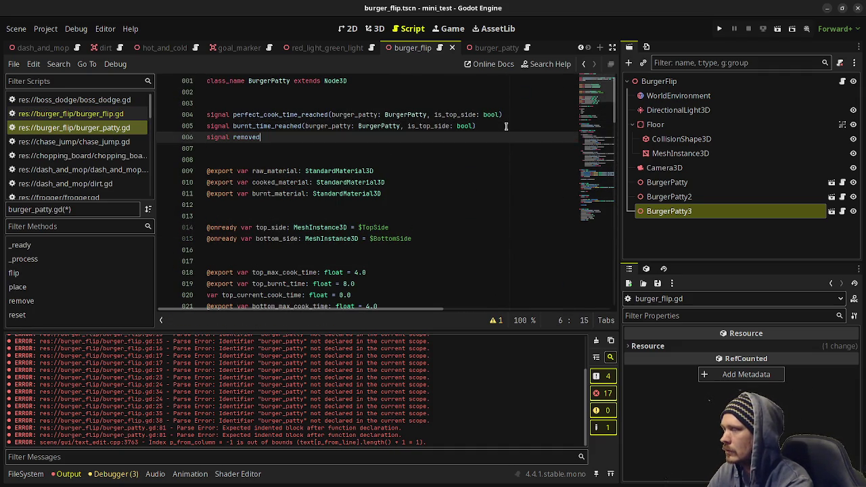
{"action": "type", "text": "(burger_patty: "}
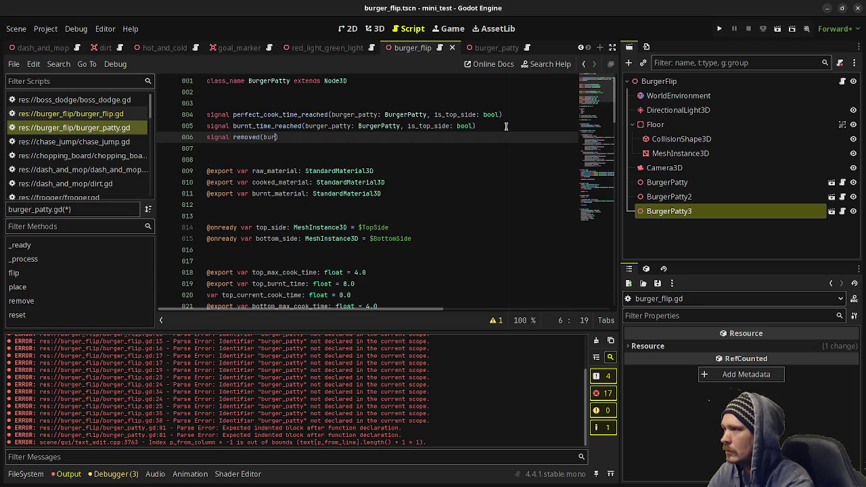
{"action": "type", "text": "BurgerPatty)"}
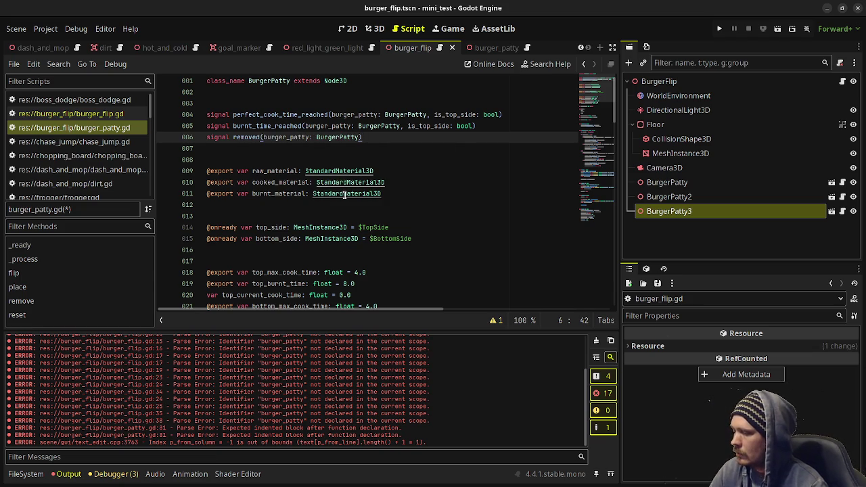
- Emit removed.emit(self) just before queue_free() in remove() and save
{"action": "scroll", "coordinate": [344, 203], "scroll_direction": "down", "scroll_amount": 20}
{"action": "scroll", "coordinate": [340, 210], "scroll_direction": "down", "scroll_amount": 2}
{"action": "scroll", "coordinate": [332, 227], "scroll_direction": "up", "scroll_amount": 3}
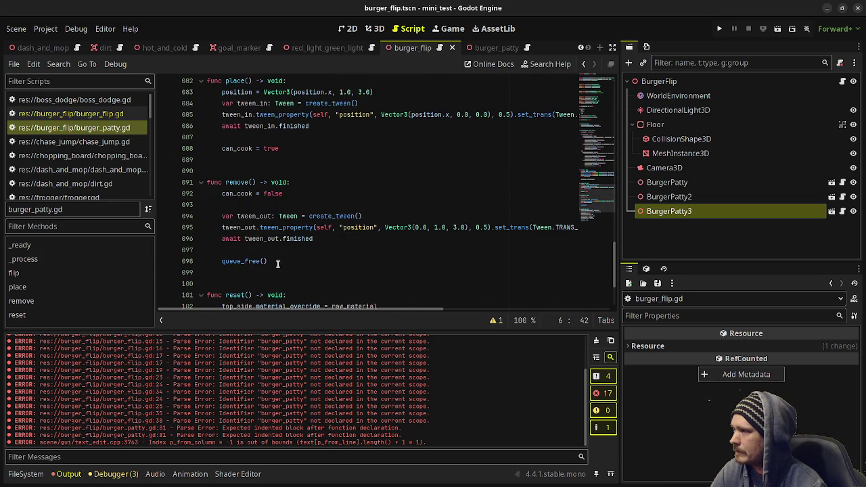
{"action": "left_click", "coordinate": [283, 252]}
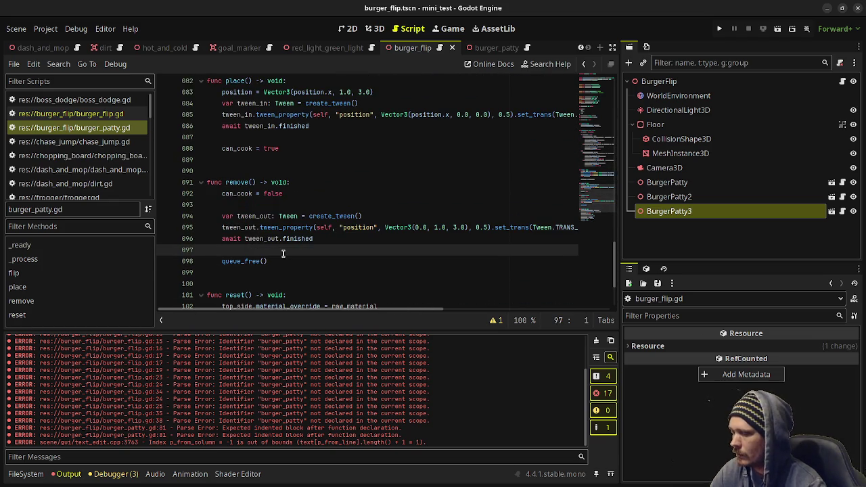
{"action": "key", "text": "Return"}
{"action": "key", "text": "ctrl+v"}
{"action": "key", "text": "ctrl+z"}
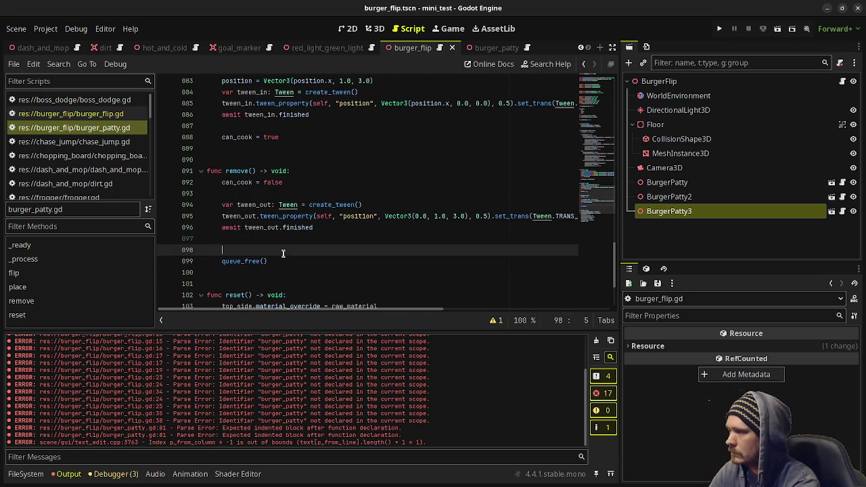
{"action": "key", "text": "ctrl+z"}
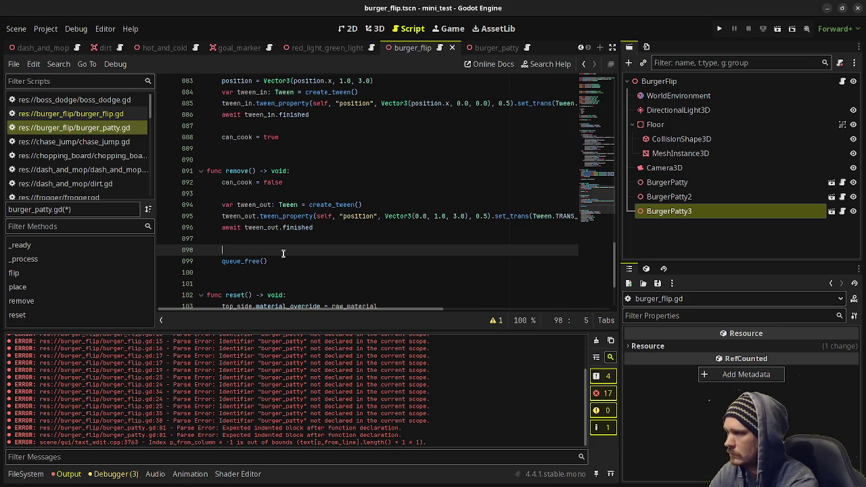
{"action": "type", "text": "r"}
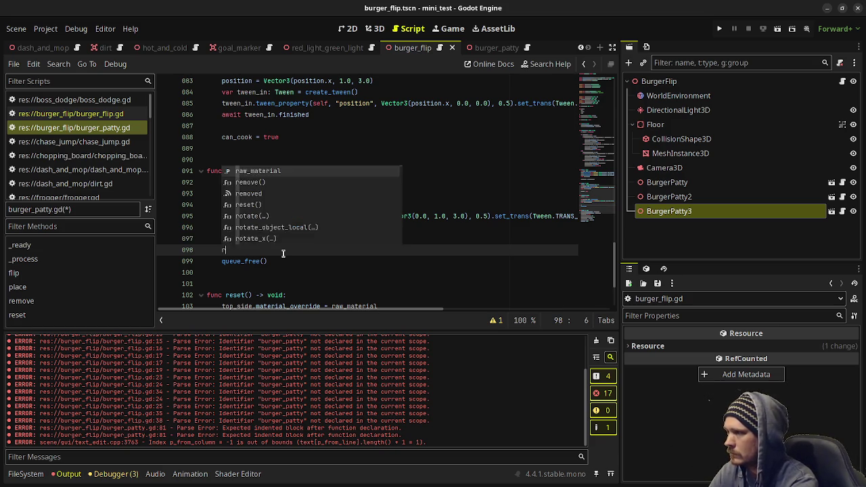
{"action": "type", "text": "emoved.em"}
{"action": "key", "text": "Return"}
{"action": "type", "text": "self)"}
{"action": "key", "text": "ctrl+s"}
{"action": "left_click", "coordinate": [71, 114]}
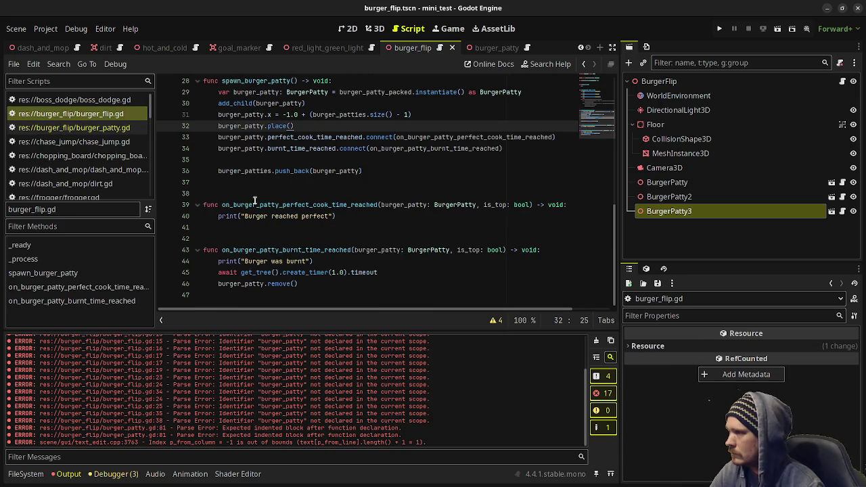
- Connect each patty's removed signal to on_burger_patty_removed in spawn_burger_patty
{"action": "scroll", "coordinate": [268, 218], "scroll_direction": "up", "scroll_amount": 1}
{"action": "left_click", "coordinate": [506, 181]}
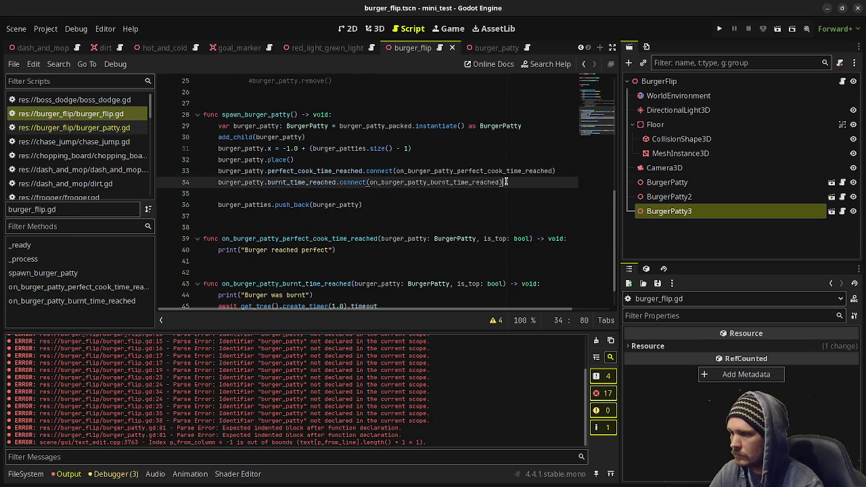
{"action": "key", "text": "Return"}
{"action": "type", "text": "burgeR_pat"}
{"action": "key", "text": "BackSpace"}
{"action": "key", "text": "BackSpace"}
{"action": "key", "text": "BackSpace"}
{"action": "type", "text": "r_"}
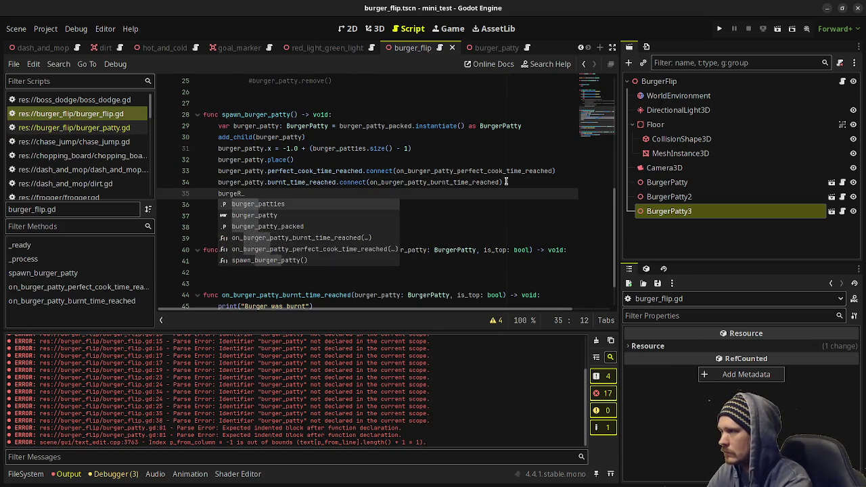
{"action": "type", "text": "patty."}
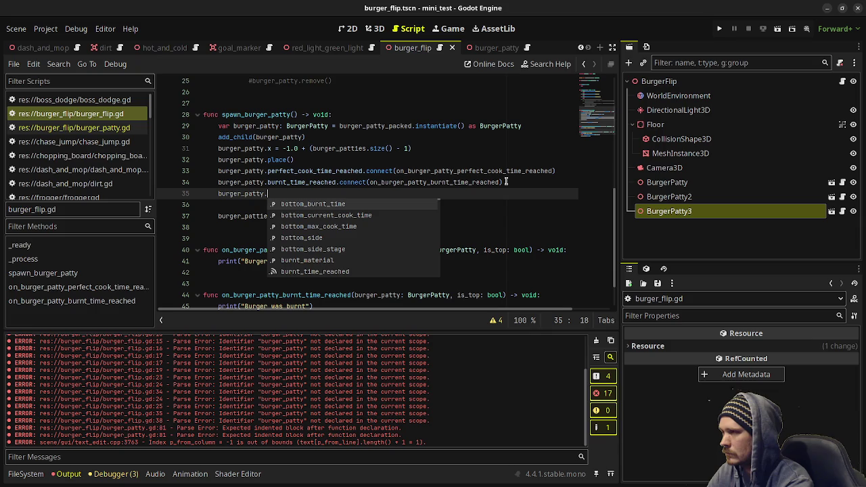
{"action": "type", "text": "rem"}
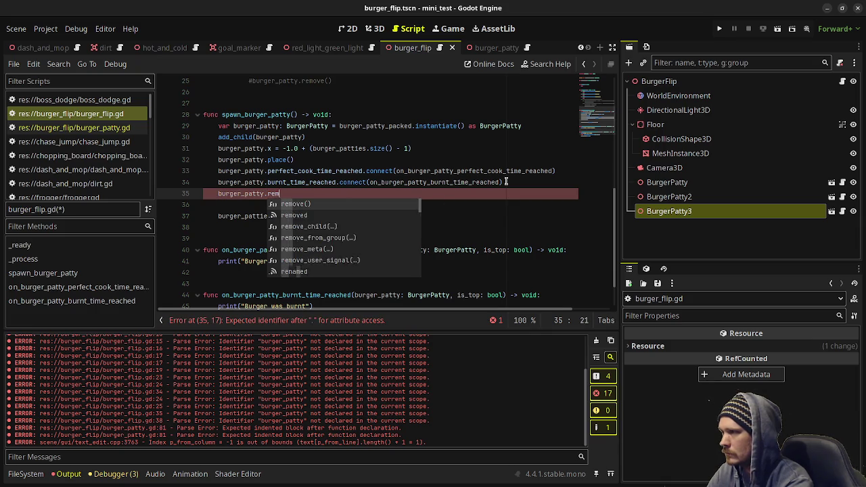
{"action": "type", "text": "oved.connect(on_bur"}
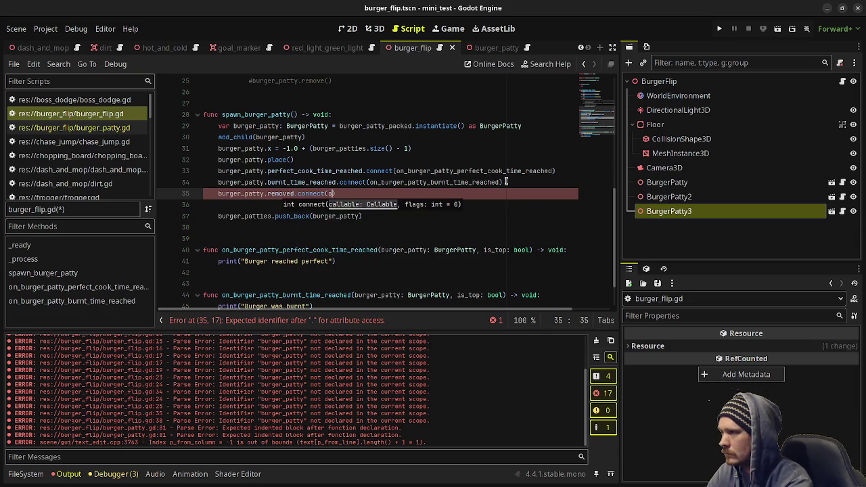
{"action": "type", "text": "ger_patty_removed)"}
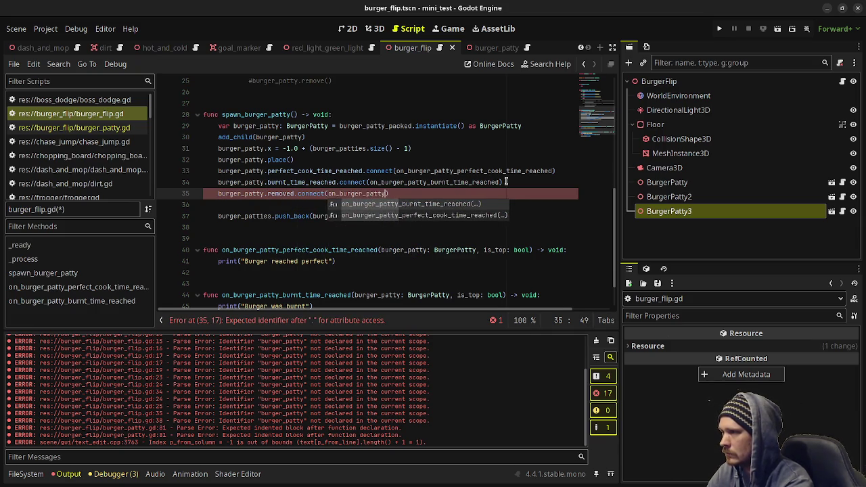
- Add on_burger_patty_removed(burger_patty: BurgerPatty) -> void calling burger_patties.erase(burger_patty), and save
{"action": "scroll", "coordinate": [406, 203], "scroll_direction": "down", "scroll_amount": 2}
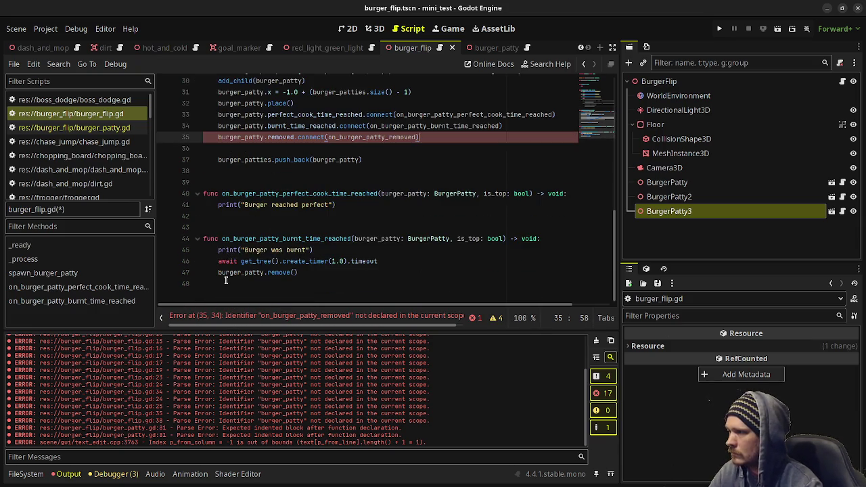
{"action": "left_click_drag", "start_coordinate": [298, 284], "coordinate": [226, 284]}
{"action": "left_click", "coordinate": [305, 292]}
{"action": "key", "text": "Return"}
{"action": "key", "text": "Return"}
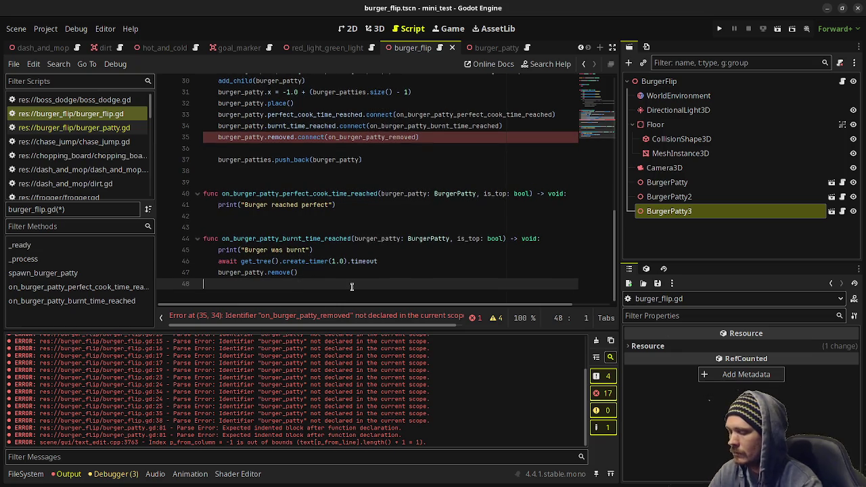
{"action": "type", "text": "func "}
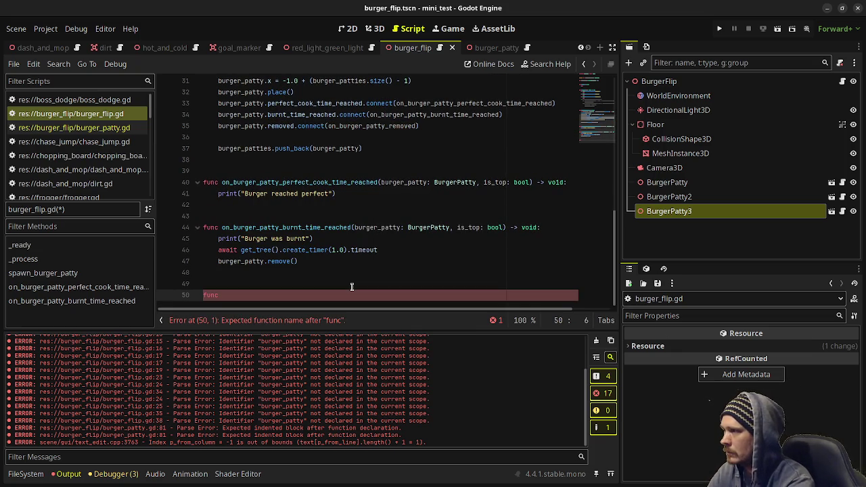
{"action": "type", "text": "on_"}
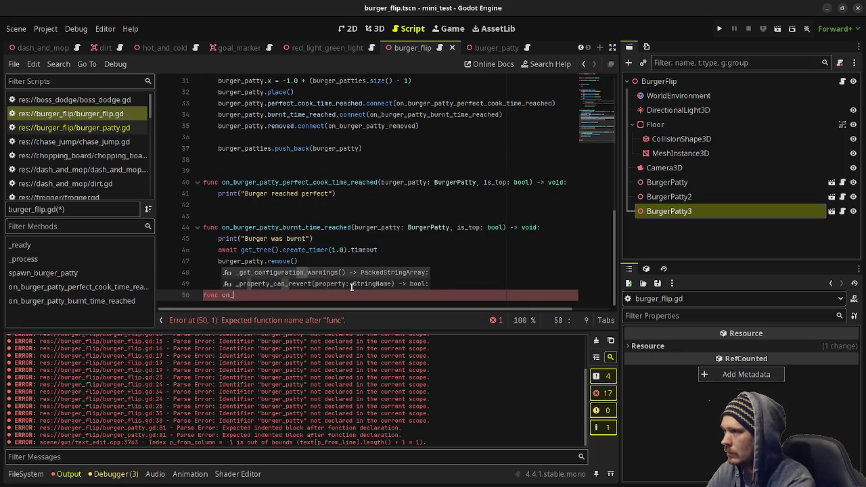
{"action": "type", "text": "burger_patty_rem"}
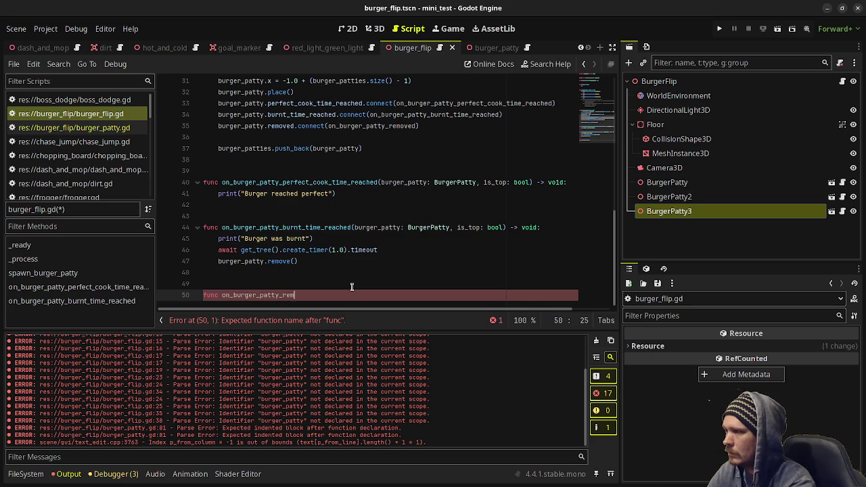
{"action": "type", "text": "oved(burger_patty: Bu"}
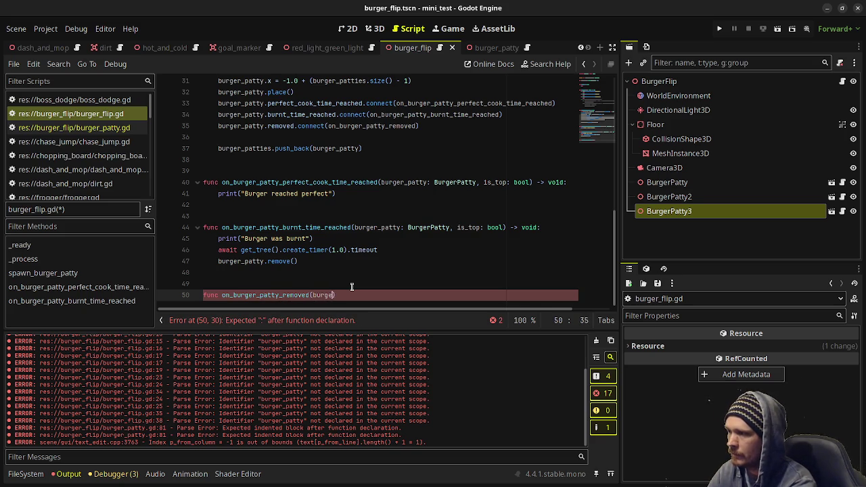
{"action": "type", "text": "rgerPatty) -> v"}
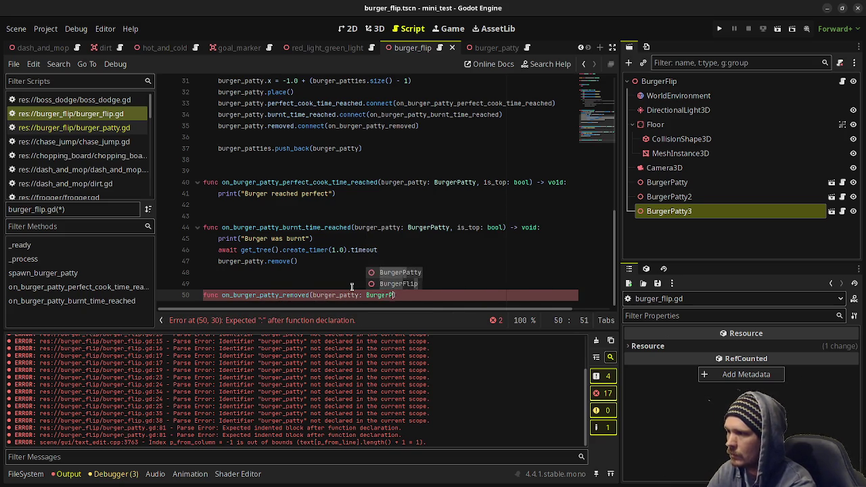
{"action": "key", "text": "Return"}
{"action": "type", "text": ":"}
{"action": "key", "text": "Return"}
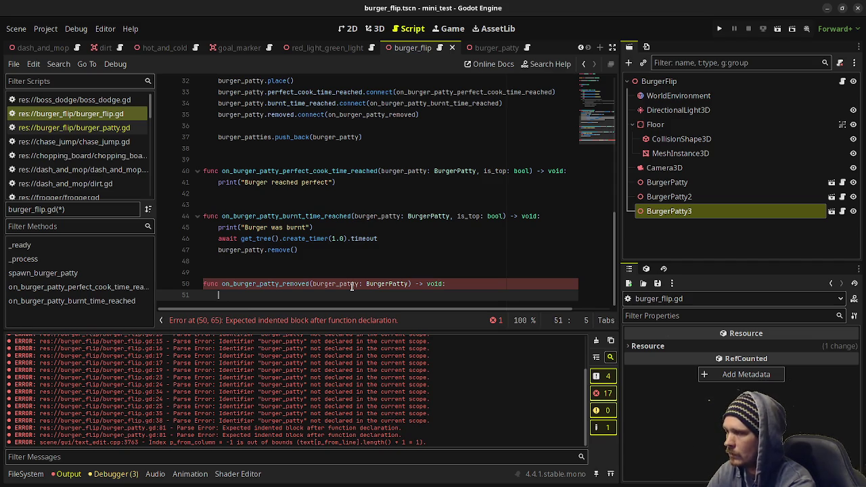
{"action": "type", "text": "burger_p"}
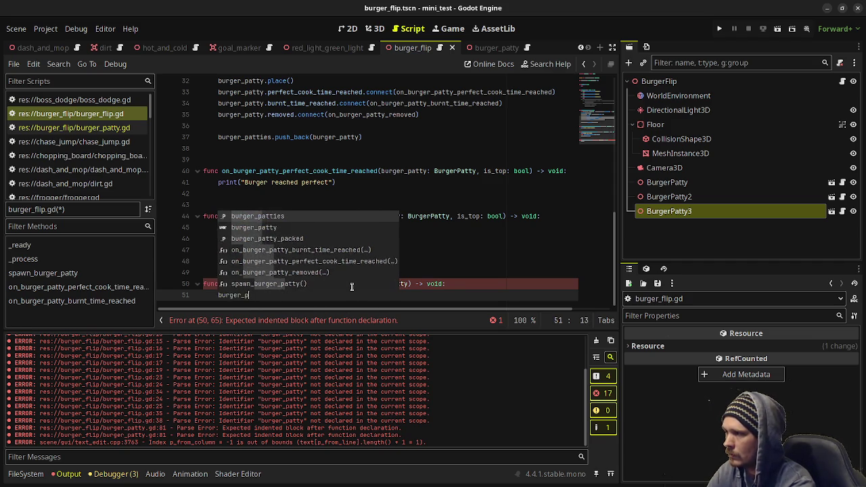
{"action": "key", "text": "Return"}
{"action": "type", "text": ".eras"}
{"action": "key", "text": "Return"}
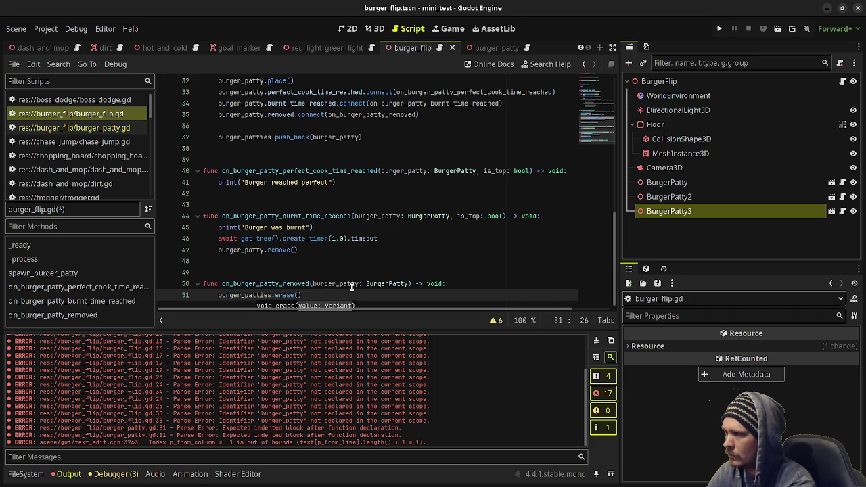
{"action": "type", "text": "burger_patty"}
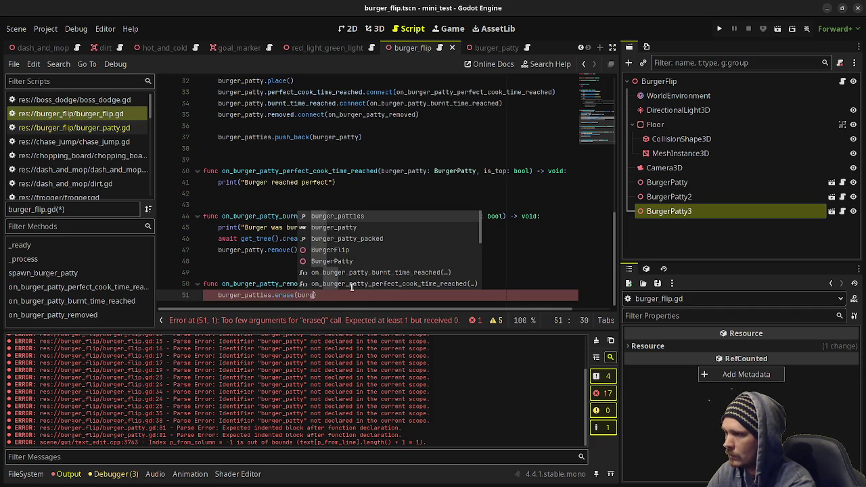
{"action": "type", "text": ")"}
{"action": "key", "text": "ctrl+s"}
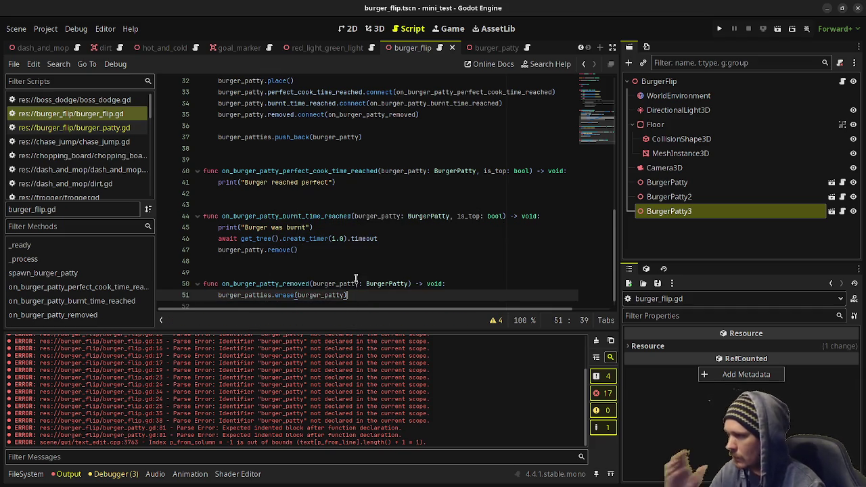
{"action": "scroll", "coordinate": [360, 232], "scroll_direction": "up", "scroll_amount": 4}
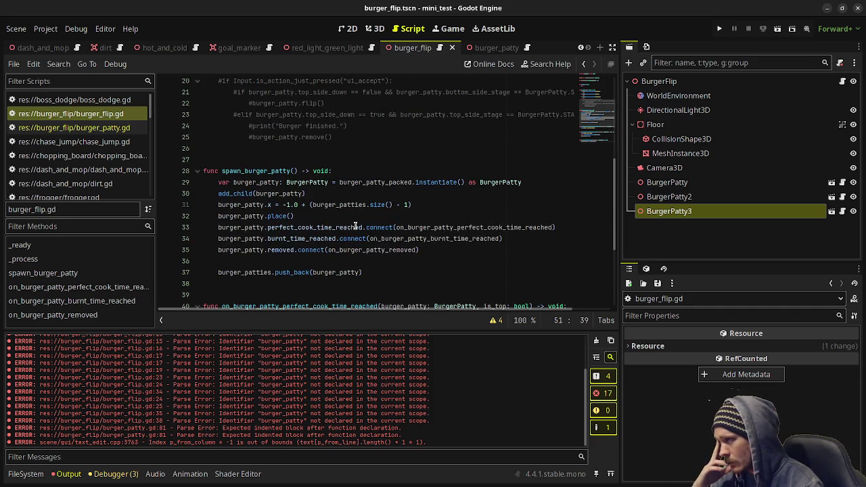
- Replace pass in _ready() with spawn_burger_patty()
{"action": "scroll", "coordinate": [274, 171], "scroll_direction": "up", "scroll_amount": 6}
{"action": "left_click", "coordinate": [237, 170]}
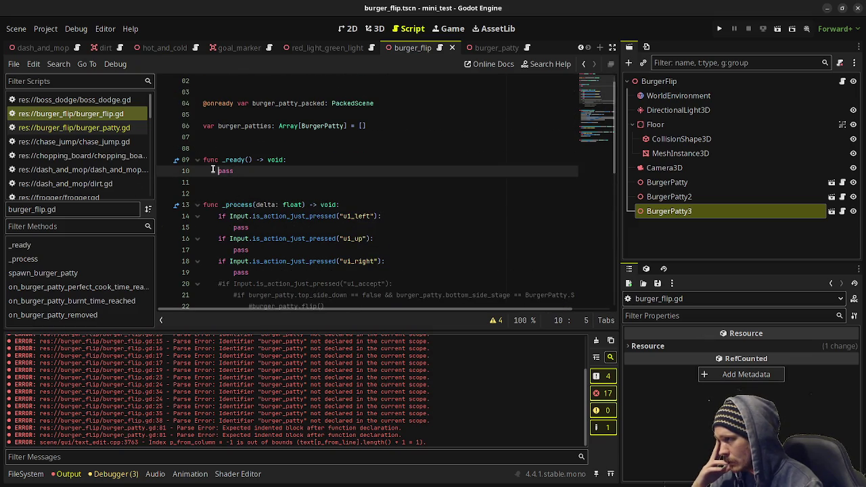
{"action": "double_click", "coordinate": [226, 172]}
{"action": "type", "text": "spawn_"}
{"action": "key", "text": "Return"}
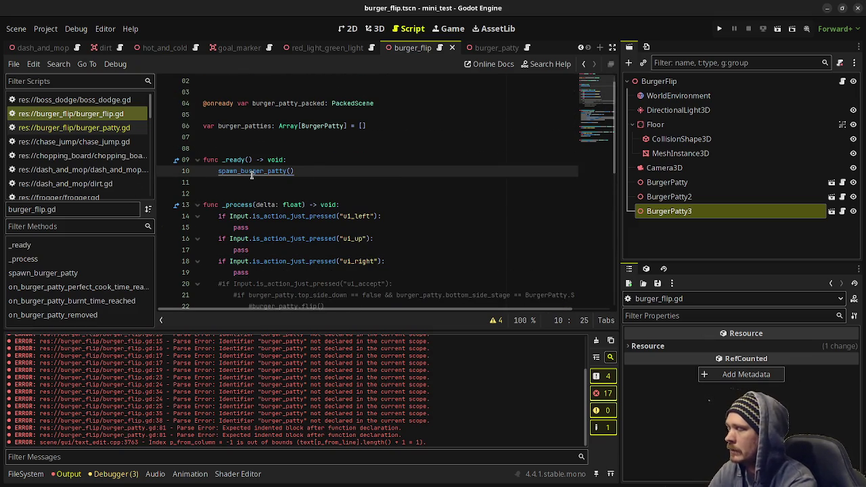
- Change burger_patty.x to burger_patty.position.x on line 31 and save
{"action": "scroll", "coordinate": [251, 174], "scroll_direction": "down", "scroll_amount": 6}
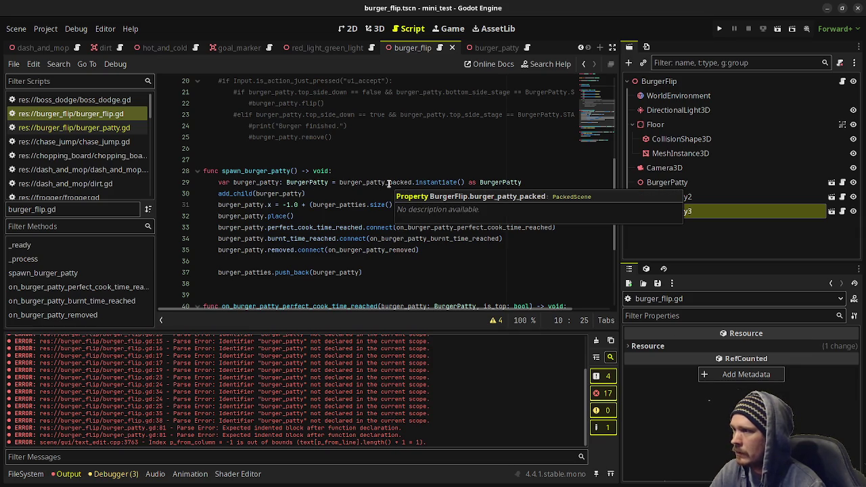
{"action": "double_click", "coordinate": [259, 216]}
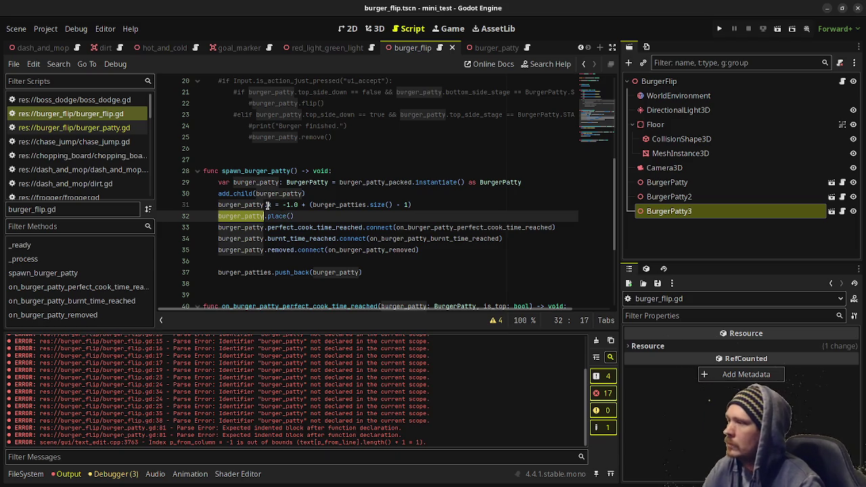
{"action": "double_click", "coordinate": [270, 205]}
{"action": "type", "text": "position."}
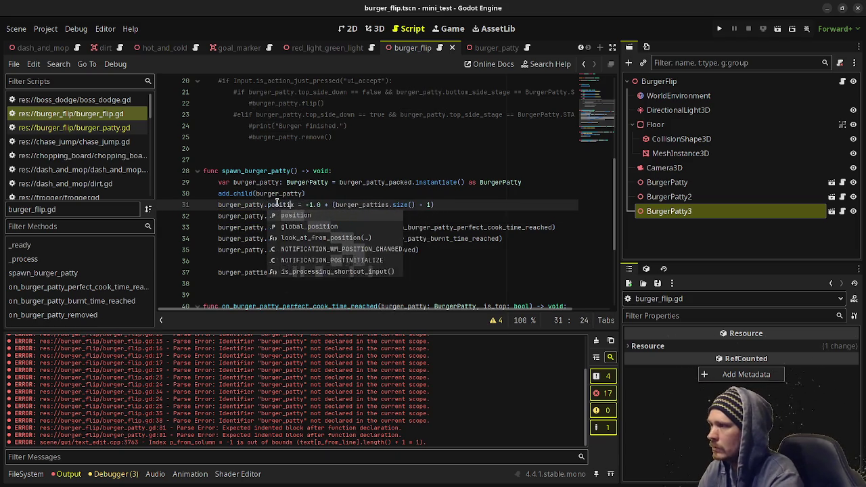
{"action": "key", "text": "ctrl+s"}
{"action": "left_click", "coordinate": [366, 172]}
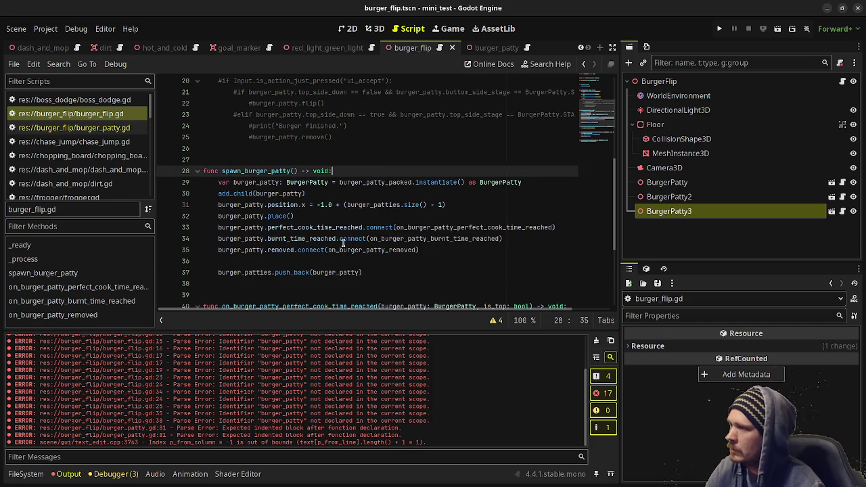
{"action": "left_click", "coordinate": [273, 217], "text": "ctrl"}
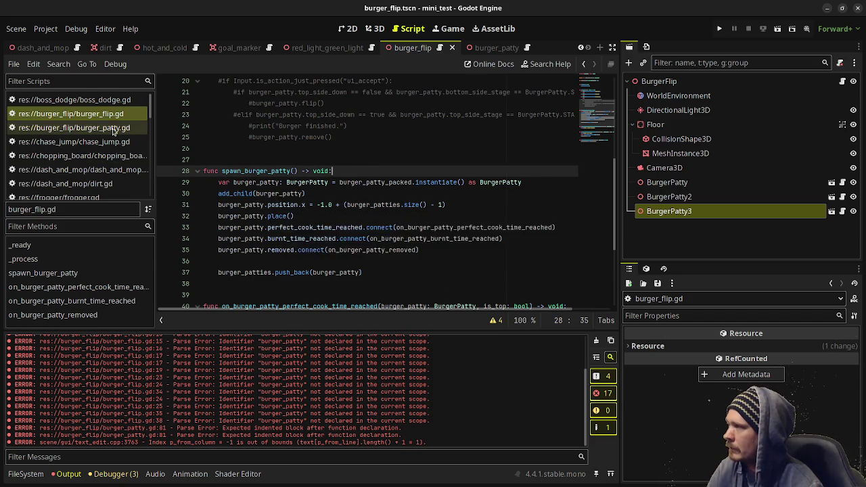
- Inspect place() in burger_patty.gd: starting position, tween target, and can_cook = true
{"action": "scroll", "coordinate": [299, 225], "scroll_direction": "up", "scroll_amount": 2}
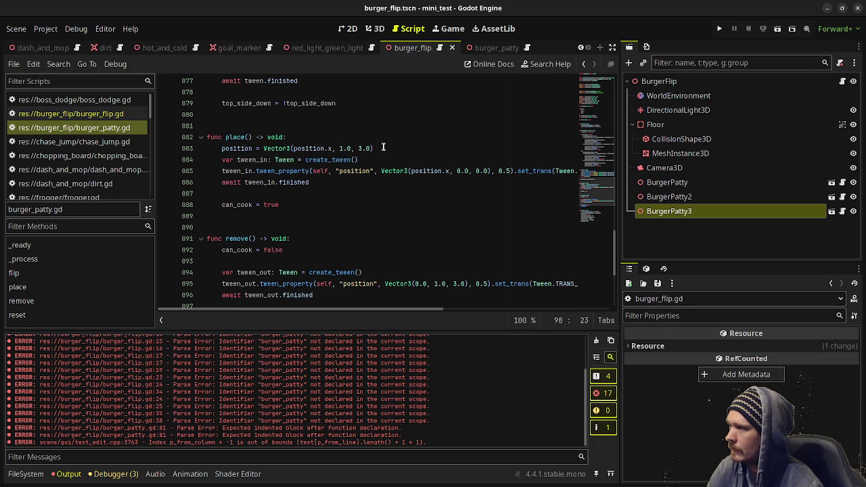
{"action": "left_click_drag", "start_coordinate": [374, 148], "coordinate": [278, 148]}
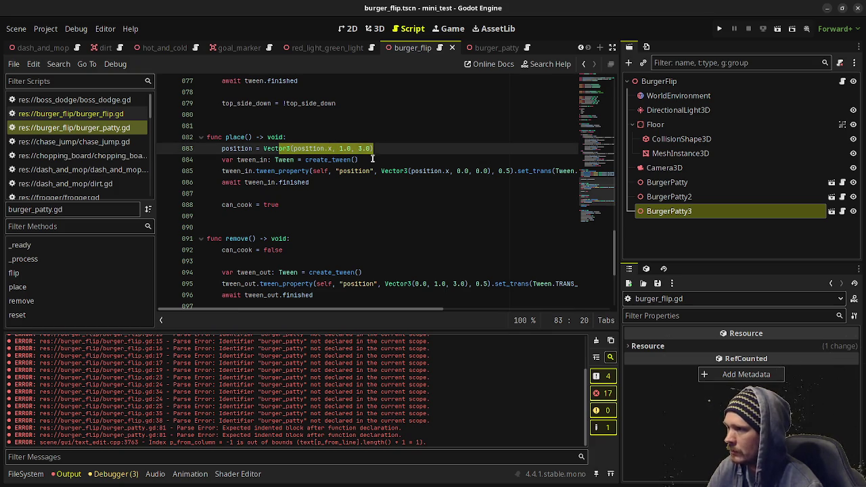
{"action": "left_click_drag", "start_coordinate": [358, 171], "coordinate": [448, 170]}
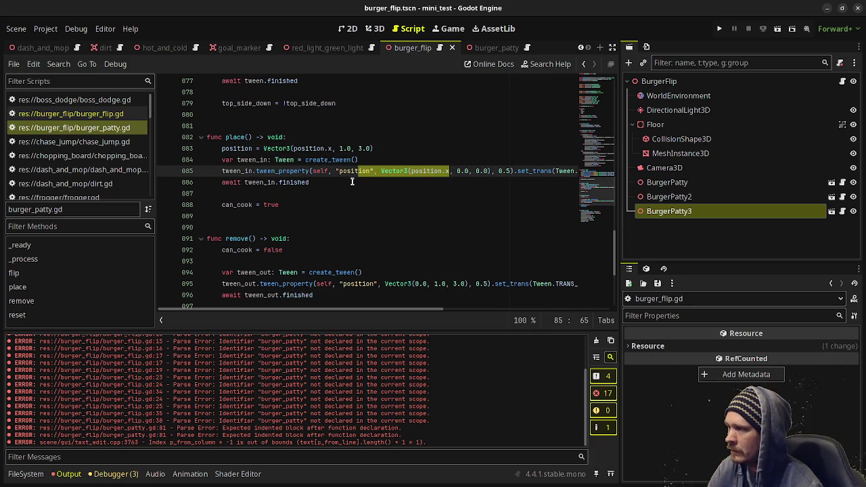
{"action": "left_click_drag", "start_coordinate": [237, 205], "coordinate": [283, 204]}
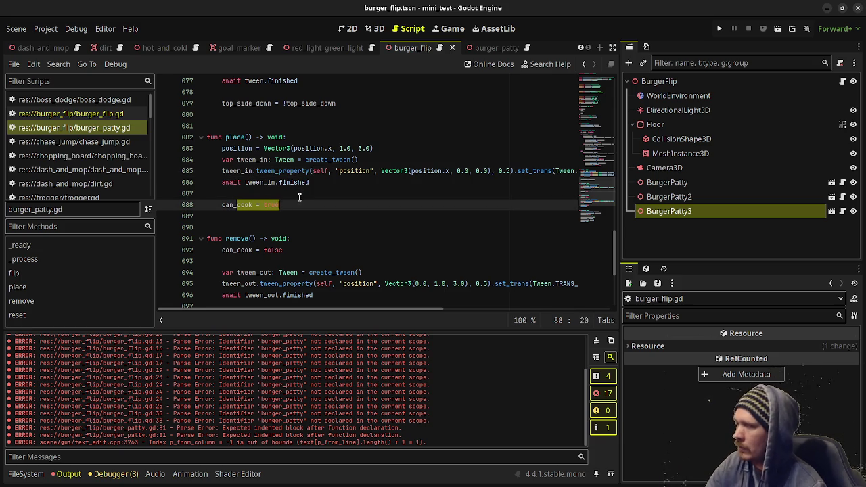
{"action": "scroll", "coordinate": [277, 198], "scroll_direction": "up", "scroll_amount": 3}
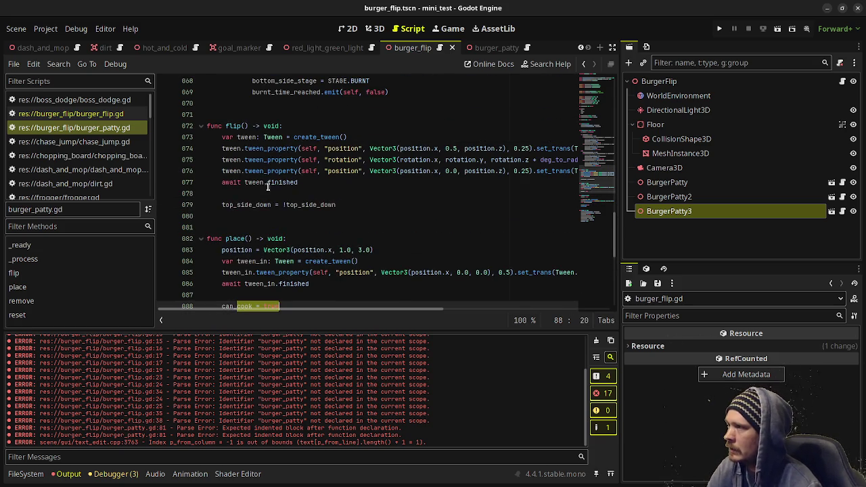
- Review the three signal connections and the push_back into burger_patties in burger_flip.gd
{"action": "left_click", "coordinate": [106, 117]}
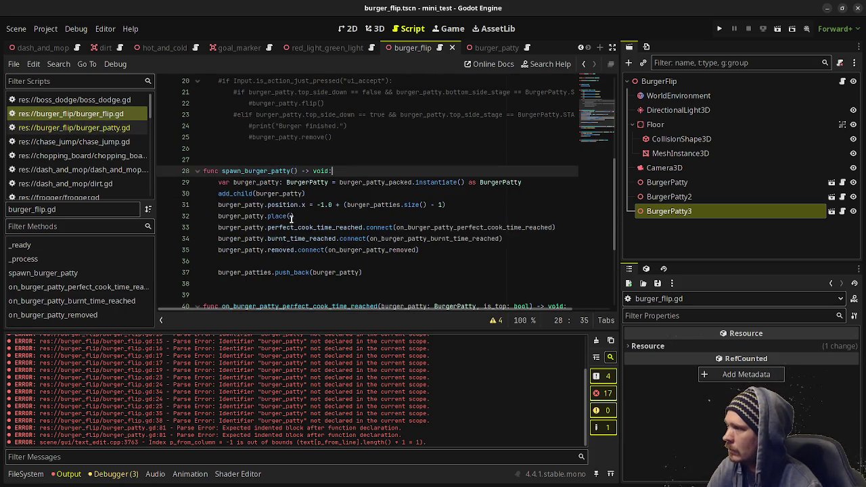
{"action": "mouse_move", "coordinate": [294, 227]}
{"action": "left_mouse_down"}
{"action": "mouse_move", "coordinate": [263, 240]}
{"action": "mouse_move", "coordinate": [313, 250]}
{"action": "left_mouse_up"}
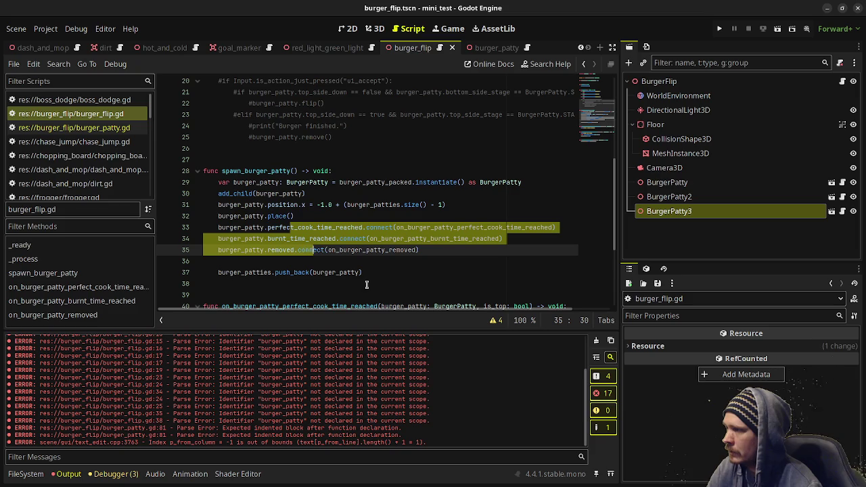
{"action": "scroll", "coordinate": [369, 277], "scroll_direction": "down", "scroll_amount": 3}
{"action": "double_click", "coordinate": [286, 170]}
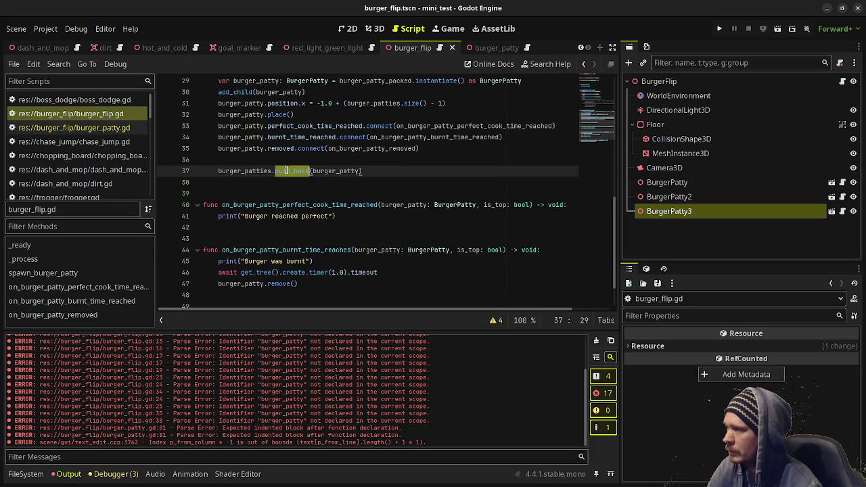
{"action": "double_click", "coordinate": [340, 172]}
{"action": "scroll", "coordinate": [355, 221], "scroll_direction": "down", "scroll_amount": 1}
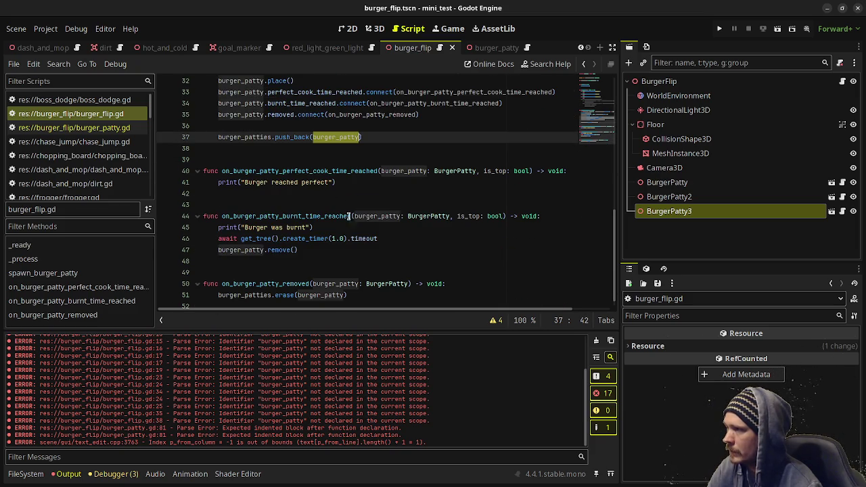
- Review the on_burger_patty_burnt_time_reached handler and its remove() call
{"action": "double_click", "coordinate": [306, 216]}
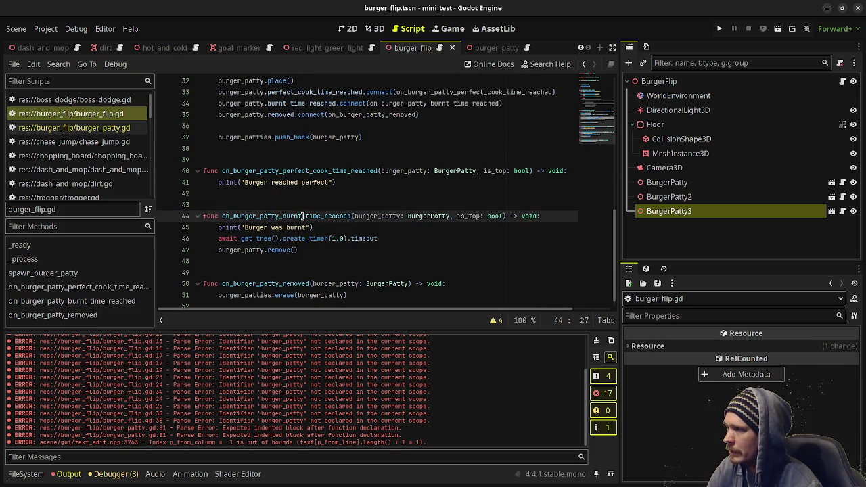
{"action": "double_click", "coordinate": [274, 249]}
{"action": "double_click", "coordinate": [310, 216]}
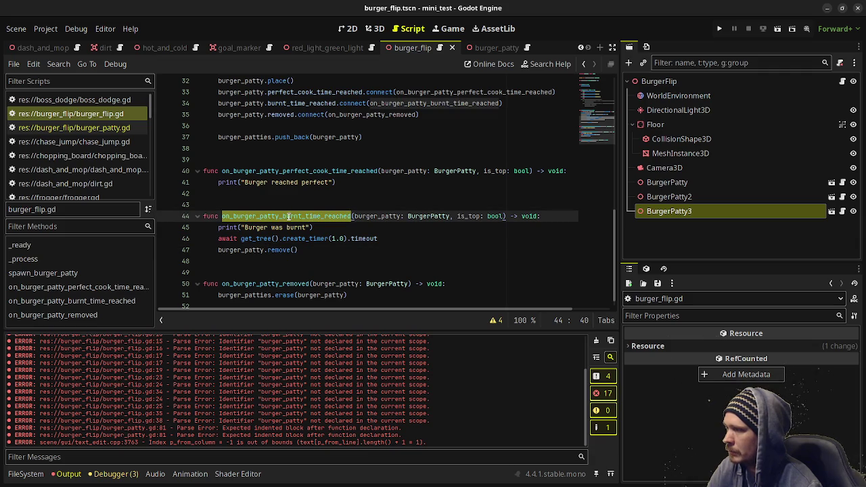
{"action": "scroll", "coordinate": [283, 253], "scroll_direction": "down", "scroll_amount": 1}
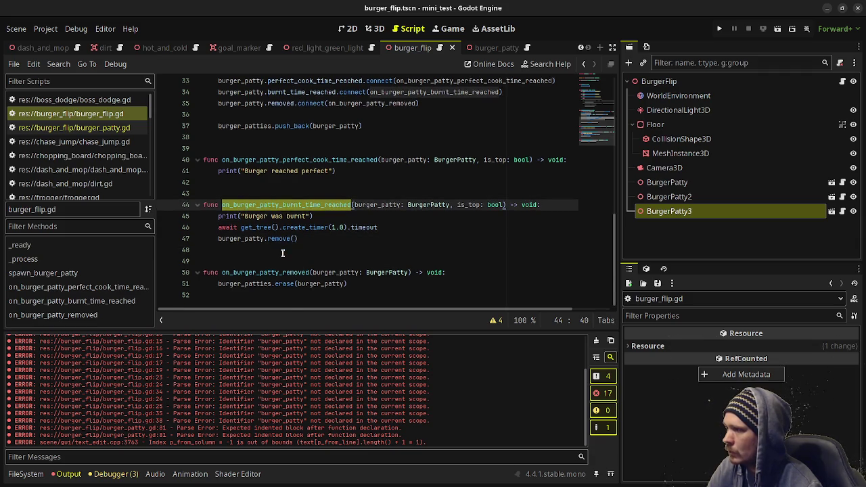
{"action": "scroll", "coordinate": [285, 244], "scroll_direction": "up", "scroll_amount": 8}
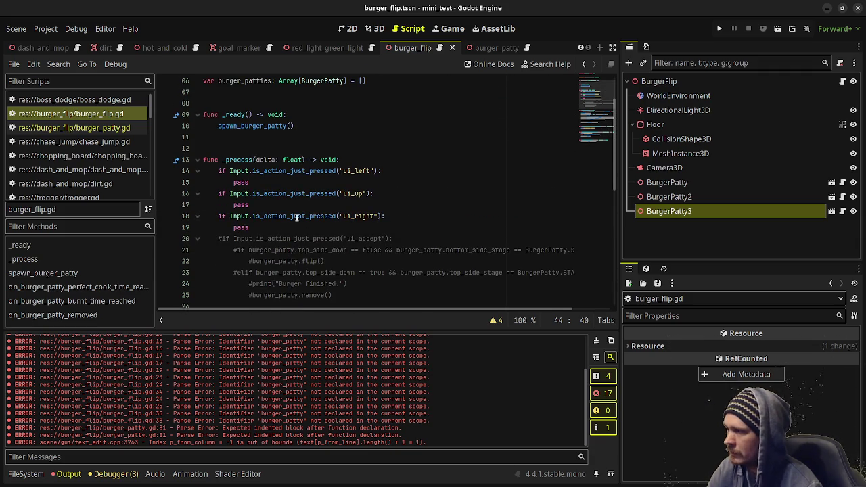
{"action": "scroll", "coordinate": [294, 223], "scroll_direction": "down", "scroll_amount": 9}
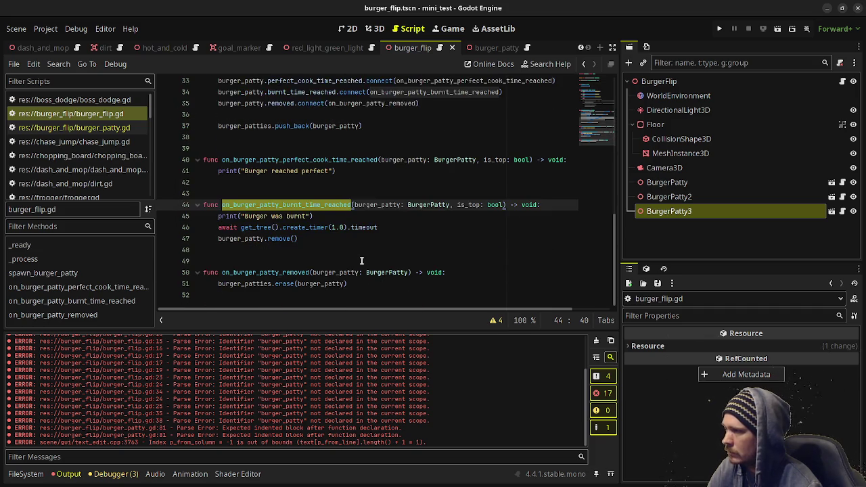
{"action": "scroll", "coordinate": [313, 167], "scroll_direction": "up", "scroll_amount": 8}
{"action": "scroll", "coordinate": [363, 260], "scroll_direction": "down", "scroll_amount": 9}
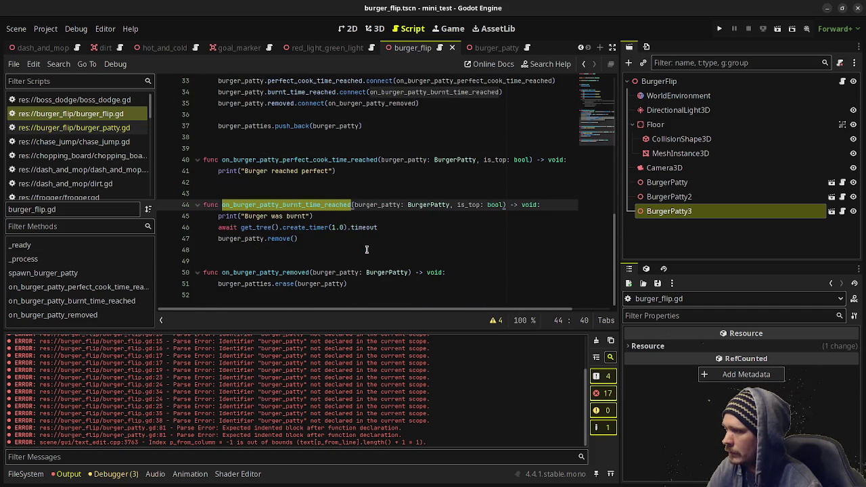
{"action": "scroll", "coordinate": [310, 144], "scroll_direction": "up", "scroll_amount": 9}
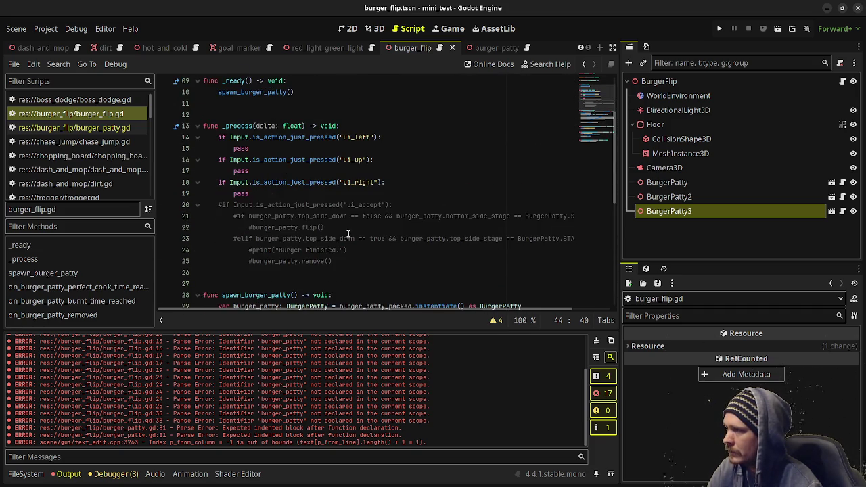
{"action": "scroll", "coordinate": [341, 230], "scroll_direction": "down", "scroll_amount": 8}
{"action": "double_click", "coordinate": [279, 238]}
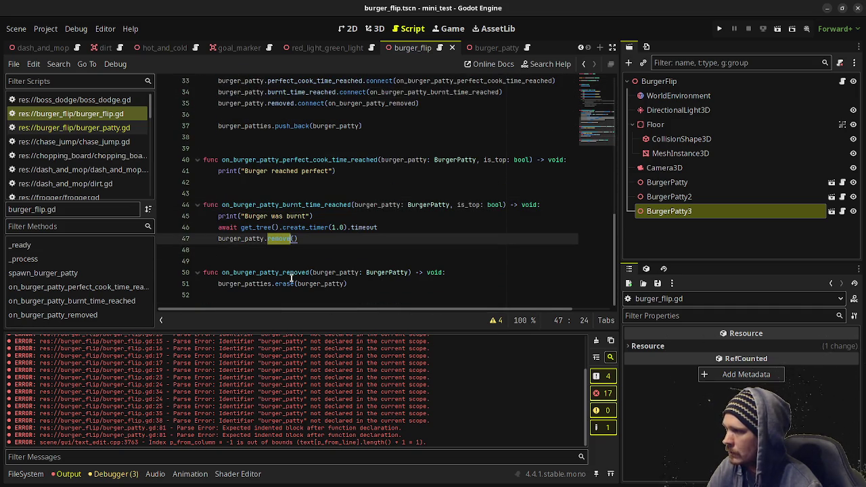
- Check the removed emission in remove() and the on_burger_patty_removed erase handler, ending on queue_free()
{"action": "left_click", "coordinate": [75, 127]}
{"action": "scroll", "coordinate": [283, 234], "scroll_direction": "down", "scroll_amount": 5}
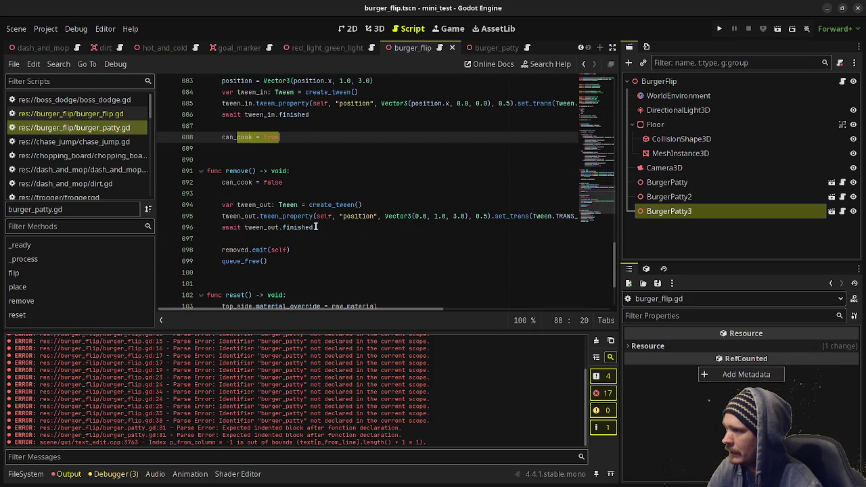
{"action": "left_click_drag", "start_coordinate": [296, 250], "coordinate": [222, 250]}
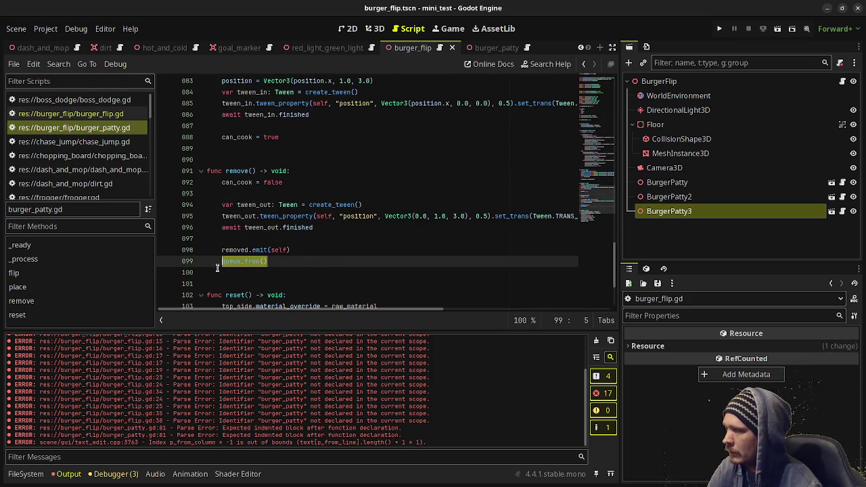
{"action": "left_click", "coordinate": [71, 114]}
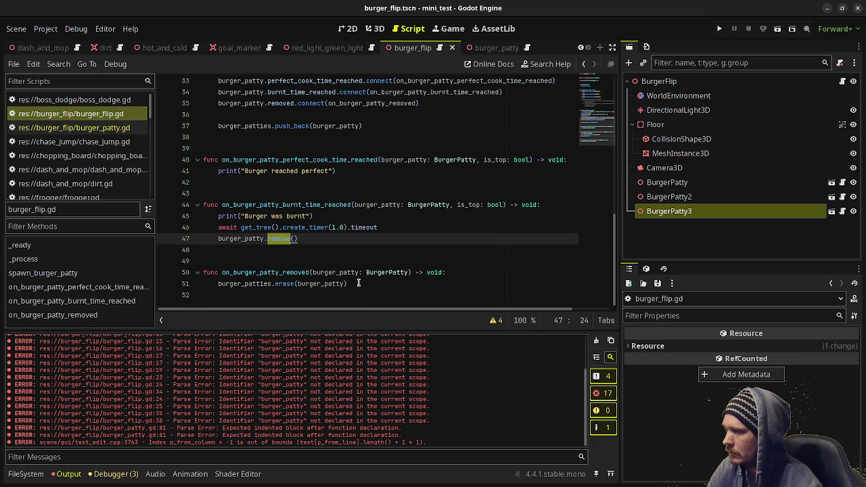
{"action": "left_click_drag", "start_coordinate": [358, 284], "coordinate": [203, 273]}
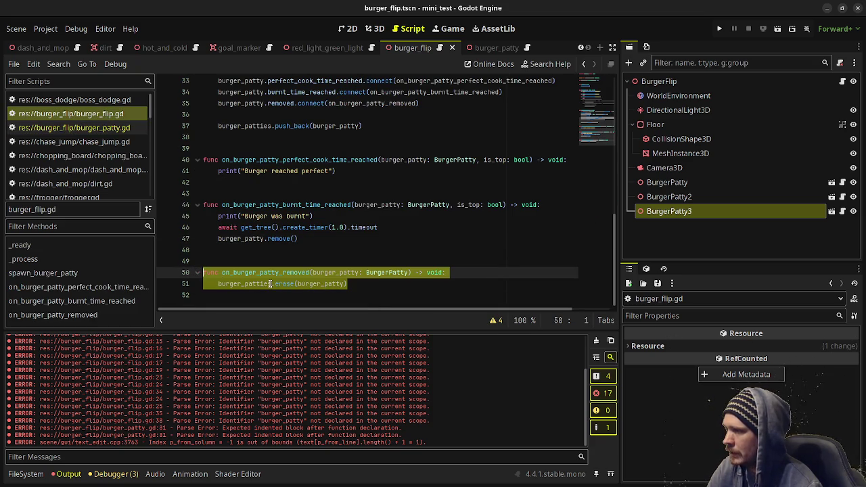
{"action": "double_click", "coordinate": [321, 284]}
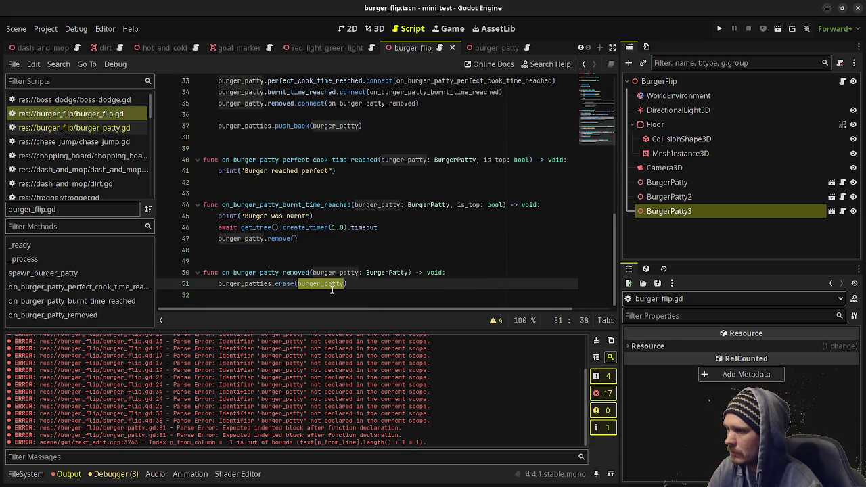
{"action": "left_click", "coordinate": [75, 127]}
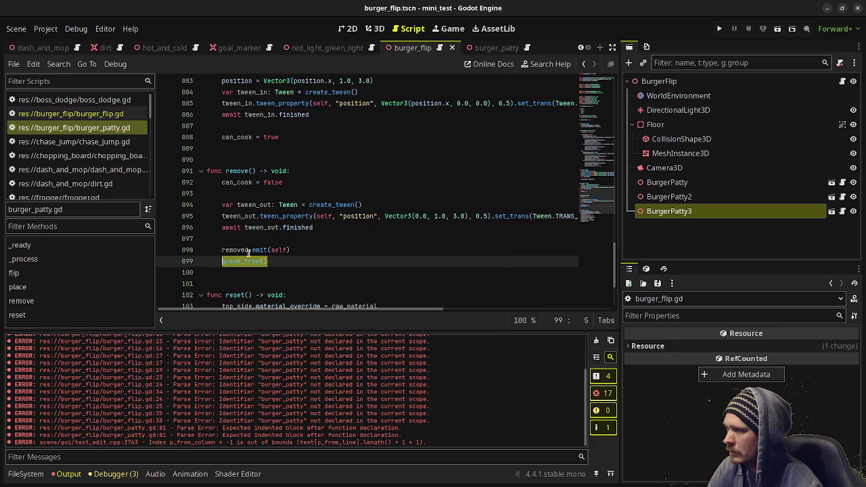
- Comment out the existing queue_free() line and save the script
{"action": "key", "text": "Left"}
{"action": "type", "text": "#"}
{"action": "key", "text": "ctrl+s"}
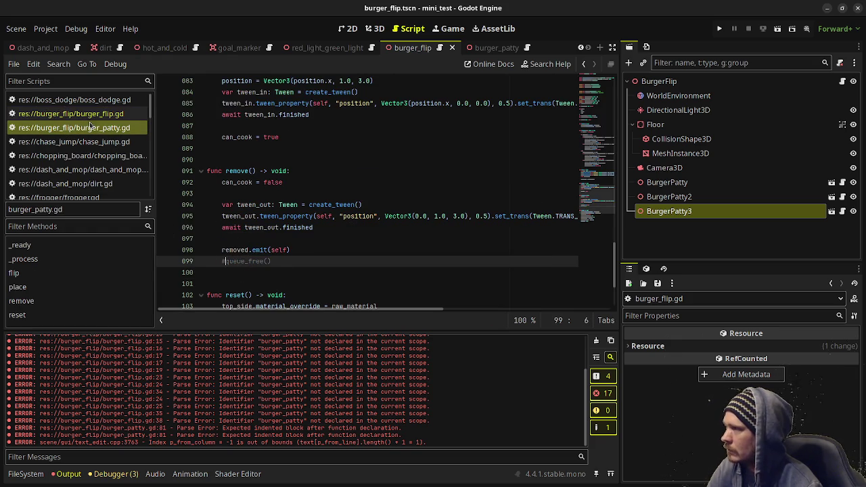
- In burger_flip.gd, add burger_patty.queue_free() after burger_patties.erase(burger_patty) and save
{"action": "left_click", "coordinate": [94, 118]}
{"action": "left_click", "coordinate": [359, 275]}
{"action": "key", "text": "Down"}
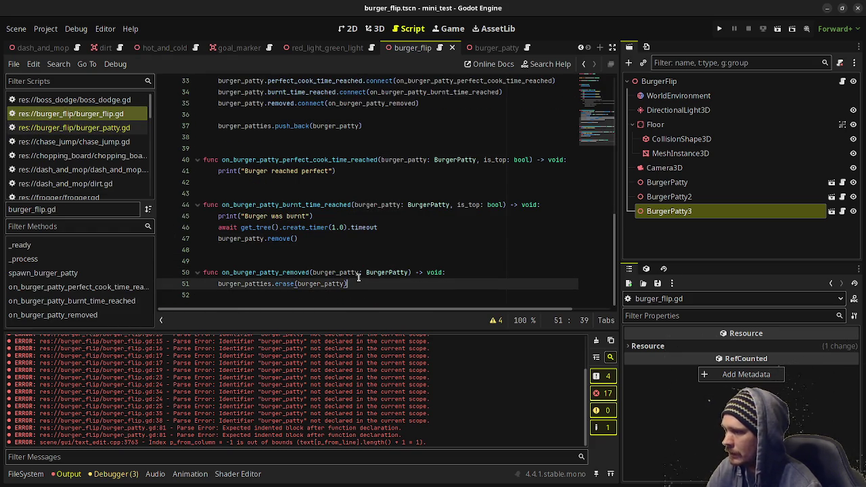
{"action": "key", "text": "Return"}
{"action": "type", "text": "bu"}
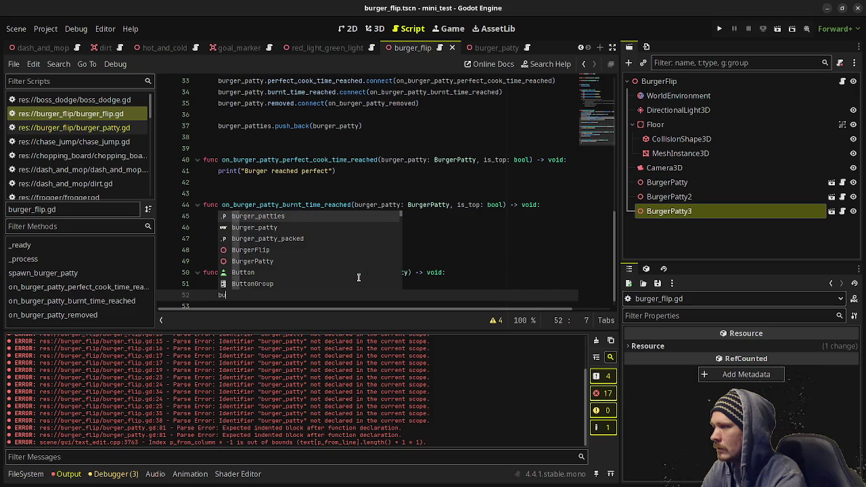
{"action": "type", "text": "rger_pat"}
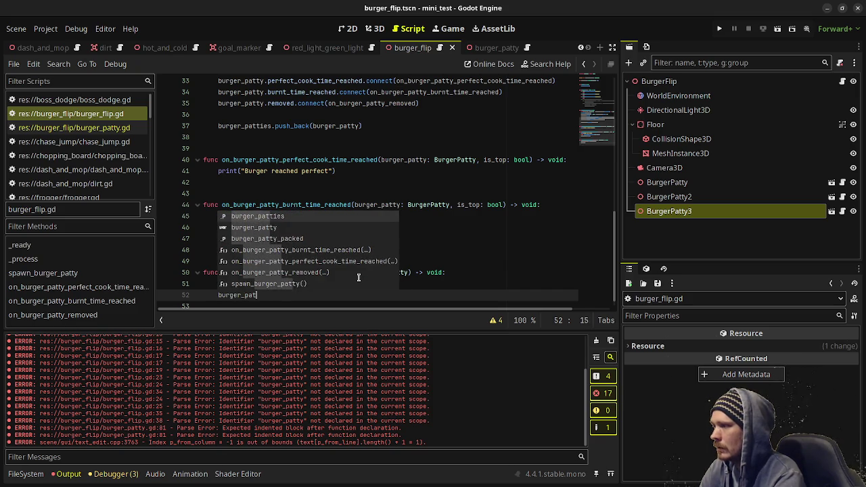
{"action": "type", "text": "ty.queue_free"}
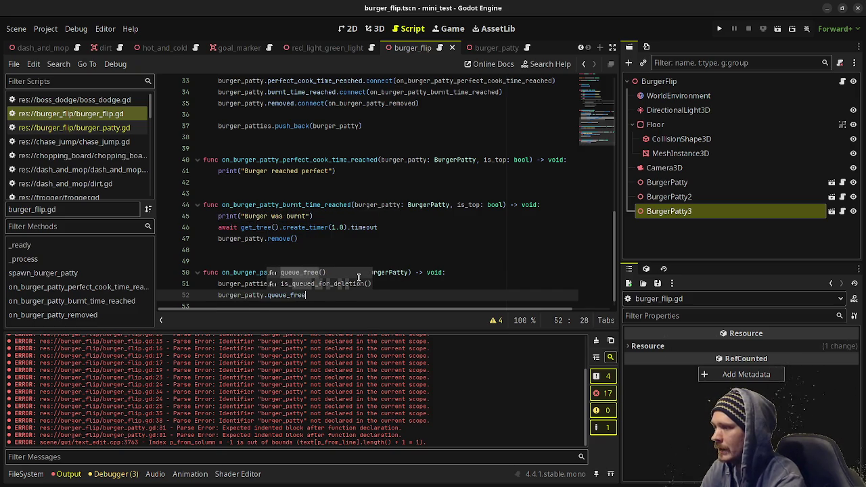
{"action": "key", "text": "Return"}
{"action": "key", "text": "ctrl+s"}
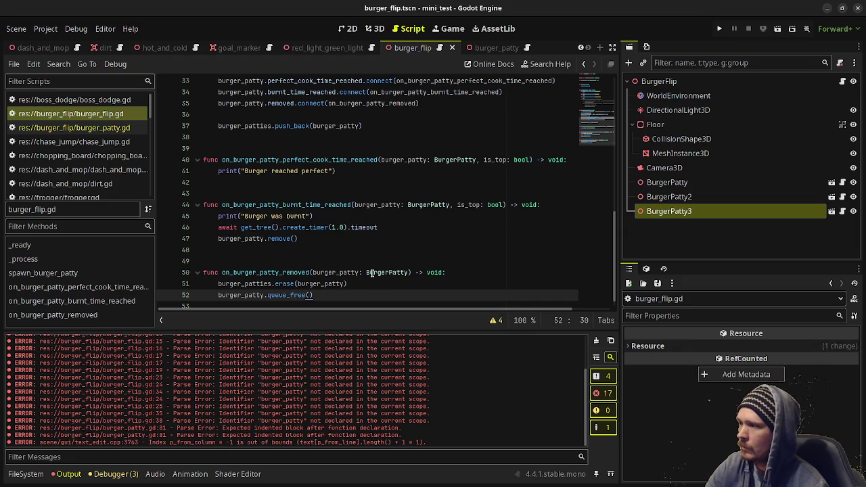
{"action": "scroll", "coordinate": [372, 273], "scroll_direction": "up", "scroll_amount": 10}
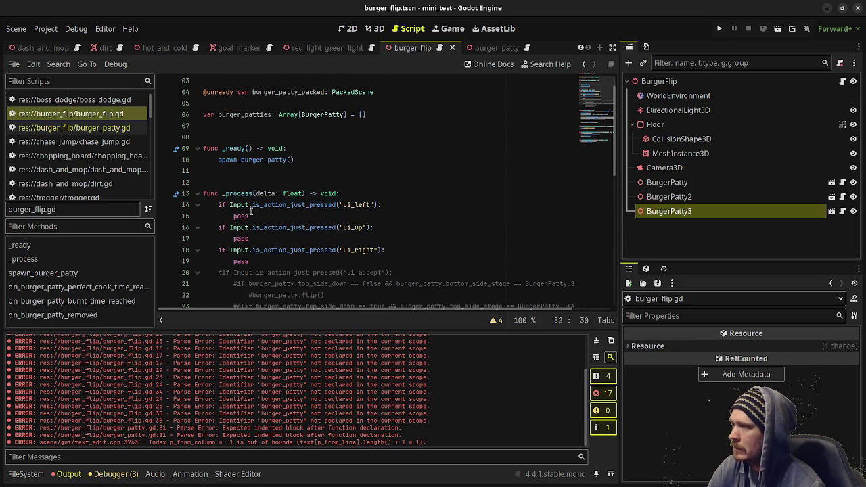
- Move the commented flip/remove block in place of pass under ui_left and uncomment it
{"action": "left_click", "coordinate": [244, 215]}
{"action": "double_click", "coordinate": [246, 216]}
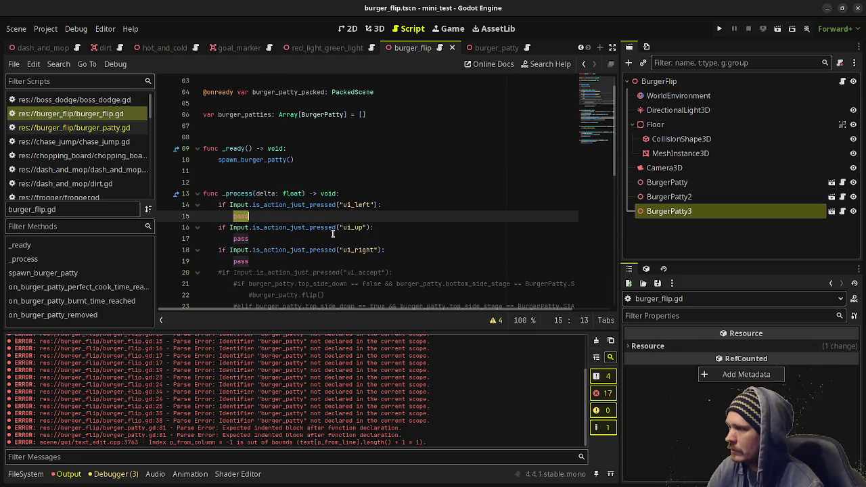
{"action": "scroll", "coordinate": [268, 238], "scroll_direction": "down", "scroll_amount": 1}
{"action": "scroll", "coordinate": [268, 238], "scroll_direction": "down", "scroll_amount": 1}
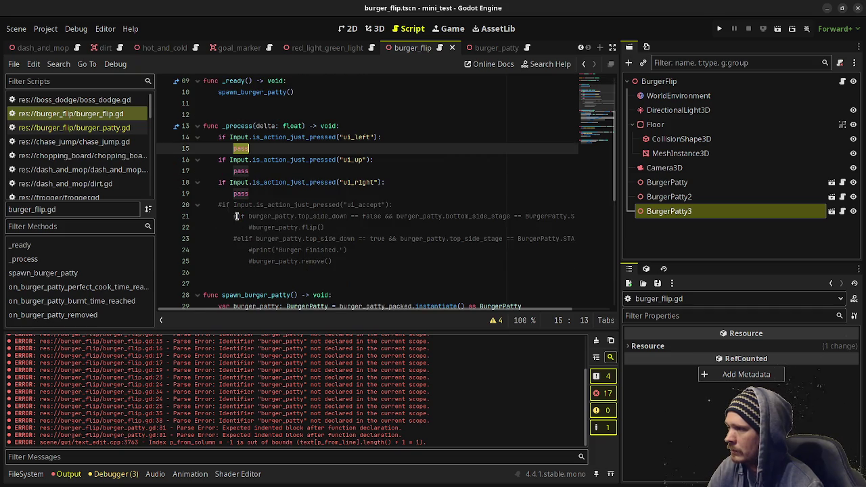
{"action": "left_click_drag", "start_coordinate": [234, 216], "coordinate": [350, 261]}
{"action": "key", "text": "ctrl+c"}
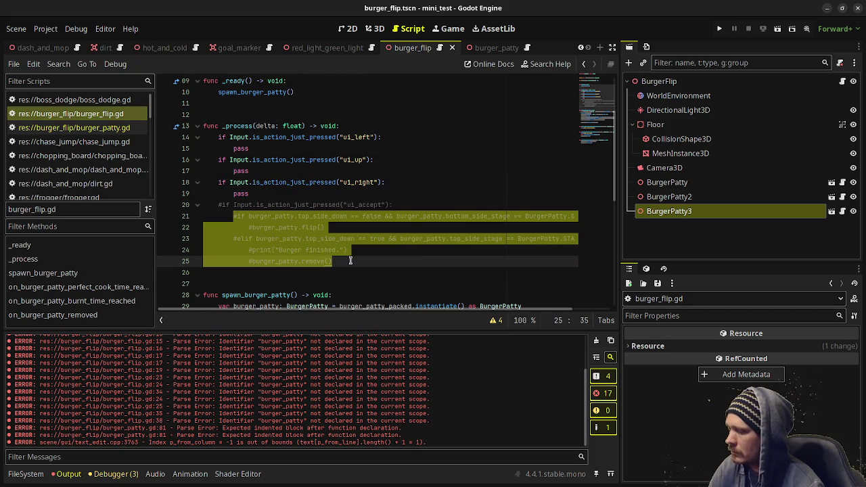
{"action": "key", "text": "BackSpace"}
{"action": "left_click", "coordinate": [257, 150]}
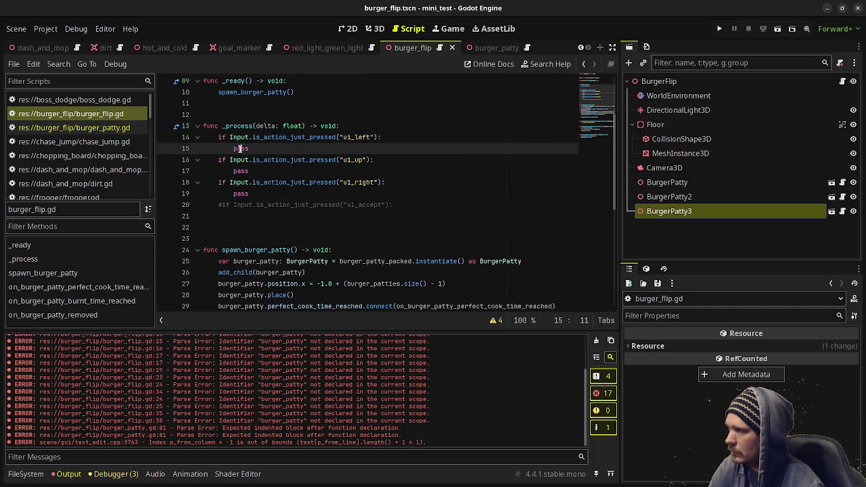
{"action": "double_click", "coordinate": [241, 148]}
{"action": "key", "text": "ctrl+v"}
{"action": "left_click_drag", "start_coordinate": [307, 194], "coordinate": [239, 156]}
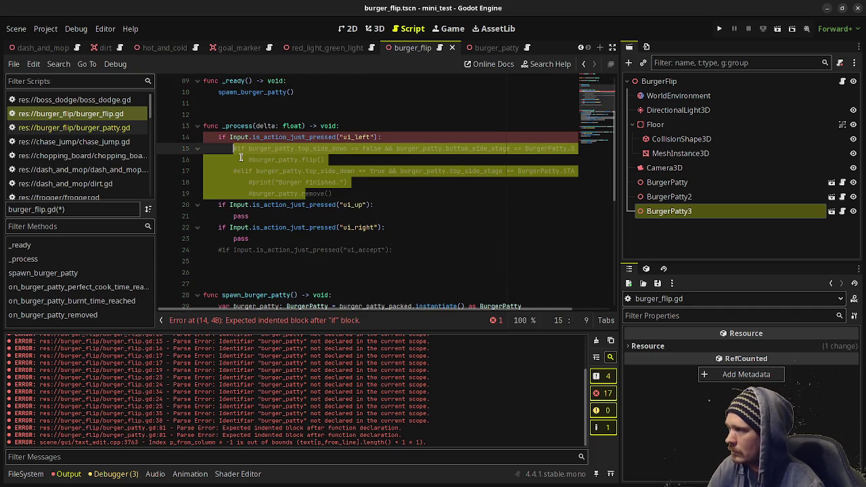
{"action": "key", "text": "ctrl+k"}
- Replace every burger_patty reference in the moved block with burger_patties[0] and save
{"action": "left_click", "coordinate": [319, 160]}
{"action": "left_click", "coordinate": [291, 150]}
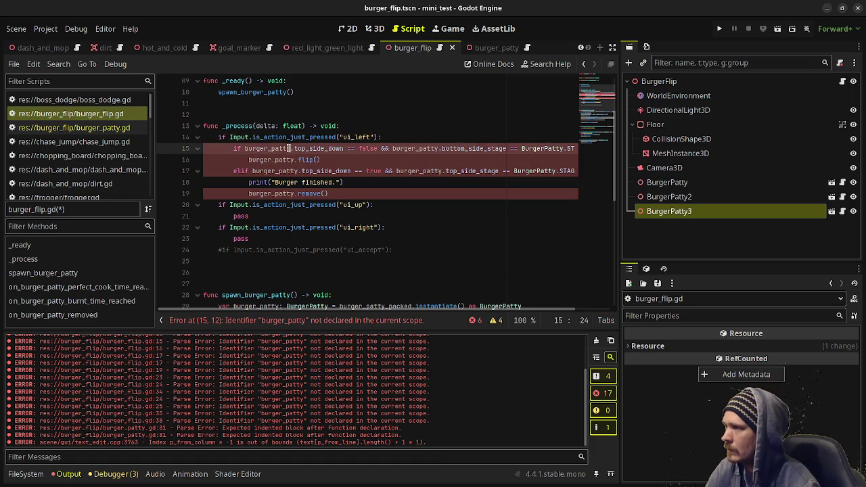
{"action": "key", "text": "BackSpace"}
{"action": "type", "text": "ies"}
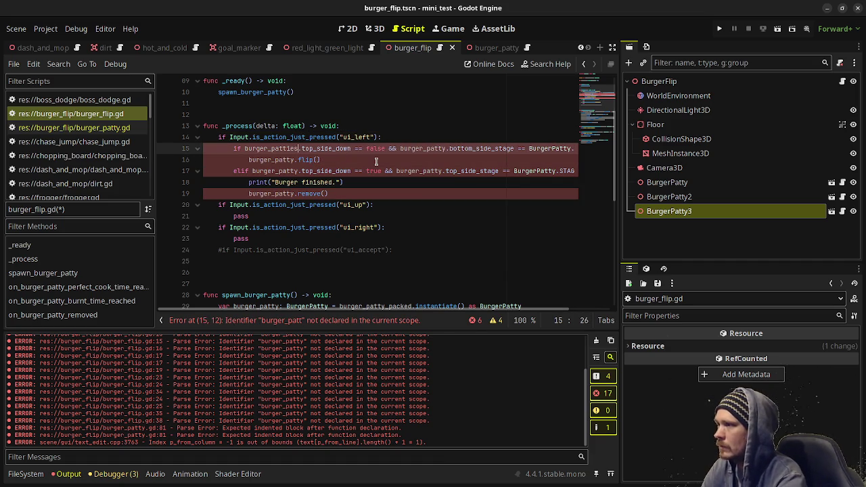
{"action": "type", "text": "[0]"}
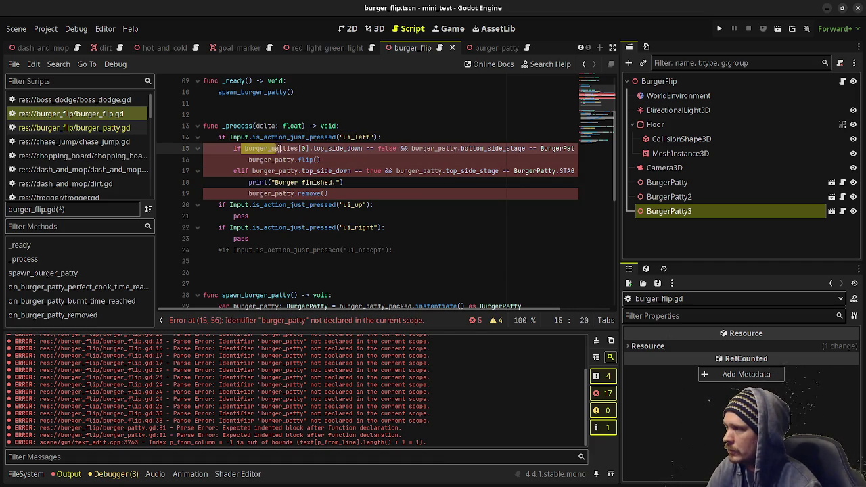
{"action": "left_click_drag", "start_coordinate": [308, 148], "coordinate": [244, 149]}
{"action": "key", "text": "ctrl+c"}
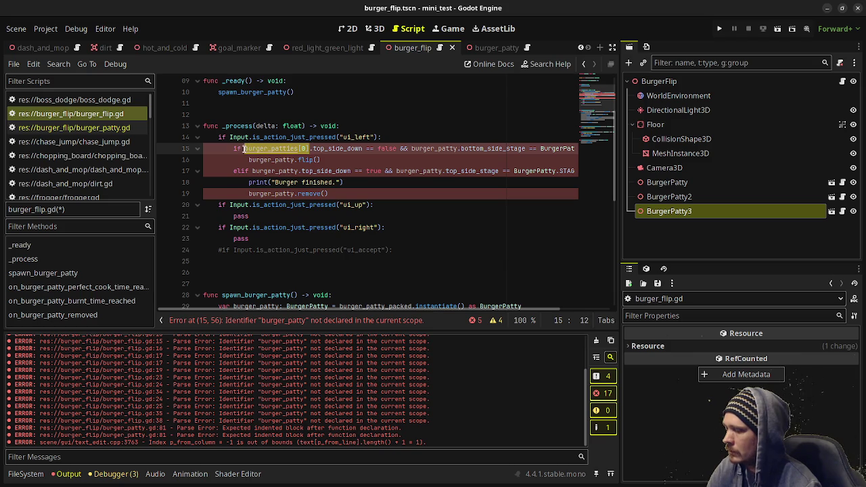
{"action": "double_click", "coordinate": [272, 159]}
{"action": "key", "text": "ctrl+v"}
{"action": "double_click", "coordinate": [425, 149]}
{"action": "key", "text": "ctrl+v"}
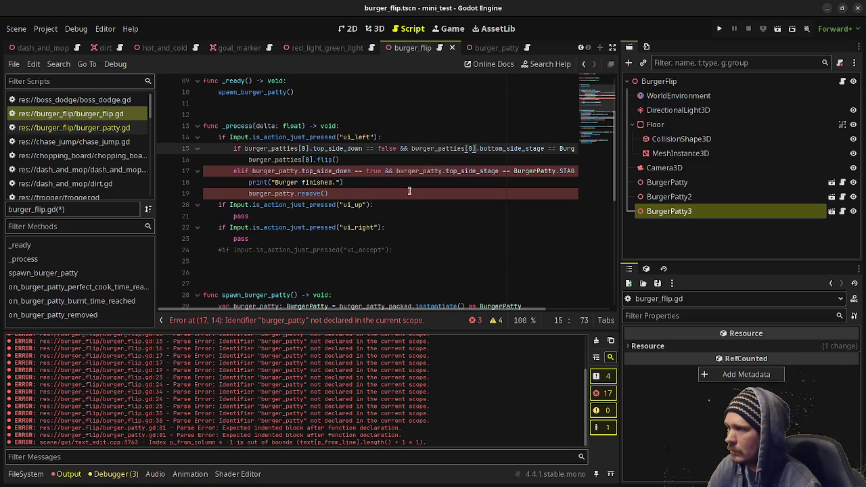
{"action": "double_click", "coordinate": [420, 170]}
{"action": "key", "text": "ctrl+v"}
{"action": "double_click", "coordinate": [282, 170]}
{"action": "key", "text": "ctrl+v"}
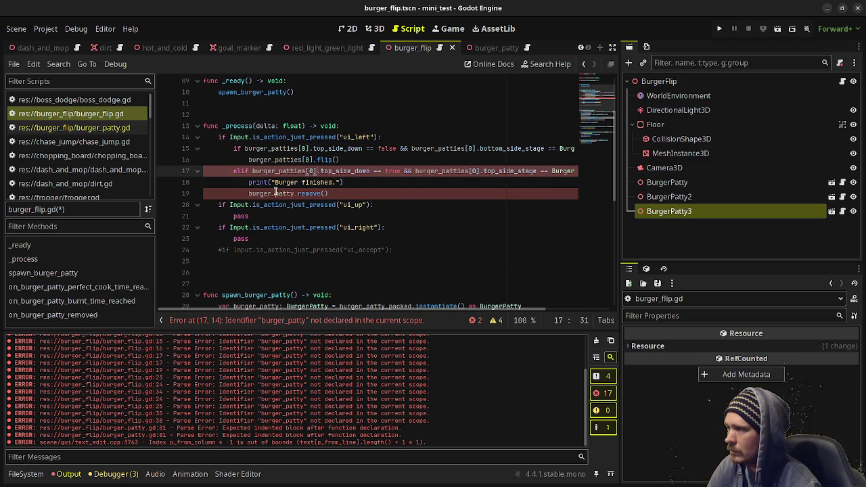
{"action": "double_click", "coordinate": [274, 194]}
{"action": "key", "text": "ctrl+v"}
{"action": "key", "text": "ctrl+s"}
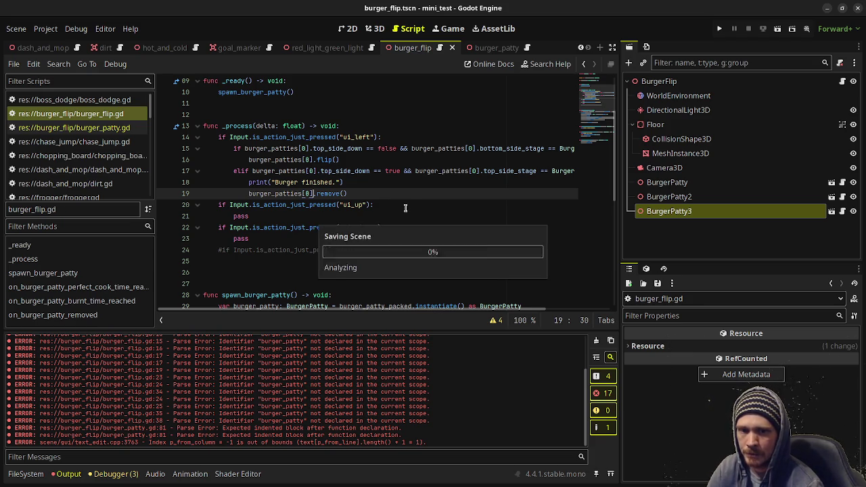
- Run the game twice, find the null instantiate error in spawn_burger_patty, and stop it
{"action": "key", "text": "F6"}
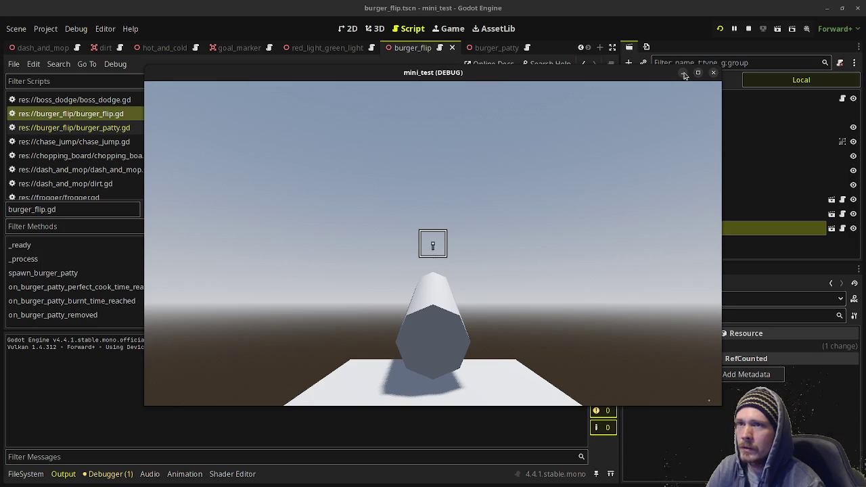
{"action": "left_click", "coordinate": [748, 28]}
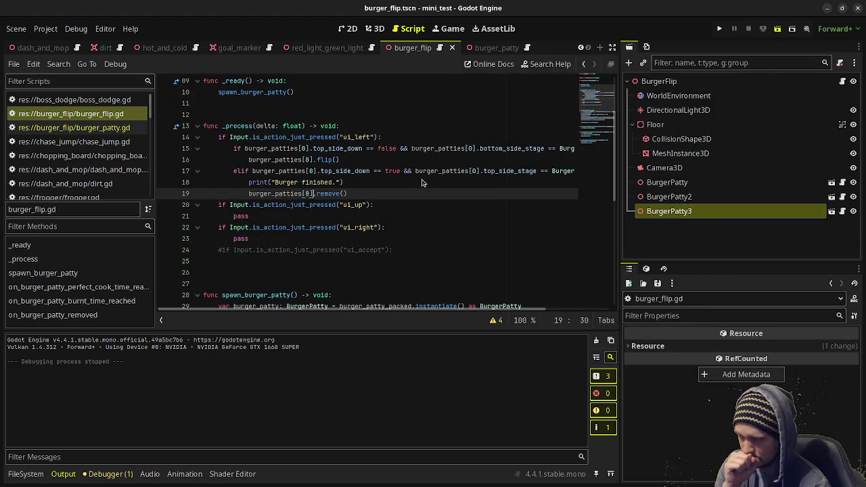
{"action": "key", "text": "F6"}
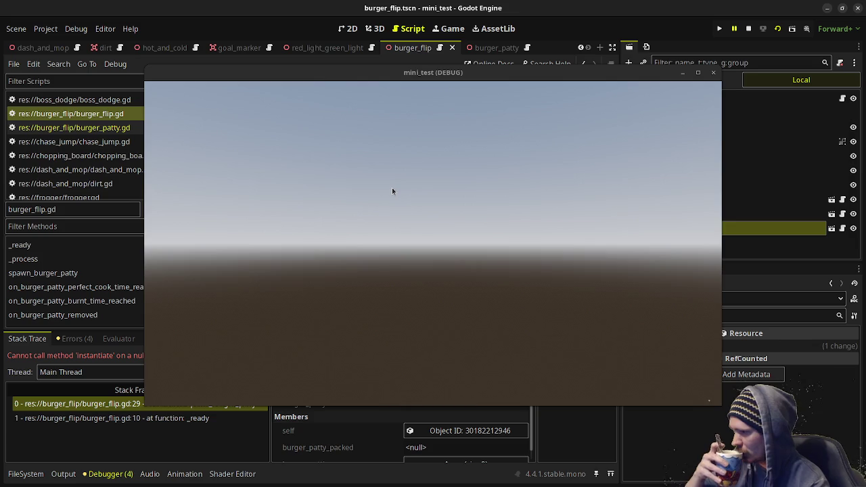
{"action": "left_click", "coordinate": [749, 28]}
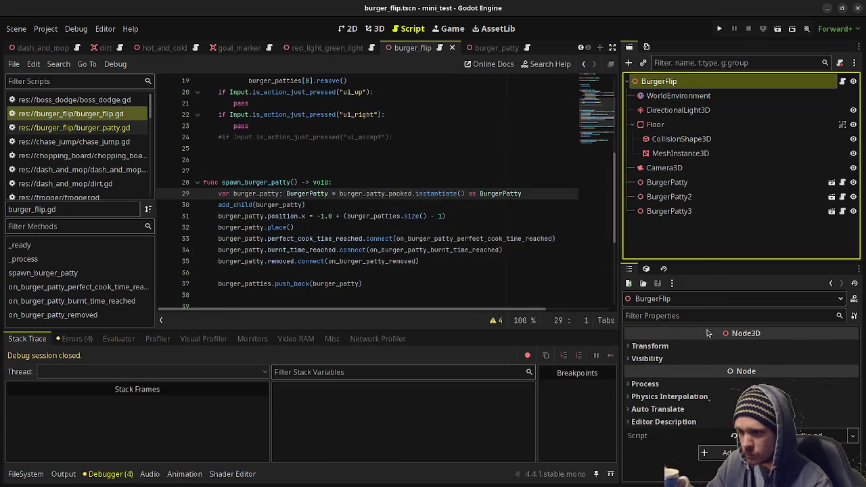
{"action": "scroll", "coordinate": [376, 184], "scroll_direction": "up", "scroll_amount": 6}
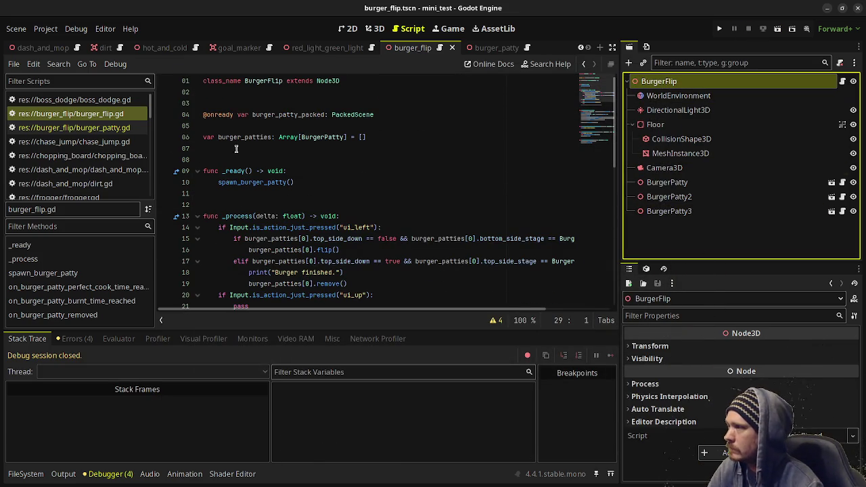
{"action": "double_click", "coordinate": [222, 114]}
{"action": "type", "text": "export"}
{"action": "key", "text": "ctrl+s"}
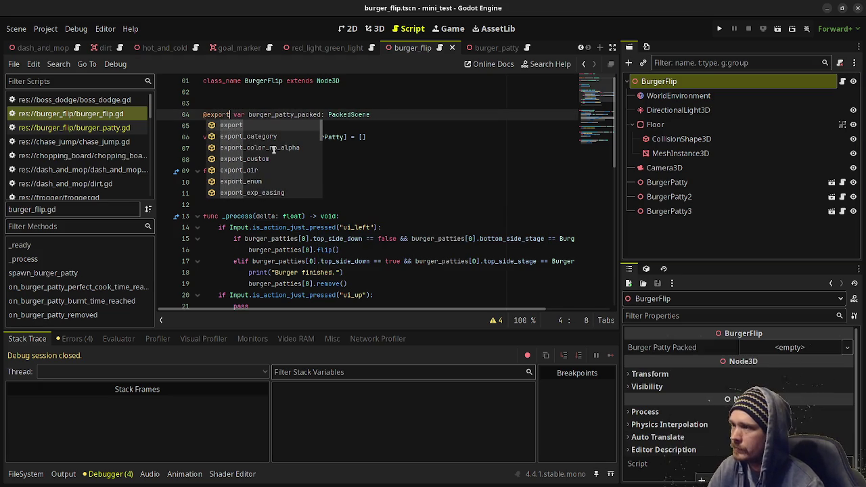
- Run the game, open BurgerFlip's empty Burger Patty Packed value choices, then stop the game
{"action": "key", "text": "F6"}
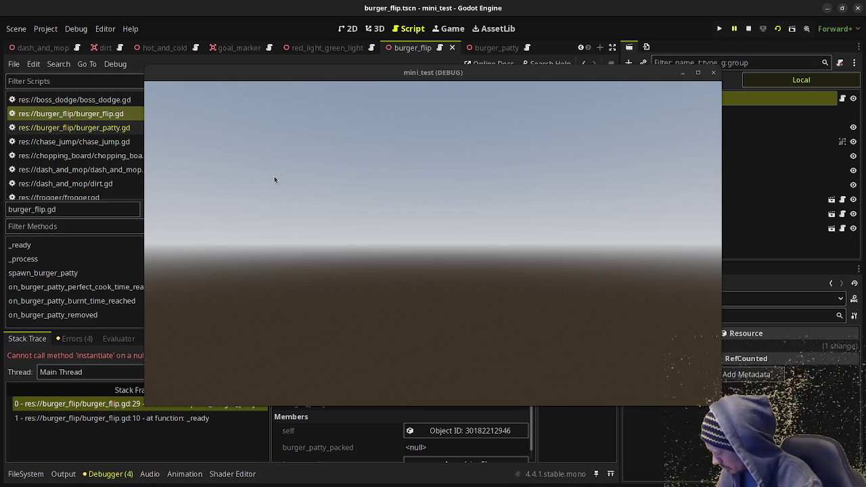
{"action": "mouse_move", "coordinate": [258, 110]}
{"action": "left_mouse_down"}
{"action": "mouse_move", "coordinate": [300, 176]}
{"action": "mouse_move", "coordinate": [338, 440]}
{"action": "left_mouse_up"}
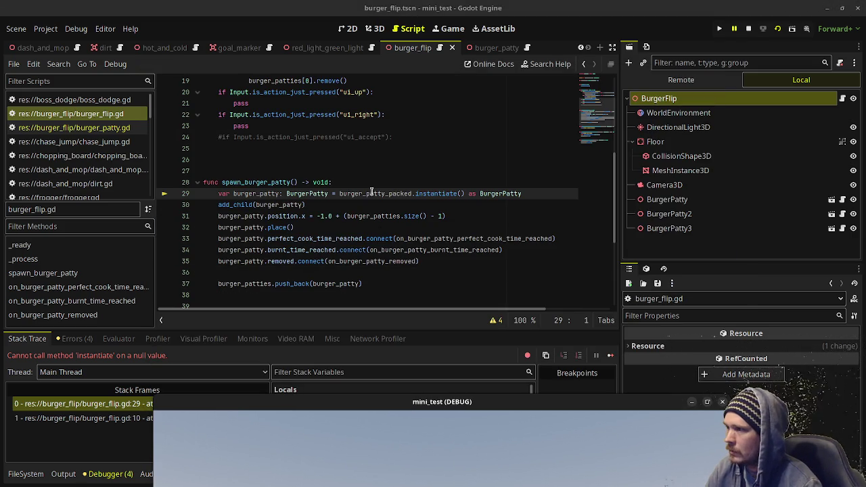
{"action": "mouse_move", "coordinate": [368, 197]}
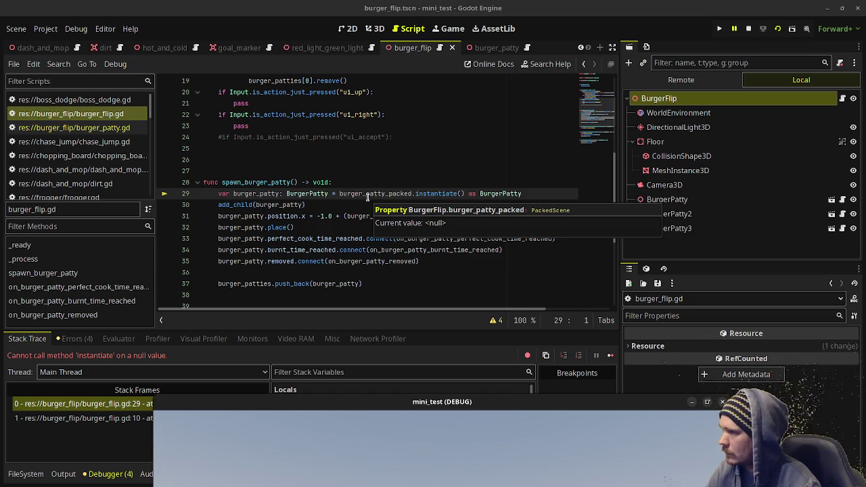
{"action": "left_click", "coordinate": [659, 98]}
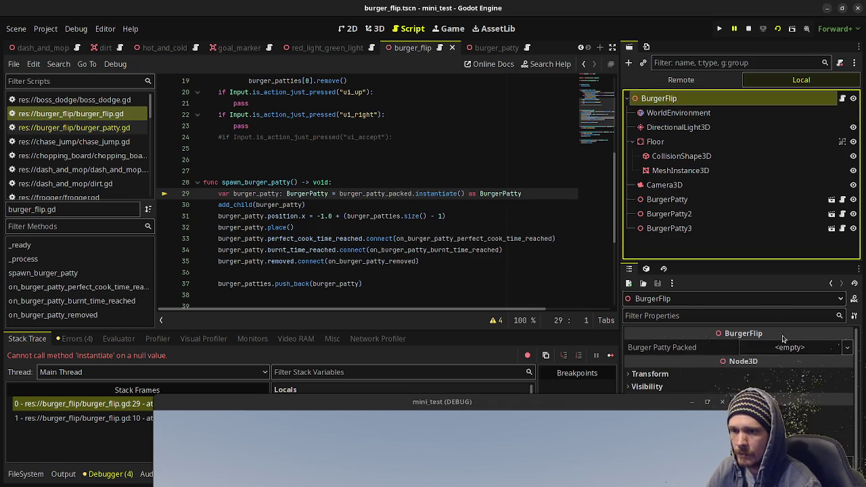
{"action": "left_click", "coordinate": [783, 347]}
{"action": "key", "text": "F8"}
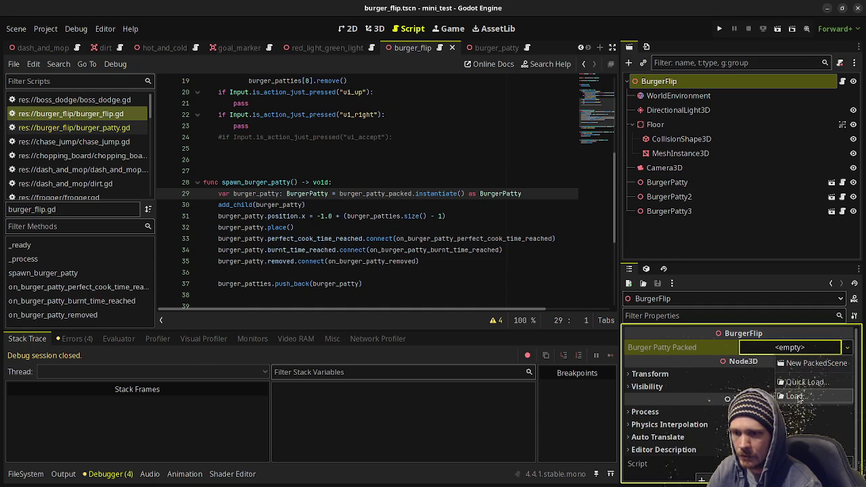
{"action": "left_click", "coordinate": [796, 396]}
{"action": "left_click", "coordinate": [344, 397]}
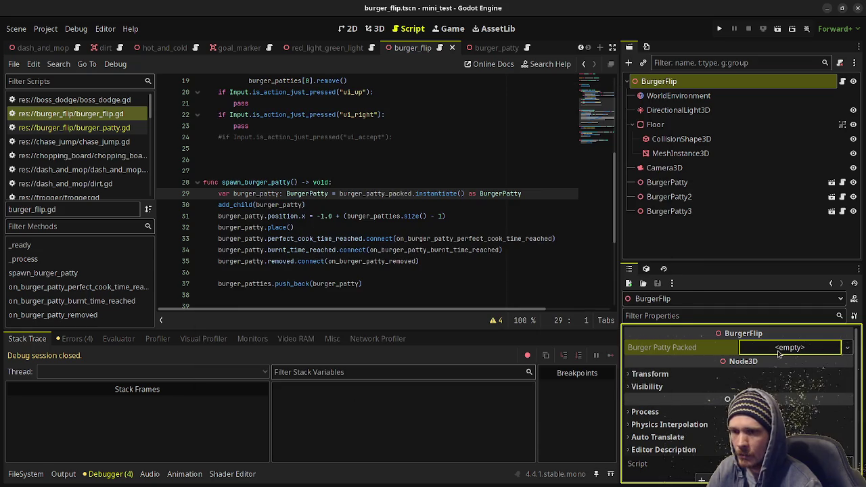
{"action": "left_click", "coordinate": [803, 382]}
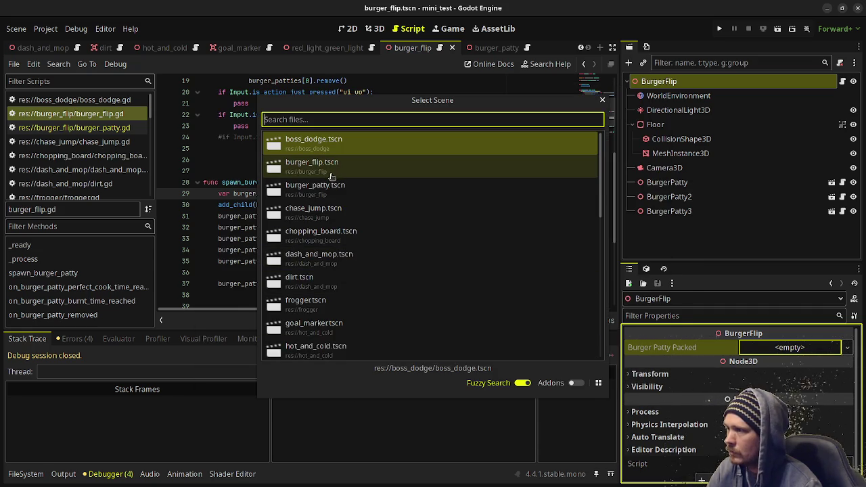
{"action": "double_click", "coordinate": [326, 191]}
{"action": "key", "text": "ctrl+s"}
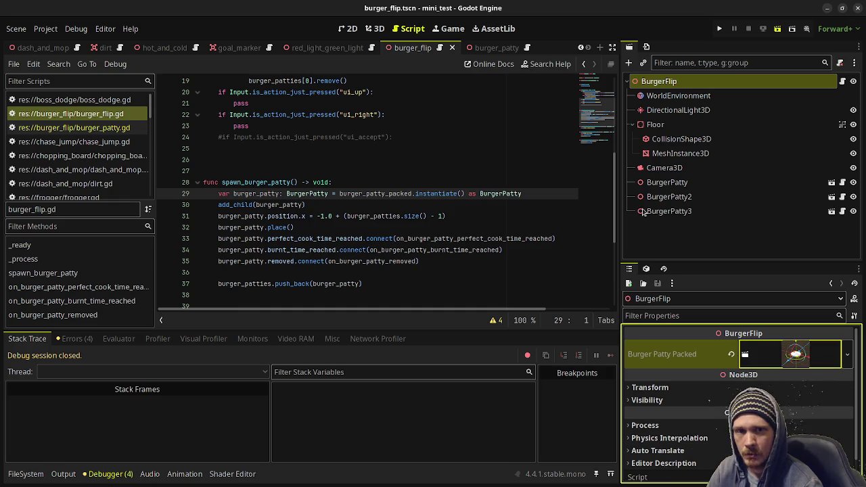
{"action": "key", "text": "F6"}
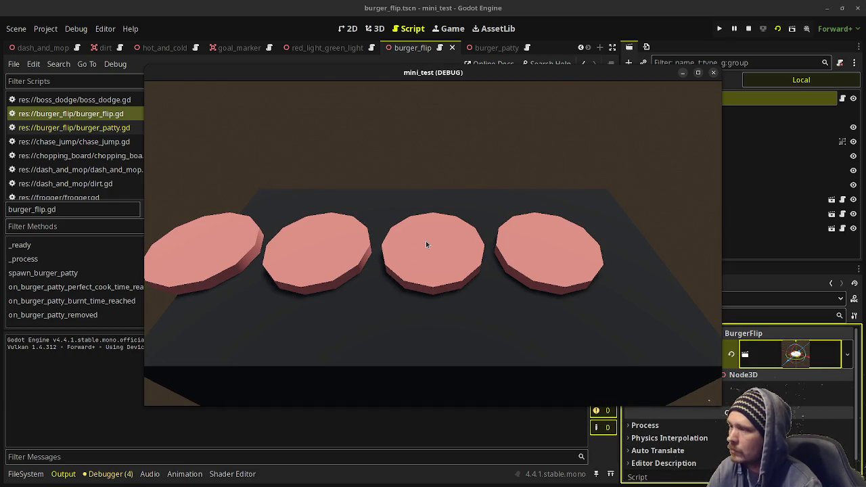
{"action": "left_click", "coordinate": [749, 29]}
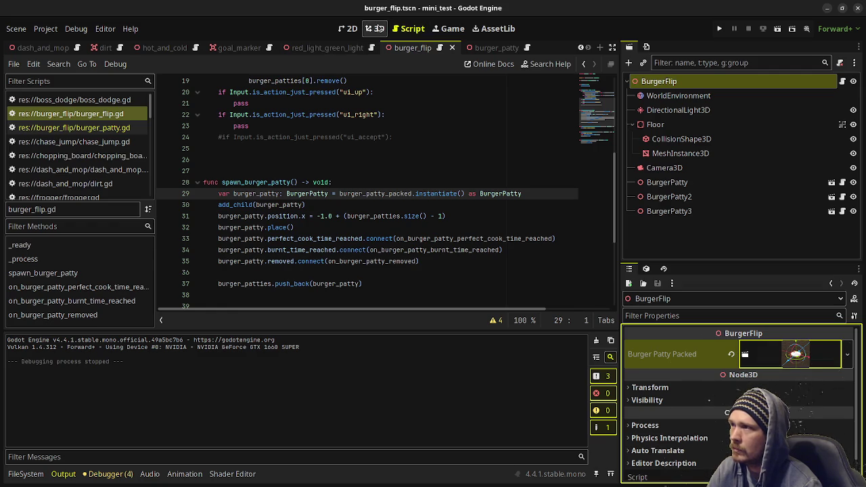
- Delete the three placeholder BurgerPatty nodes, save the scene, and test-run it
{"action": "left_click", "coordinate": [377, 31]}
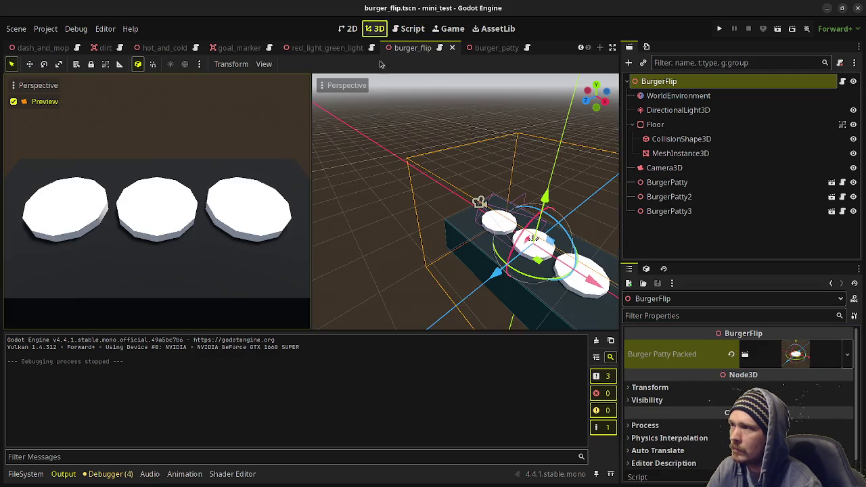
{"action": "left_click", "coordinate": [666, 182]}
{"action": "left_click", "coordinate": [662, 211], "text": "shift"}
{"action": "right_click", "coordinate": [662, 211]}
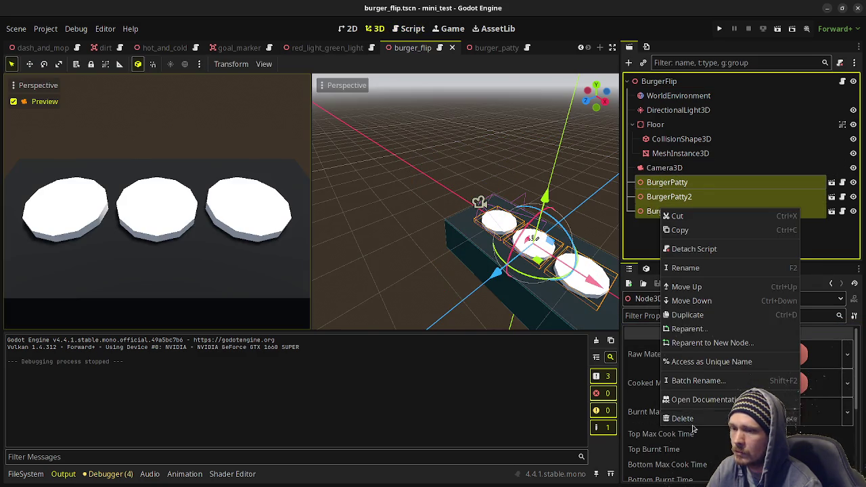
{"action": "left_click", "coordinate": [670, 418]}
{"action": "left_click", "coordinate": [470, 275]}
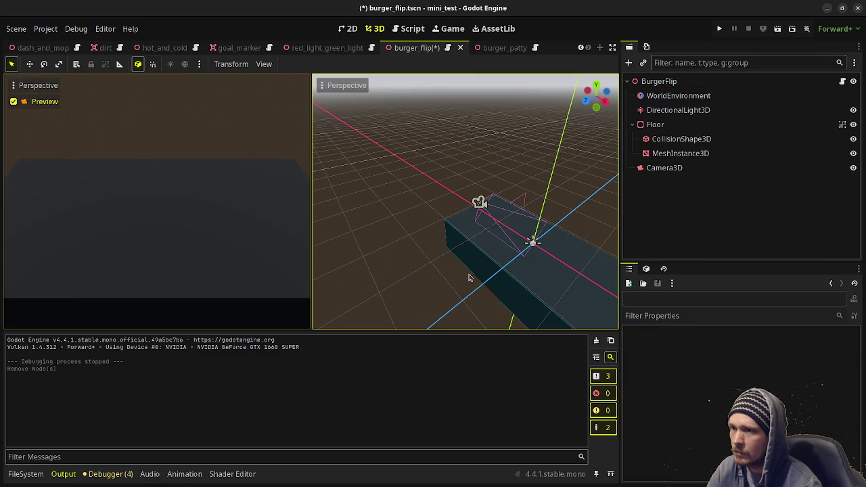
{"action": "key", "text": "ctrl+s"}
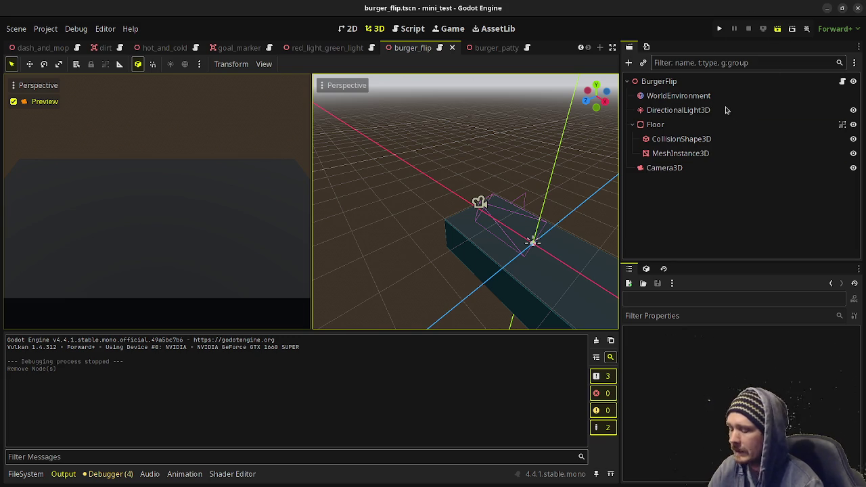
{"action": "key", "text": "F6"}
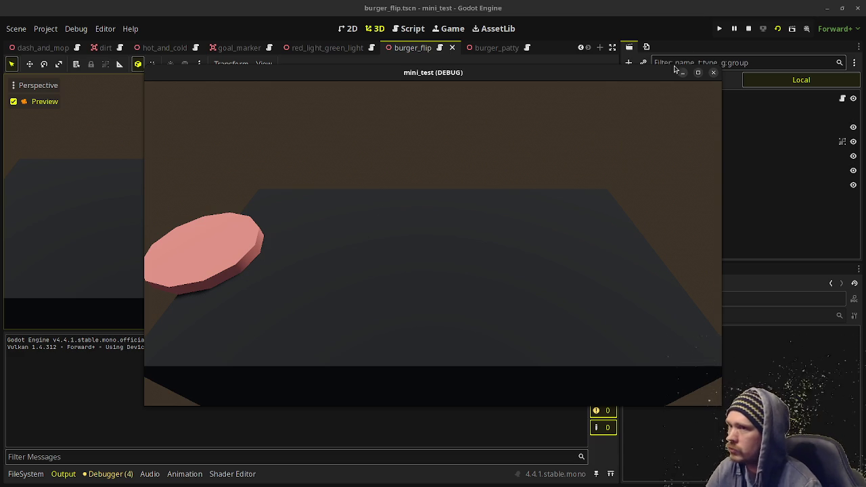
{"action": "left_click", "coordinate": [749, 29]}
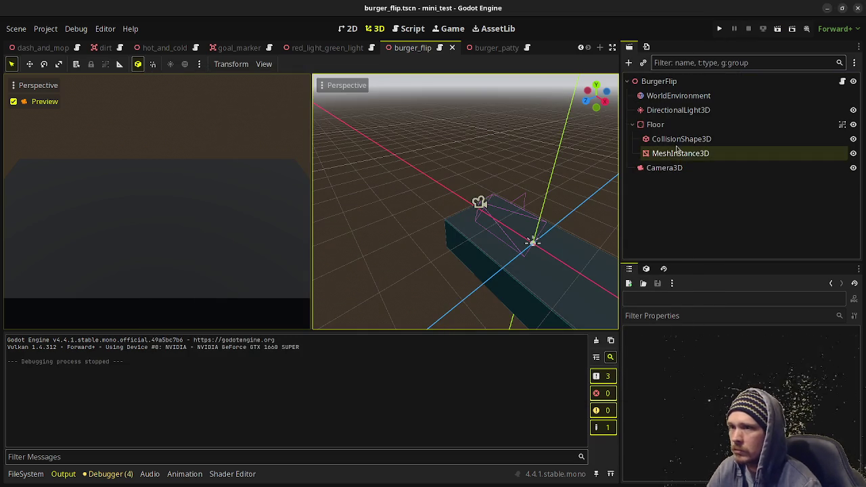
- Instance burger_patty.tscn under BurgerFlip and move it 1.0 units left along X
{"action": "left_click", "coordinate": [652, 82]}
{"action": "left_click", "coordinate": [644, 63]}
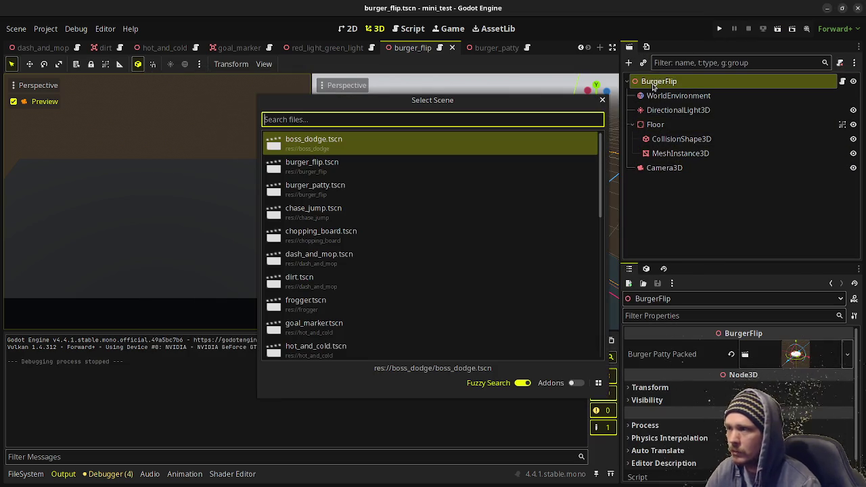
{"action": "type", "text": "burn"}
{"action": "key", "text": "Down"}
{"action": "key", "text": "Return"}
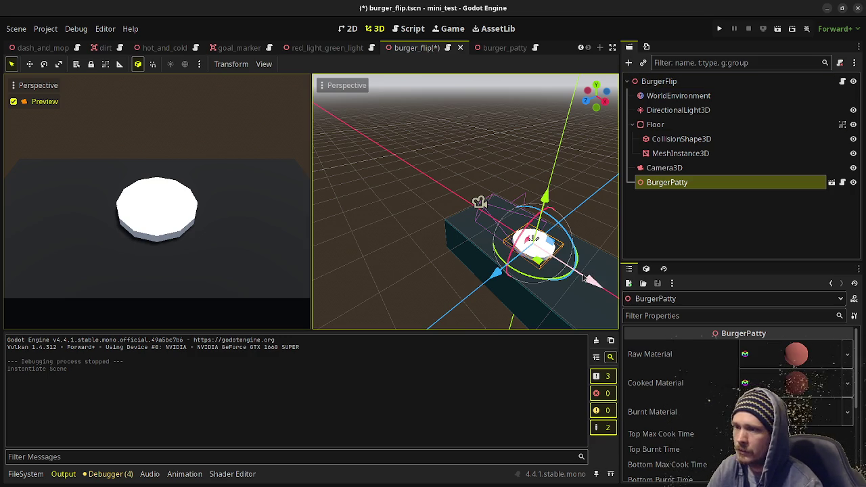
{"action": "left_click_drag", "start_coordinate": [586, 278], "coordinate": [550, 258]}
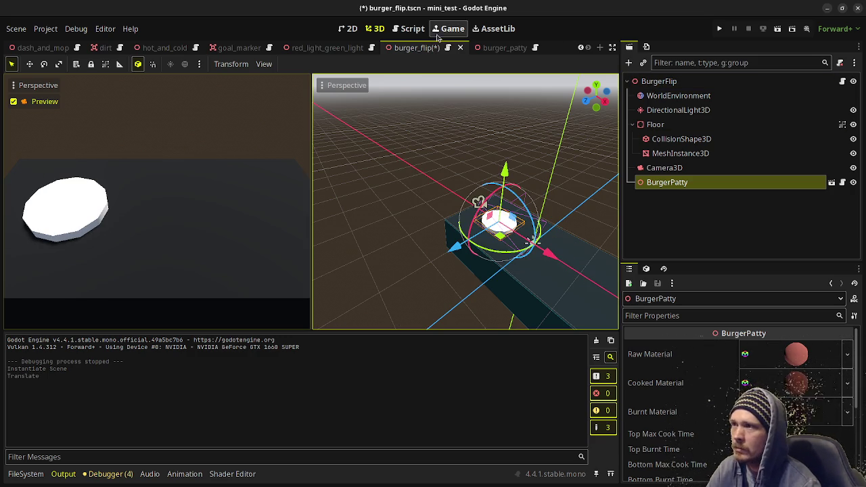
{"action": "left_click", "coordinate": [406, 29]}
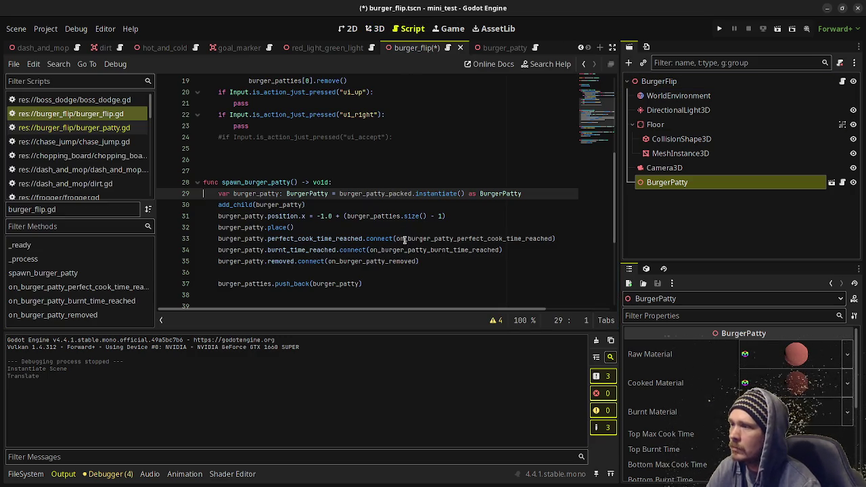
- Set the spawned patty's position.x to -1.0 + burger_patties.size() on line 32 and save
{"action": "left_click", "coordinate": [332, 204]}
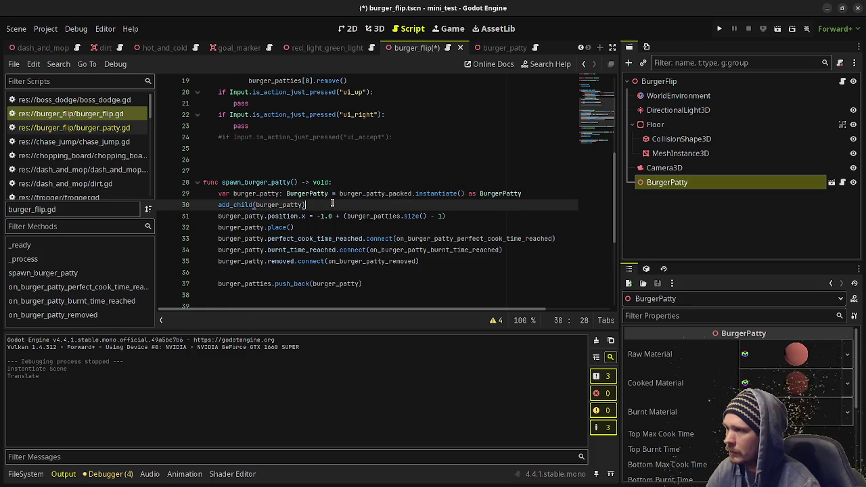
{"action": "key", "text": "Return"}
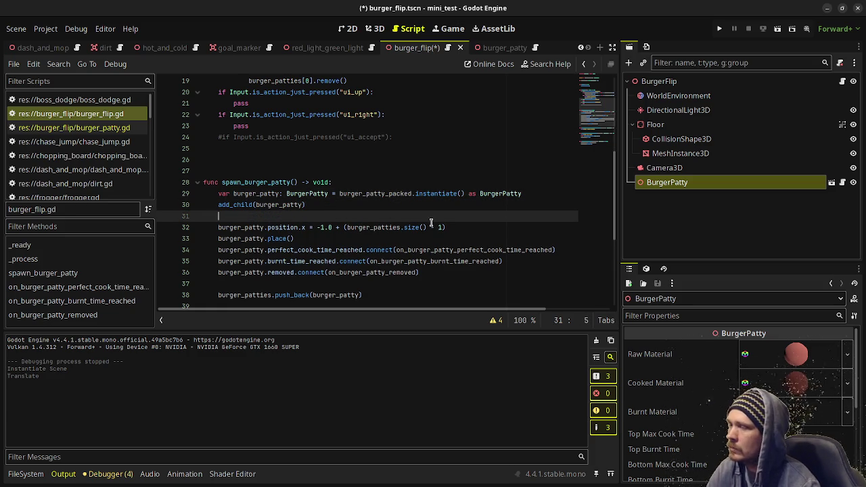
{"action": "left_click", "coordinate": [441, 228]}
{"action": "key", "text": "BackSpace"}
{"action": "key", "text": "BackSpace"}
{"action": "key", "text": "BackSpace"}
{"action": "key", "text": "BackSpace"}
{"action": "key", "text": "ctrl+s"}
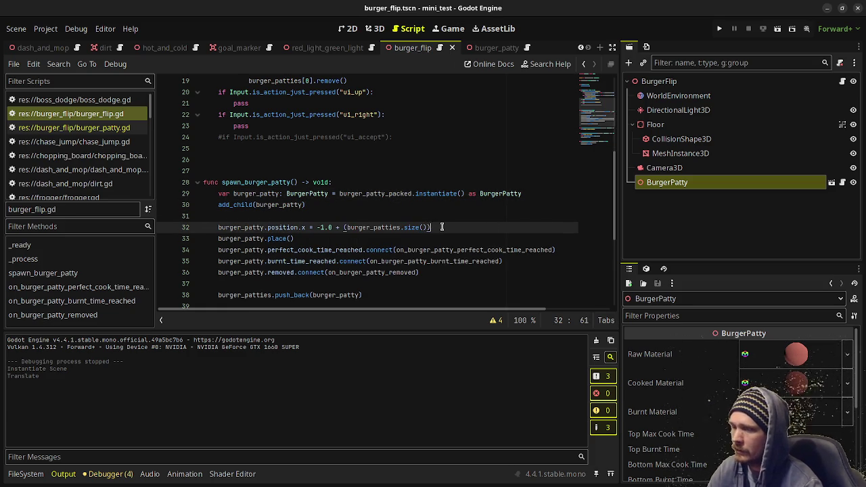
{"action": "left_click", "coordinate": [347, 227]}
{"action": "key", "text": "BackSpace"}
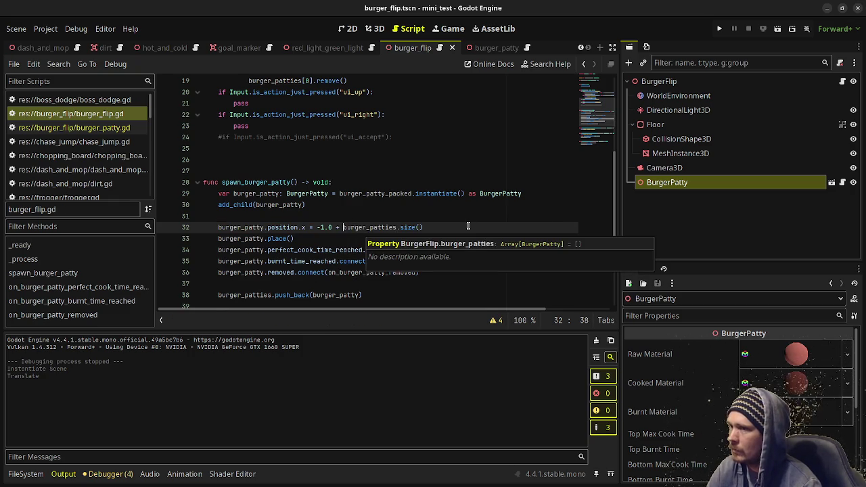
- Test-run the scene, then delete the hand-placed BurgerPatty node
{"action": "key", "text": "F6"}
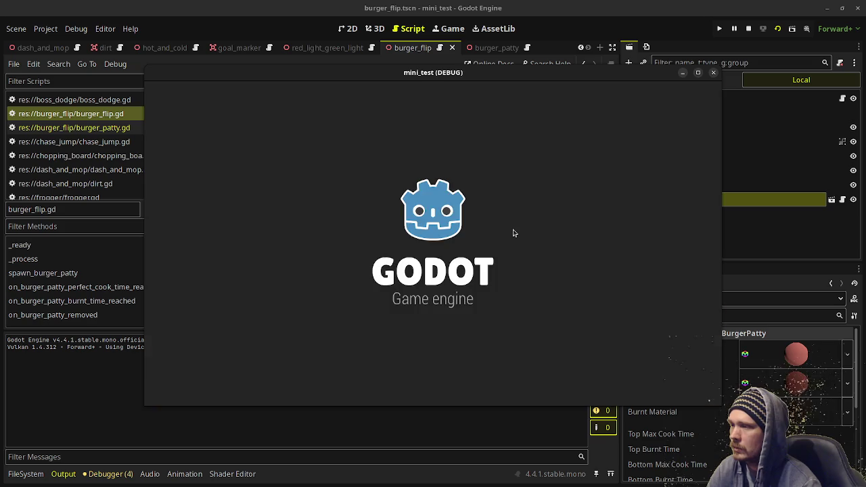
{"action": "left_click", "coordinate": [749, 28]}
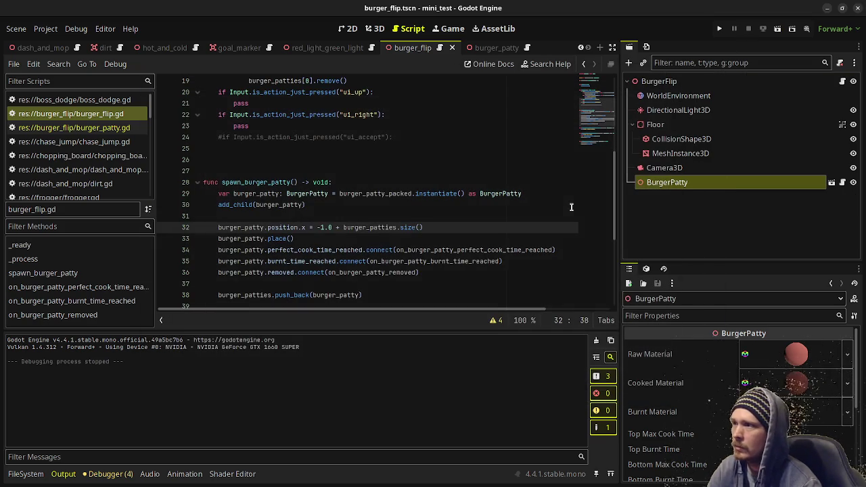
{"action": "right_click", "coordinate": [673, 184]}
{"action": "left_click", "coordinate": [680, 425]}
{"action": "left_click", "coordinate": [469, 264]}
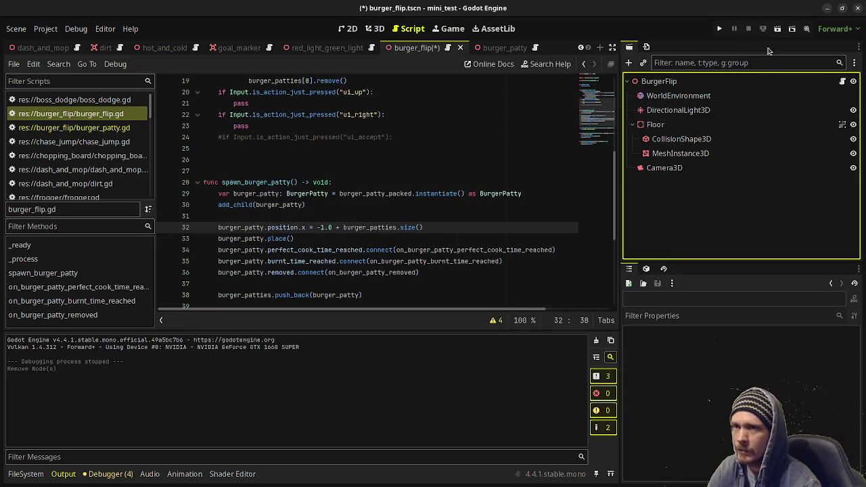
- Save and run the scene, flip the single spawned patty until 'Burger finished.' prints, then stop
{"action": "key", "text": "ctrl+s"}
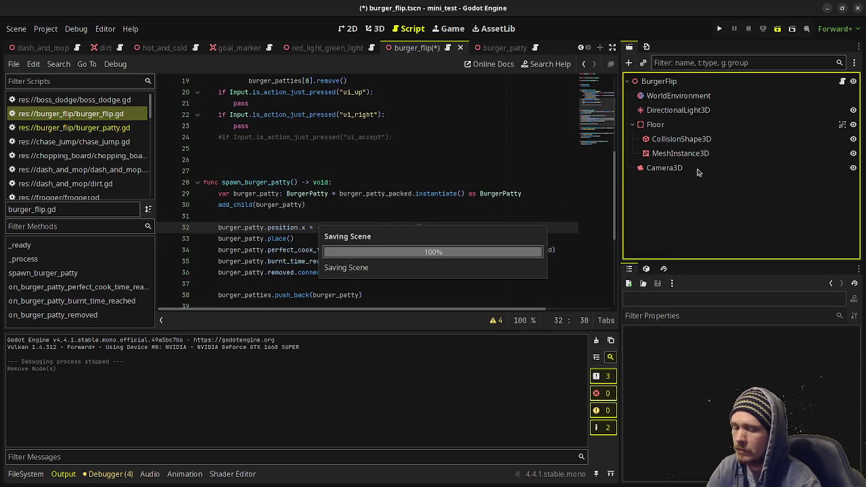
{"action": "key", "text": "F6"}
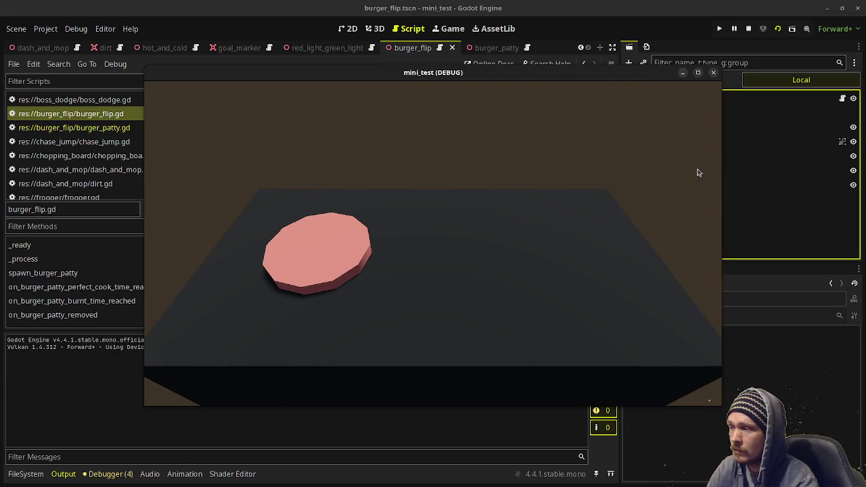
{"action": "key", "text": "space"}
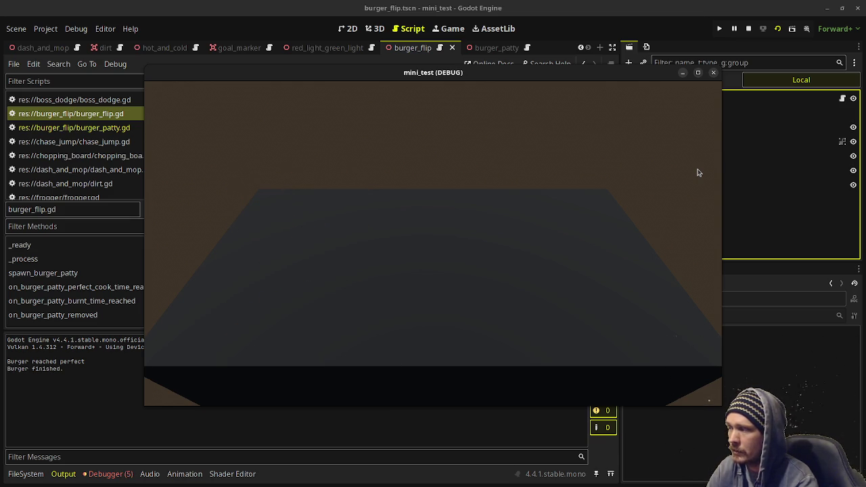
{"action": "left_click", "coordinate": [748, 29]}
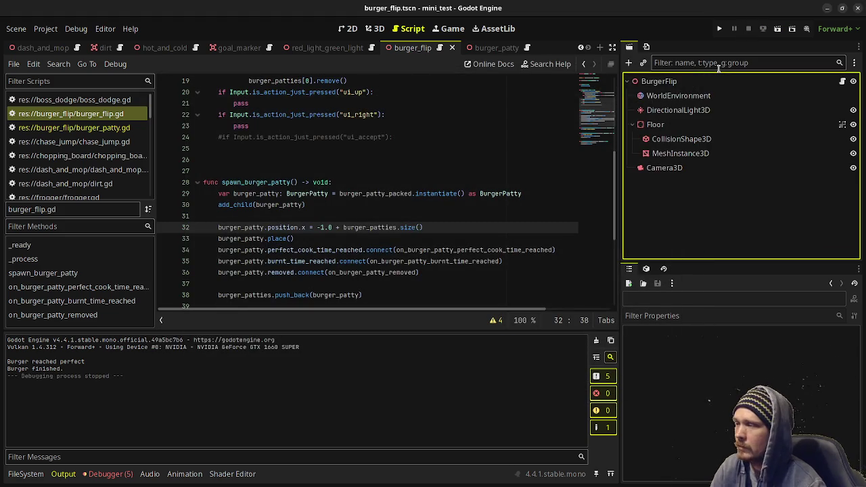
{"action": "scroll", "coordinate": [328, 178], "scroll_direction": "up", "scroll_amount": 2}
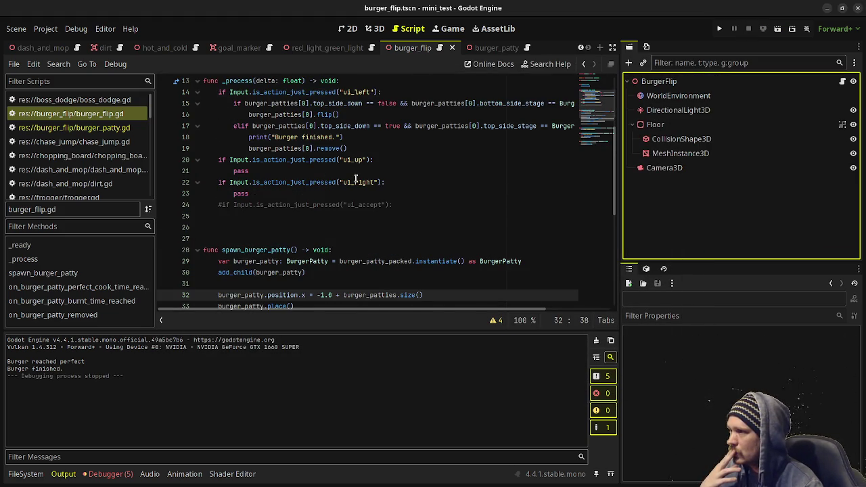
{"action": "scroll", "coordinate": [356, 182], "scroll_direction": "down", "scroll_amount": 7}
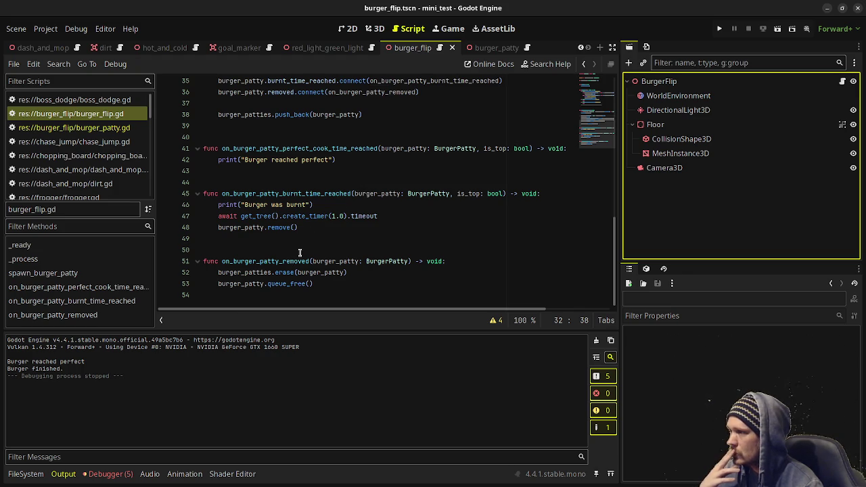
{"action": "scroll", "coordinate": [301, 252], "scroll_direction": "up", "scroll_amount": 8}
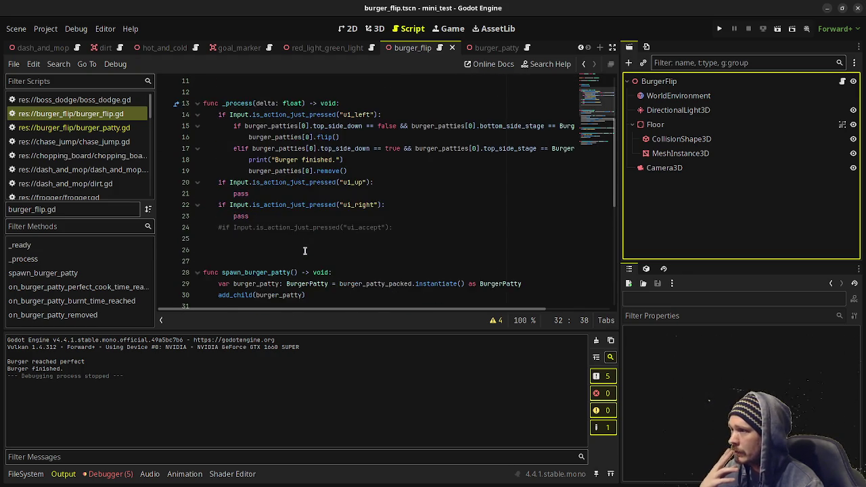
{"action": "scroll", "coordinate": [304, 252], "scroll_direction": "up", "scroll_amount": 3}
{"action": "double_click", "coordinate": [238, 183]}
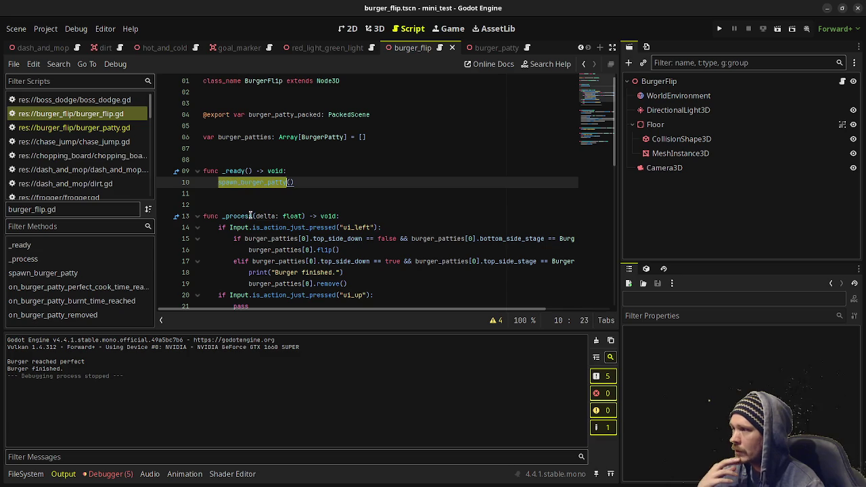
{"action": "scroll", "coordinate": [277, 217], "scroll_direction": "down", "scroll_amount": 1}
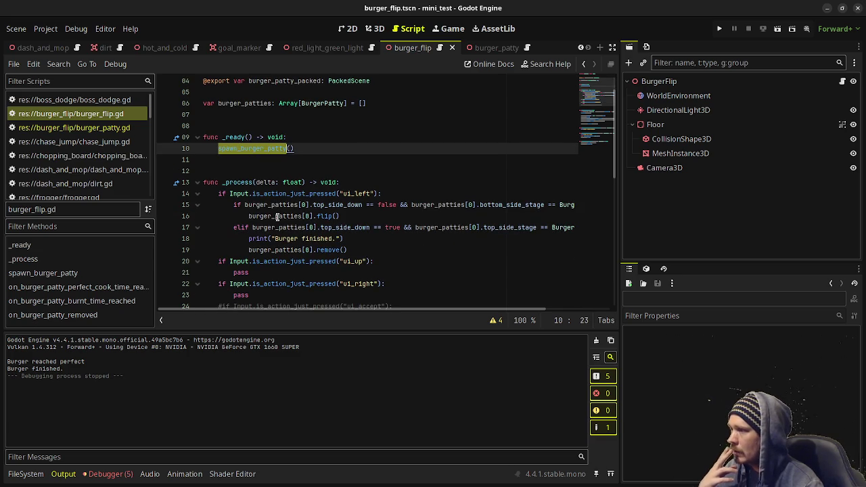
{"action": "scroll", "coordinate": [277, 216], "scroll_direction": "down", "scroll_amount": 4}
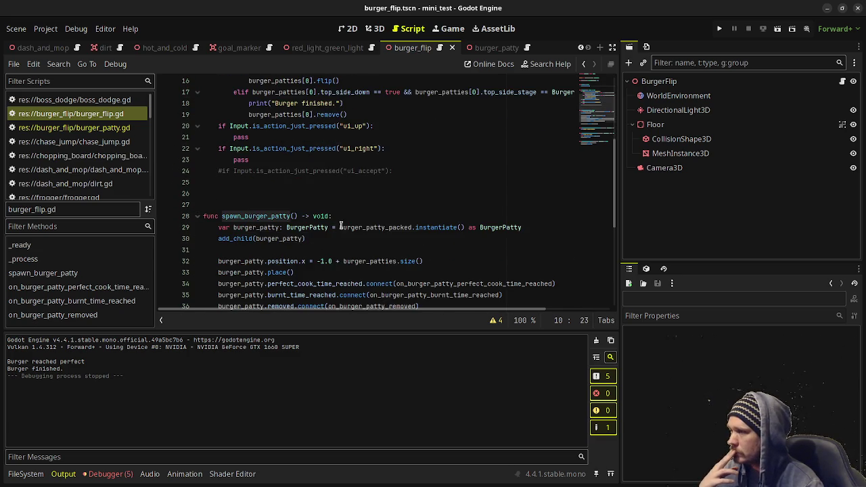
{"action": "scroll", "coordinate": [341, 224], "scroll_direction": "down", "scroll_amount": 6}
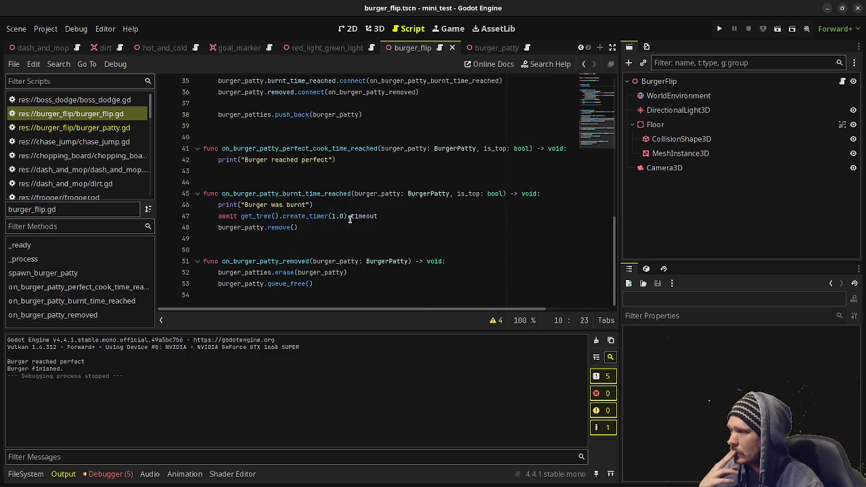
{"action": "left_click", "coordinate": [322, 284]}
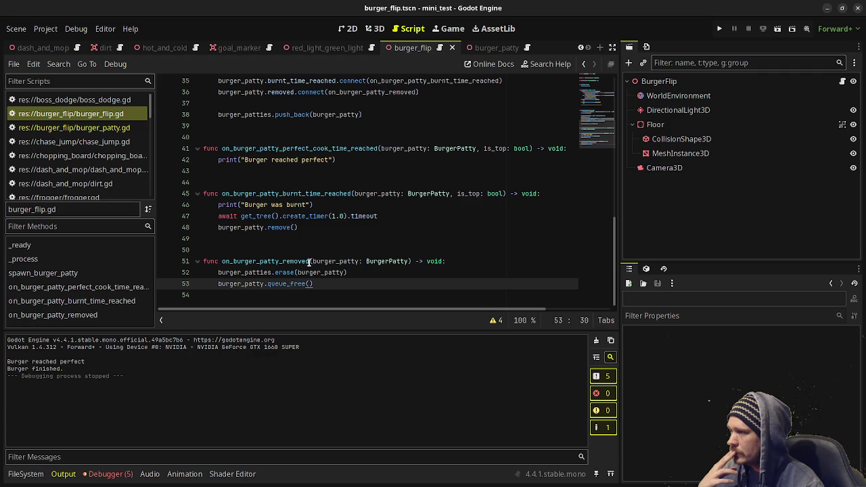
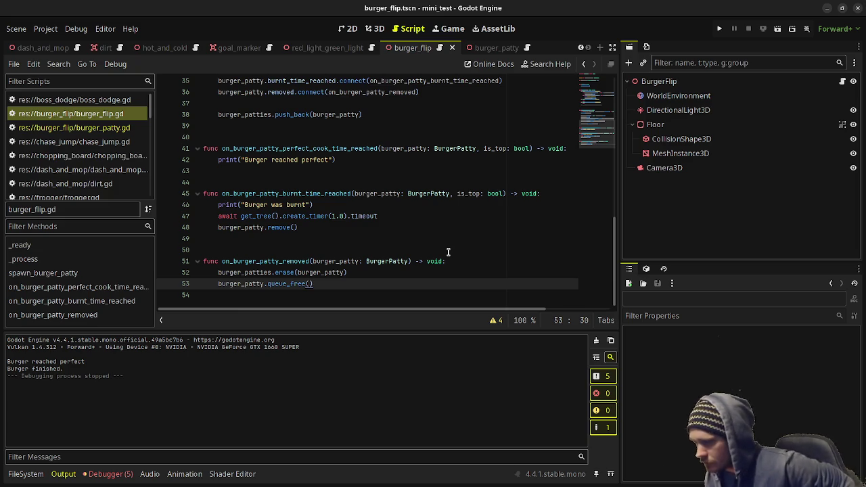
- Comment out the export and burger_patties array declarations on lines 4–6
{"action": "scroll", "coordinate": [342, 255], "scroll_direction": "up", "scroll_amount": 5}
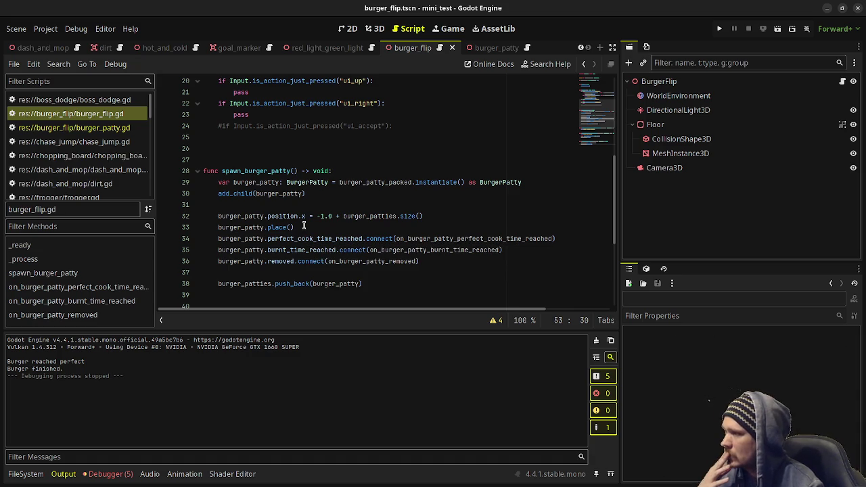
{"action": "scroll", "coordinate": [306, 226], "scroll_direction": "up", "scroll_amount": 6}
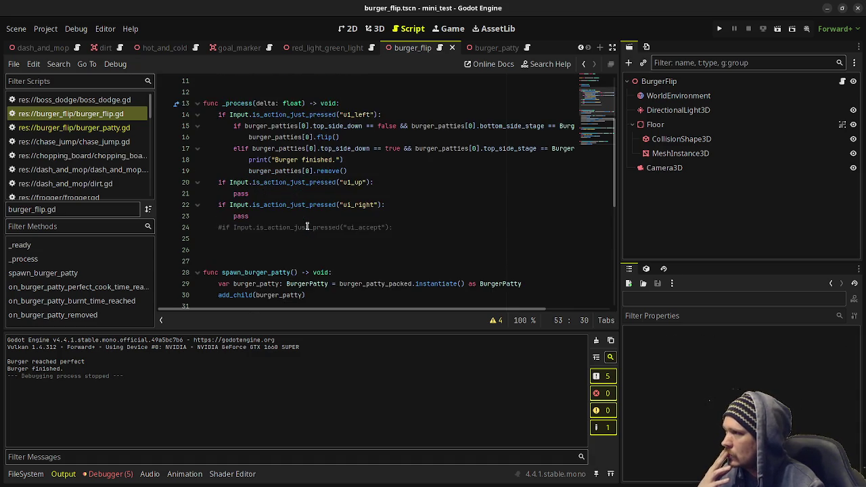
{"action": "left_click", "coordinate": [320, 182]}
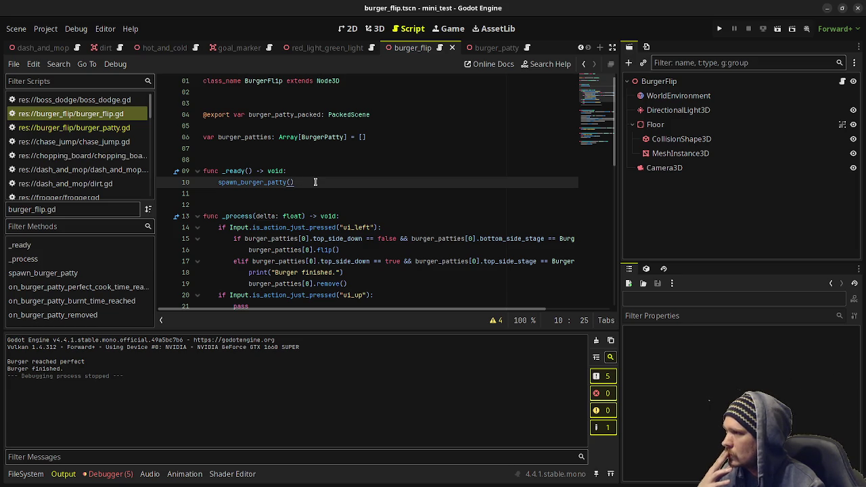
{"action": "left_click", "coordinate": [375, 138]}
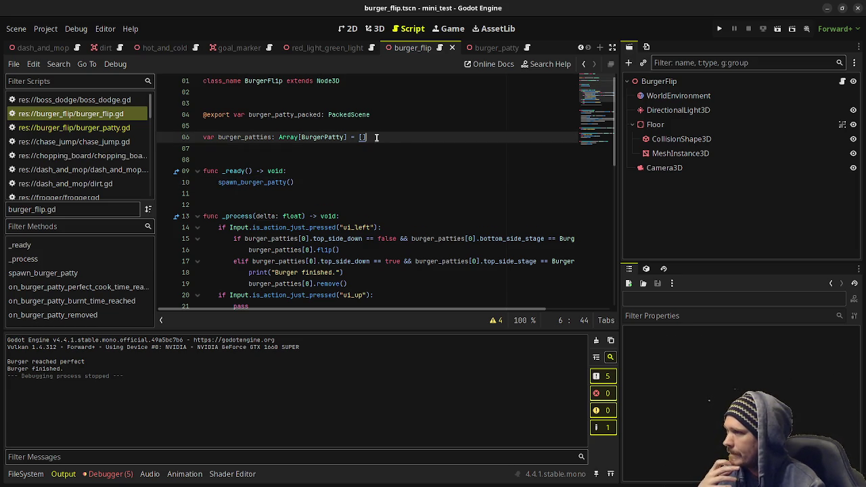
{"action": "left_click_drag", "start_coordinate": [376, 137], "coordinate": [196, 115]}
{"action": "key", "text": "ctrl+k"}
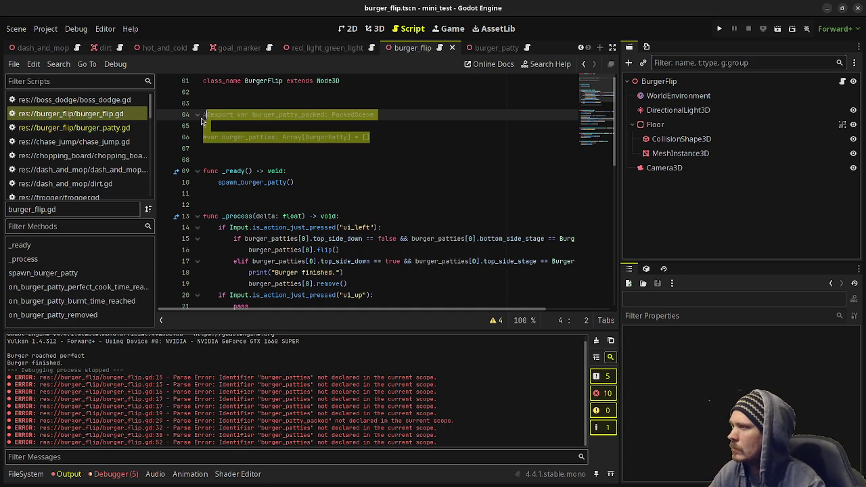
- Prefix the spawn_burger_patty() call in _ready with pass#, then open the instance list under BurgerFlip
{"action": "left_click", "coordinate": [218, 182]}
{"action": "type", "text": "pass#"}
{"action": "scroll", "coordinate": [304, 204], "scroll_direction": "down", "scroll_amount": 1}
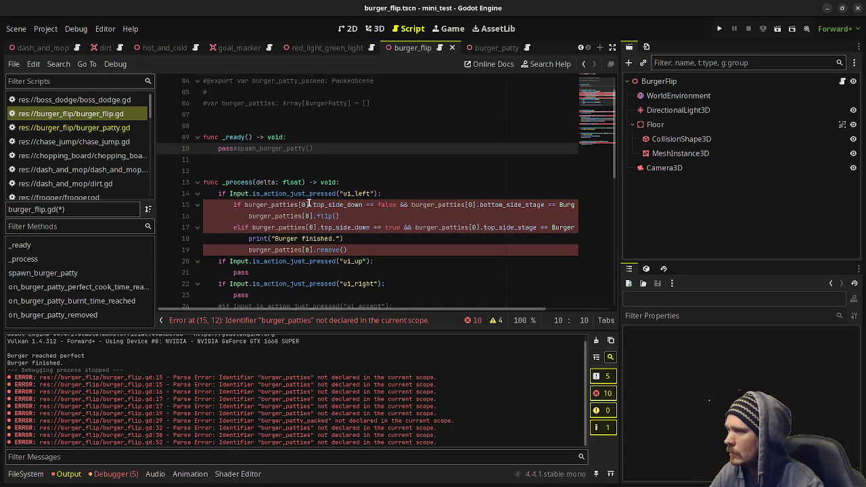
{"action": "scroll", "coordinate": [308, 204], "scroll_direction": "up", "scroll_amount": 1}
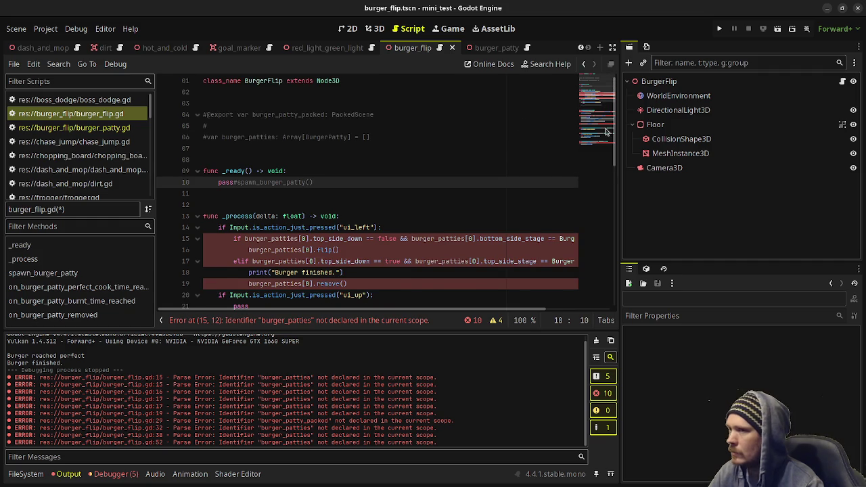
{"action": "left_click", "coordinate": [673, 81]}
{"action": "key", "text": "ctrl+shift+o"}
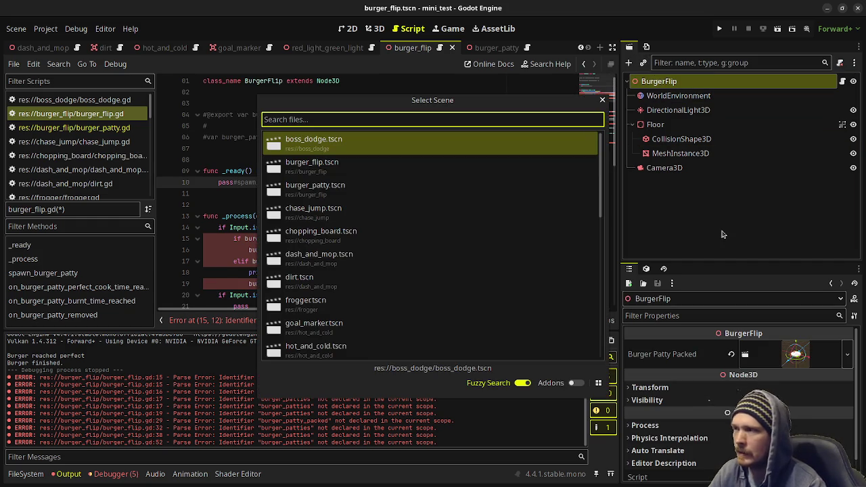
- Instance burger_patty.tscn under BurgerFlip, place three copies in a row on the floor, and save
{"action": "type", "text": "burger_pat"}
{"action": "key", "text": "Return"}
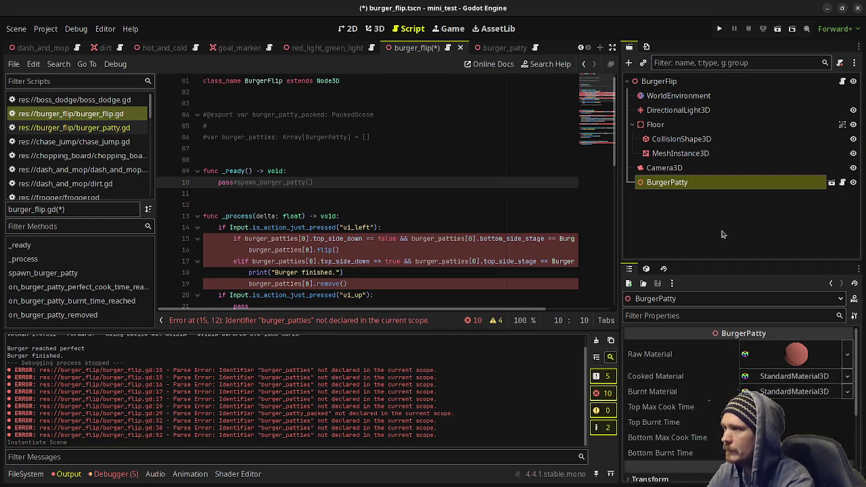
{"action": "left_click", "coordinate": [375, 28]}
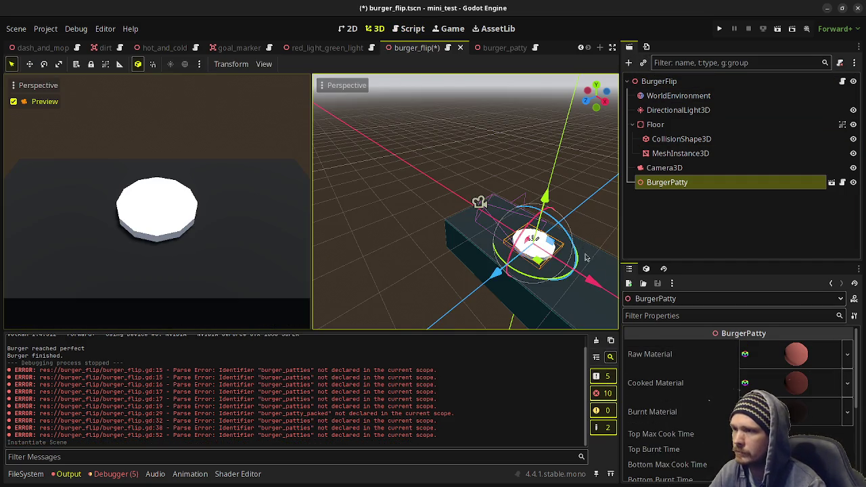
{"action": "mouse_move", "coordinate": [601, 284]}
{"action": "left_mouse_down"}
{"action": "mouse_move", "coordinate": [571, 263]}
{"action": "mouse_move", "coordinate": [670, 335]}
{"action": "left_mouse_up"}
{"action": "key", "text": "ctrl+d"}
{"action": "key", "text": "ctrl+d"}
{"action": "key", "text": "ctrl+s"}
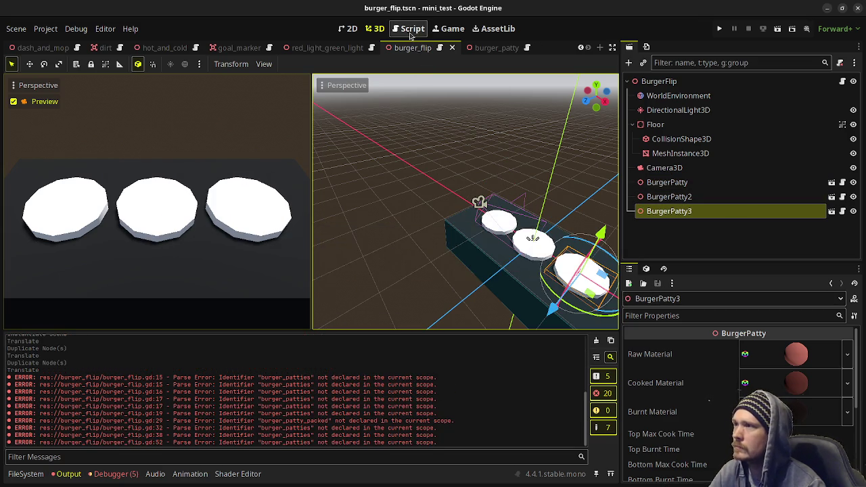
{"action": "left_click", "coordinate": [411, 35]}
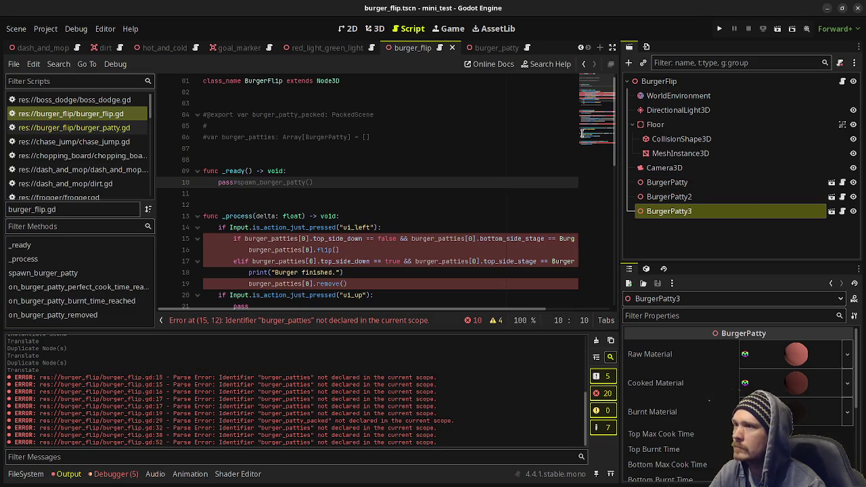
- Append Left, Middle and Right to the three BurgerPatty node names, dropping the 3 from BurgerPatty3
{"action": "left_click", "coordinate": [656, 181]}
{"action": "left_click", "coordinate": [683, 189]}
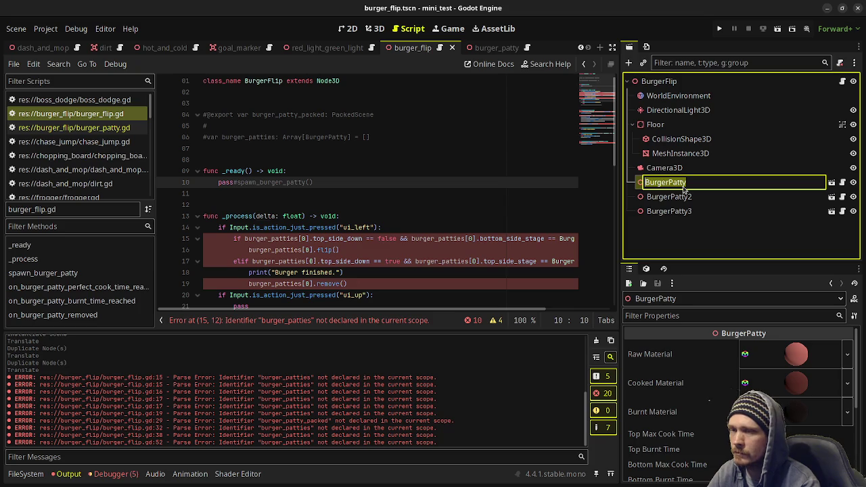
{"action": "left_click", "coordinate": [683, 189]}
{"action": "type", "text": "Left"}
{"action": "key", "text": "Return"}
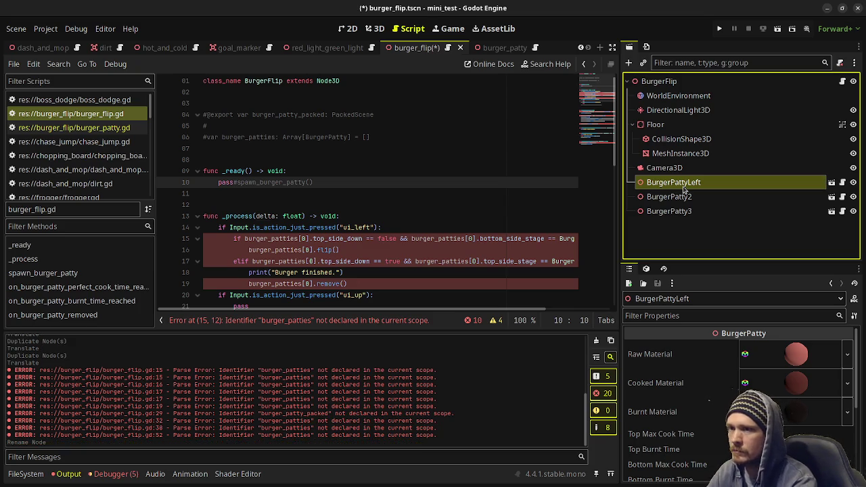
{"action": "left_click", "coordinate": [685, 192]}
{"action": "left_click", "coordinate": [687, 192]}
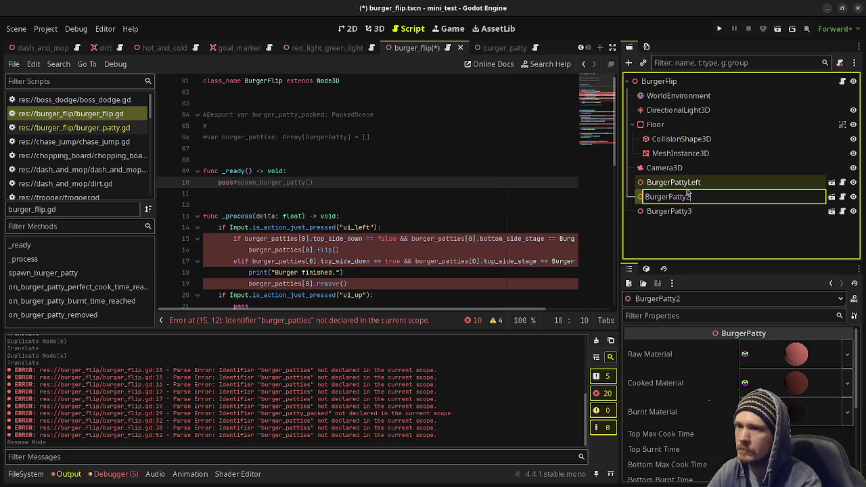
{"action": "type", "text": "Middle"}
{"action": "key", "text": "Return"}
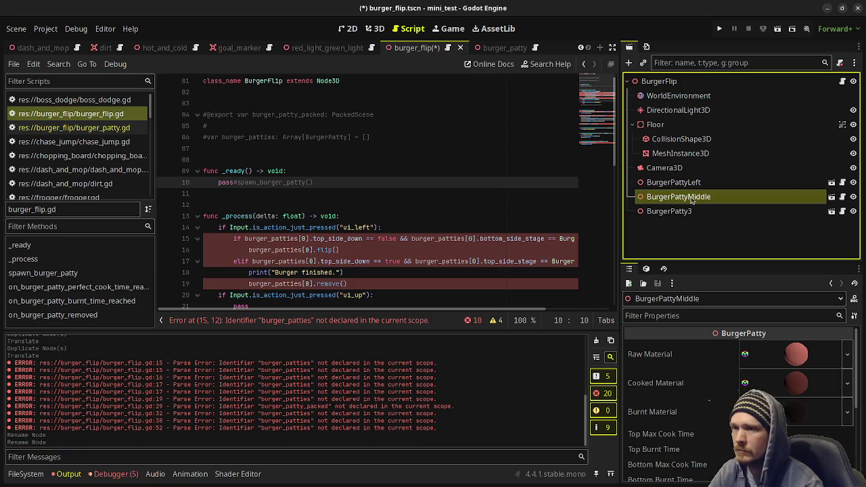
{"action": "left_click", "coordinate": [693, 211]}
{"action": "left_click", "coordinate": [693, 212]}
{"action": "key", "text": "Right"}
{"action": "key", "text": "BackSpace"}
{"action": "type", "text": "Right"}
{"action": "key", "text": "Return"}
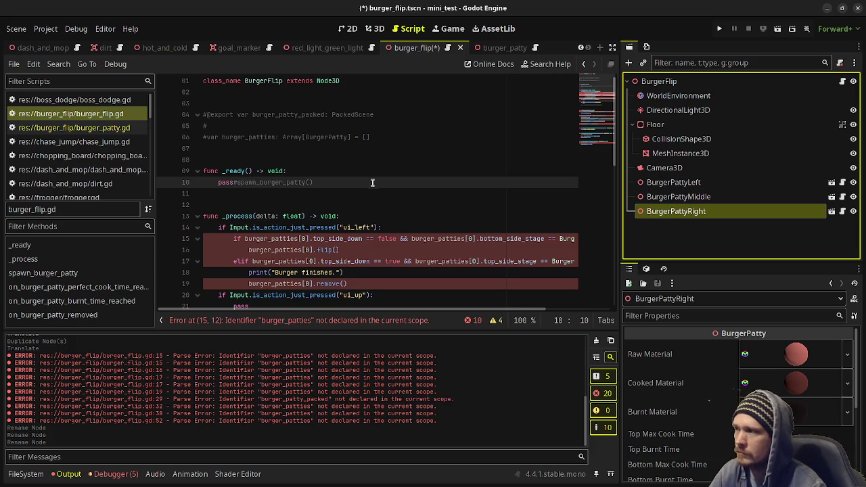
{"action": "mouse_move", "coordinate": [673, 183]}
{"action": "left_mouse_down"}
{"action": "mouse_move", "coordinate": [345, 143]}
{"action": "mouse_move", "coordinate": [324, 156]}
{"action": "left_mouse_up"}
{"action": "mouse_move", "coordinate": [674, 197]}
{"action": "left_mouse_down"}
{"action": "mouse_move", "coordinate": [335, 172]}
{"action": "mouse_move", "coordinate": [684, 213]}
{"action": "left_mouse_up"}
{"action": "left_click_drag", "start_coordinate": [335, 173], "coordinate": [270, 174]}
{"action": "key", "text": "ctrl+s"}
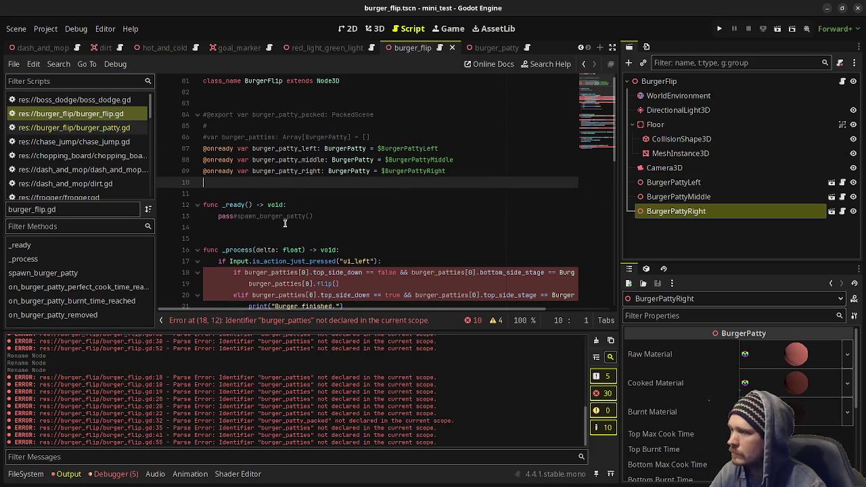
- Replace every burger_patties[0] in the ui_left branch with burger_patty_left and save
{"action": "double_click", "coordinate": [284, 149]}
{"action": "key", "text": "ctrl+c"}
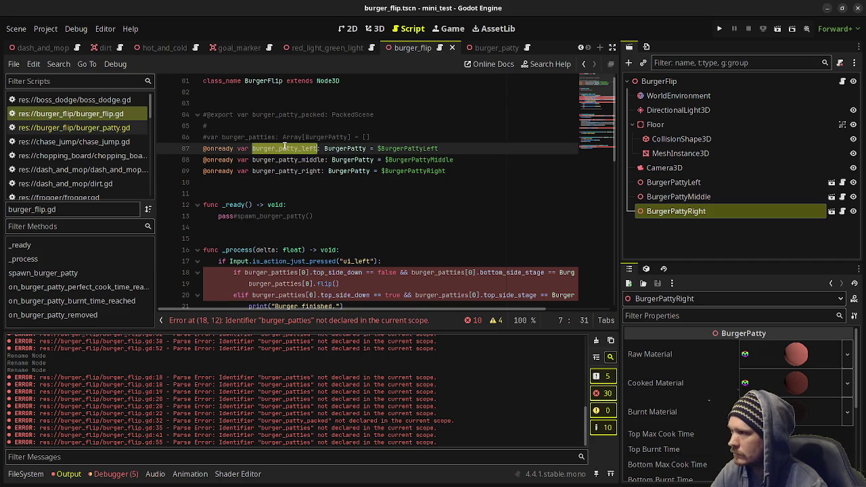
{"action": "left_click_drag", "start_coordinate": [244, 272], "coordinate": [306, 272]}
{"action": "key", "text": "ctrl+v"}
{"action": "mouse_move", "coordinate": [249, 284]}
{"action": "left_mouse_down"}
{"action": "mouse_move", "coordinate": [321, 285]}
{"action": "mouse_move", "coordinate": [313, 285]}
{"action": "left_mouse_up"}
{"action": "key", "text": "ctrl+v"}
{"action": "left_click_drag", "start_coordinate": [411, 272], "coordinate": [477, 272]}
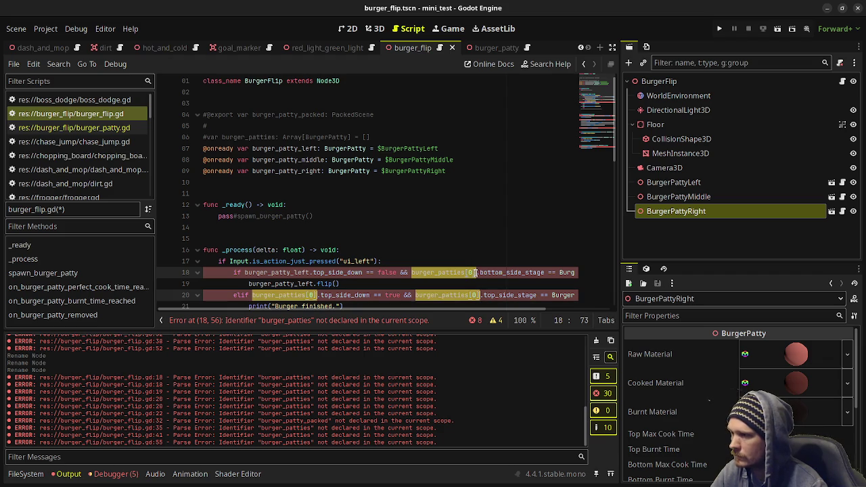
{"action": "scroll", "coordinate": [435, 256], "scroll_direction": "down", "scroll_amount": 2}
{"action": "key", "text": "ctrl+d"}
{"action": "key", "text": "ctrl+d"}
{"action": "key", "text": "ctrl+d"}
{"action": "key", "text": "ctrl+v"}
{"action": "left_click", "coordinate": [372, 257]}
{"action": "key", "text": "ctrl+s"}
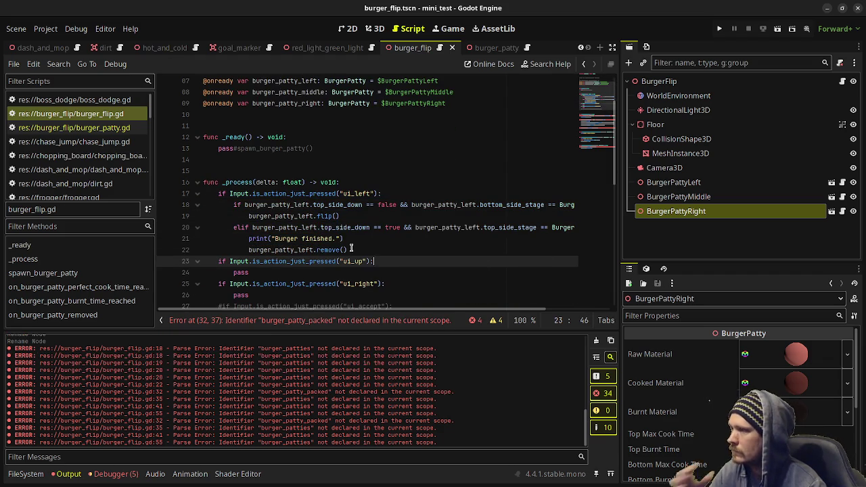
{"action": "scroll", "coordinate": [396, 237], "scroll_direction": "down", "scroll_amount": 2}
{"action": "scroll", "coordinate": [395, 237], "scroll_direction": "down", "scroll_amount": 1}
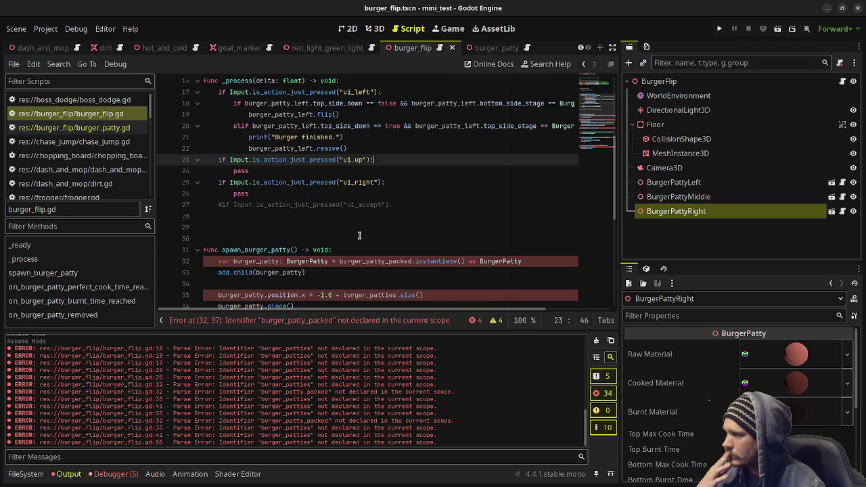
- Comment out the whole spawn_burger_patty function and save
{"action": "scroll", "coordinate": [305, 234], "scroll_direction": "down", "scroll_amount": 1}
{"action": "scroll", "coordinate": [278, 230], "scroll_direction": "down", "scroll_amount": 2}
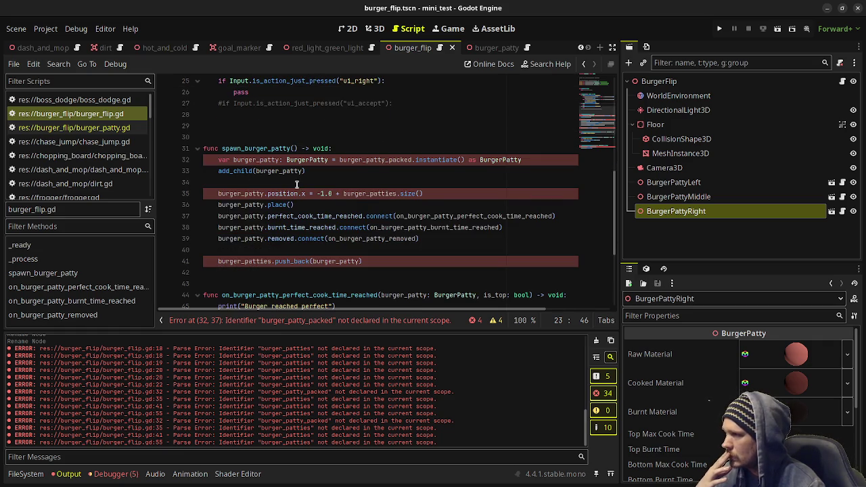
{"action": "mouse_move", "coordinate": [268, 204]}
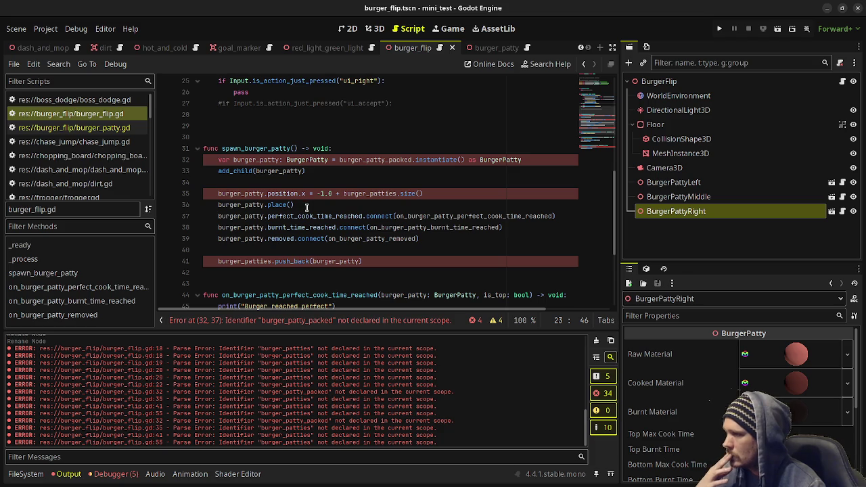
{"action": "mouse_move", "coordinate": [322, 217]}
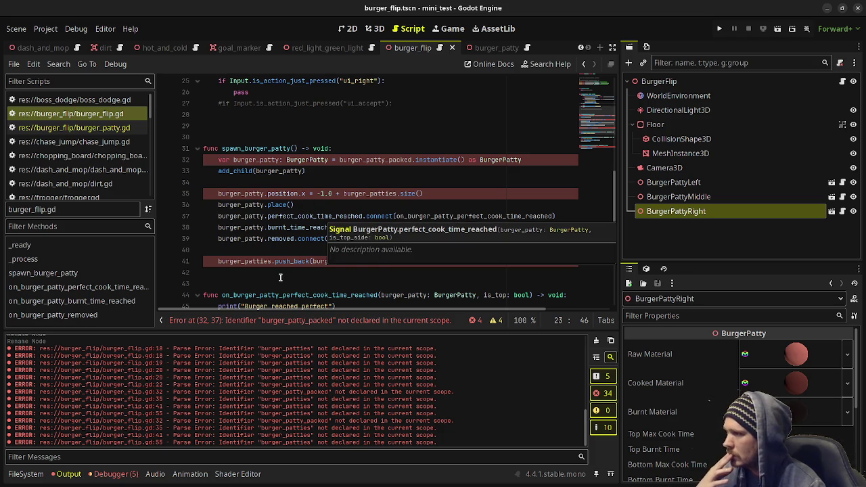
{"action": "left_click", "coordinate": [218, 262]}
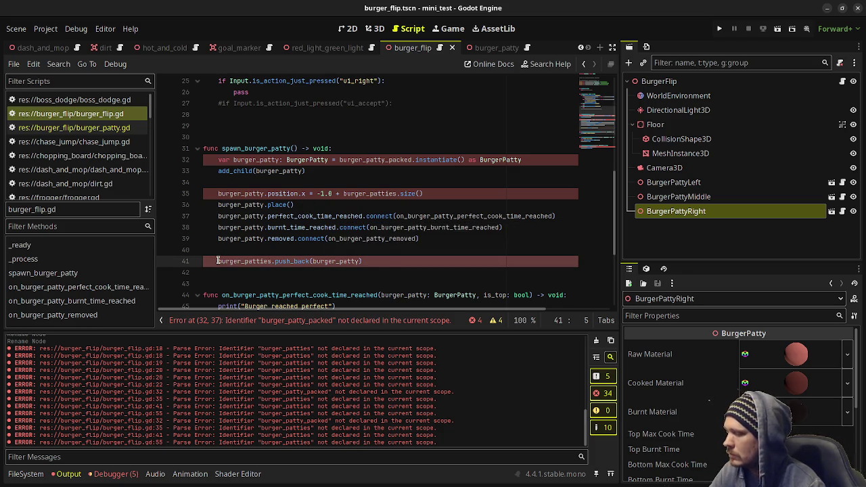
{"action": "left_click_drag", "start_coordinate": [364, 262], "coordinate": [246, 241]}
{"action": "left_click_drag", "start_coordinate": [201, 160], "coordinate": [199, 149]}
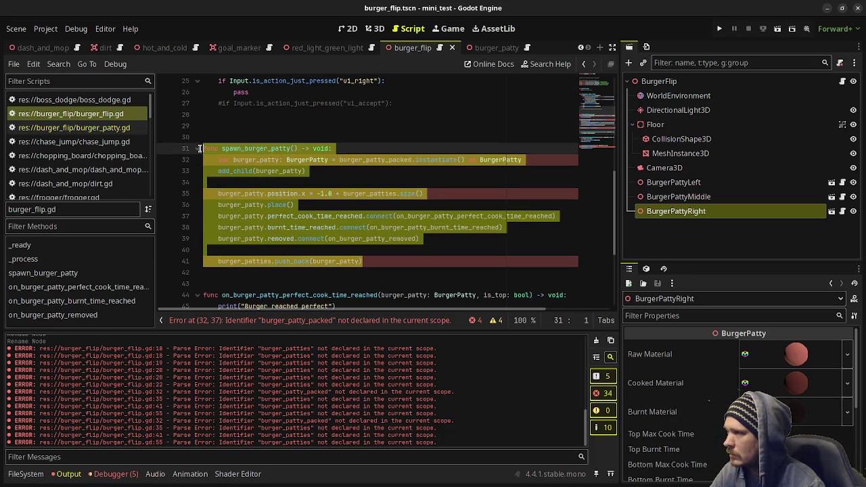
{"action": "key", "text": "ctrl+k"}
{"action": "left_click", "coordinate": [432, 126]}
{"action": "key", "text": "ctrl+s"}
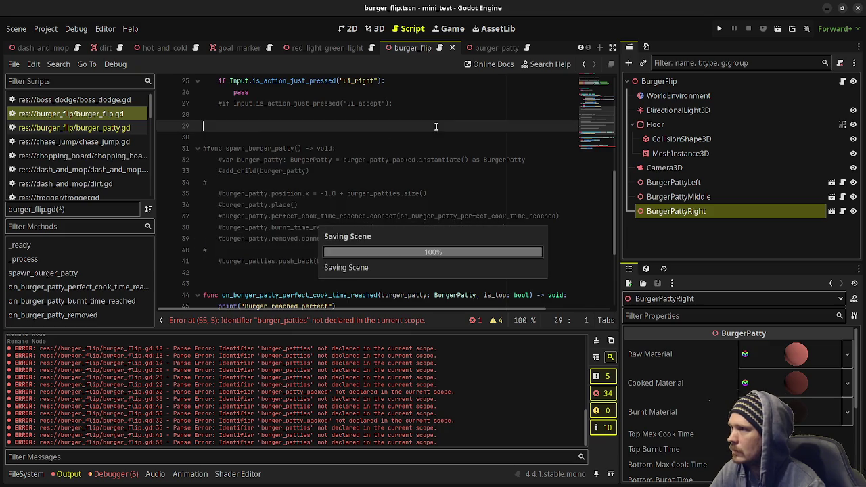
- Delete the commented ui_accept line and the burger_patties erase line
{"action": "scroll", "coordinate": [362, 155], "scroll_direction": "up", "scroll_amount": 4}
{"action": "left_click_drag", "start_coordinate": [390, 238], "coordinate": [406, 231]}
{"action": "key", "text": "BackSpace"}
{"action": "scroll", "coordinate": [399, 230], "scroll_direction": "down", "scroll_amount": 5}
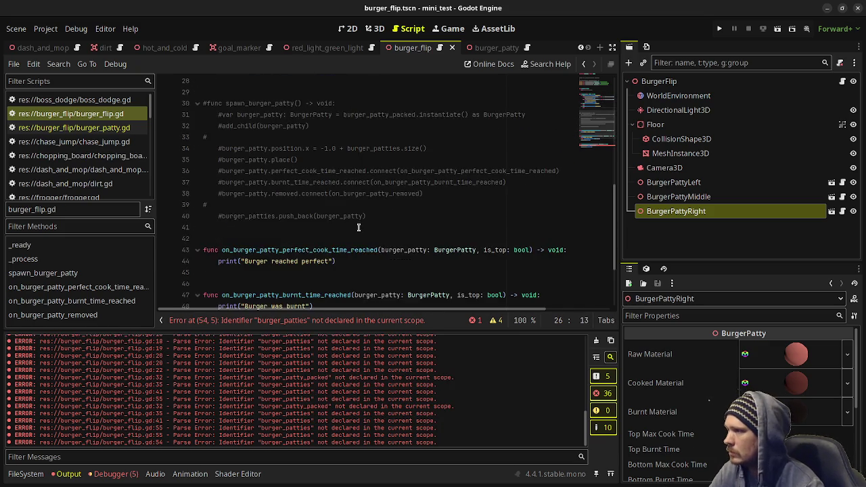
{"action": "scroll", "coordinate": [358, 215], "scroll_direction": "down", "scroll_amount": 1}
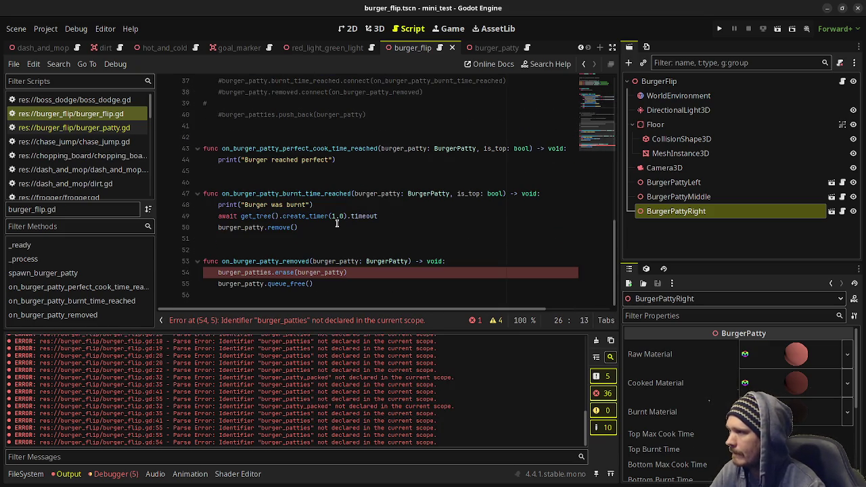
{"action": "left_click", "coordinate": [359, 272]}
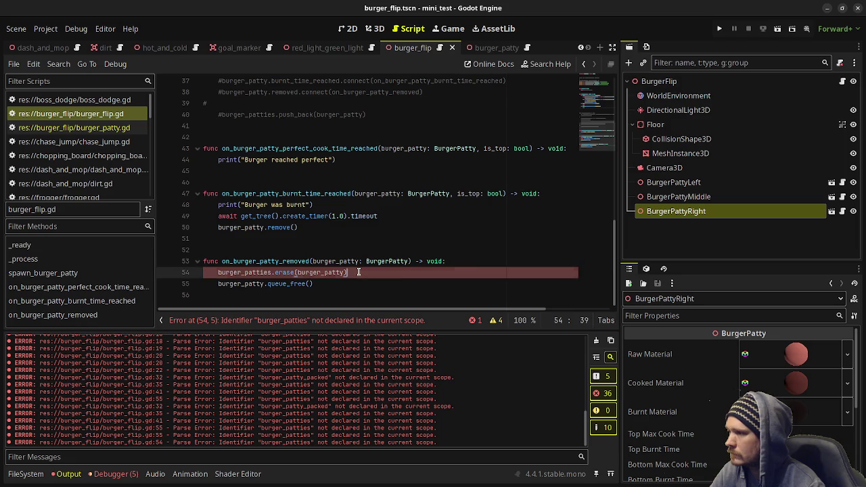
{"action": "left_click", "coordinate": [492, 262]}
{"action": "key", "text": "shift+Down"}
{"action": "key", "text": "Delete"}
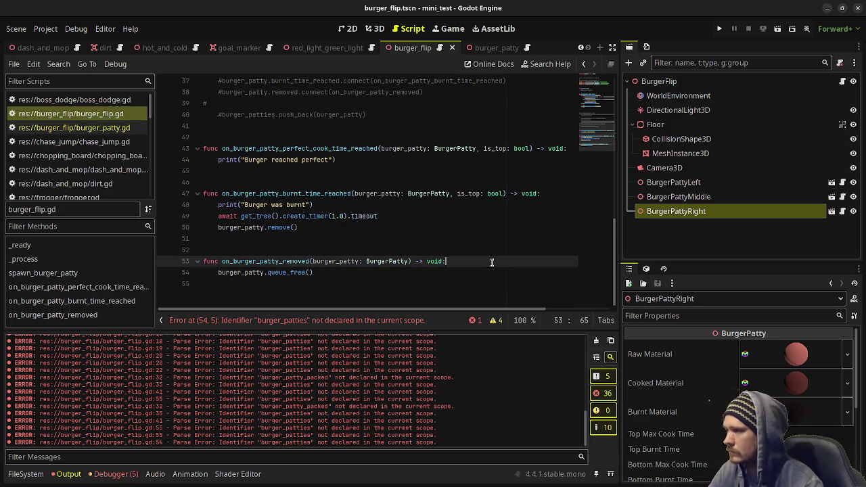
- Replace burger_patty.queue_free() with await get_tree().create_timer(1.0) and save
{"action": "left_click_drag", "start_coordinate": [315, 272], "coordinate": [216, 275]}
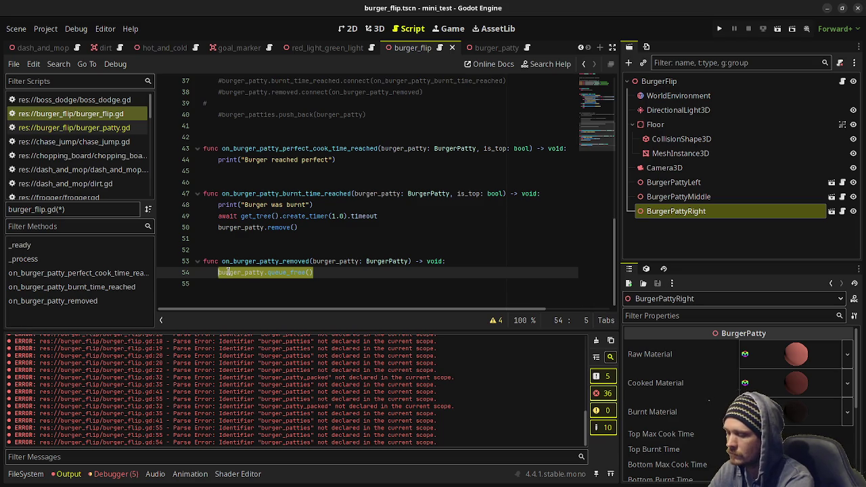
{"action": "type", "text": "await "}
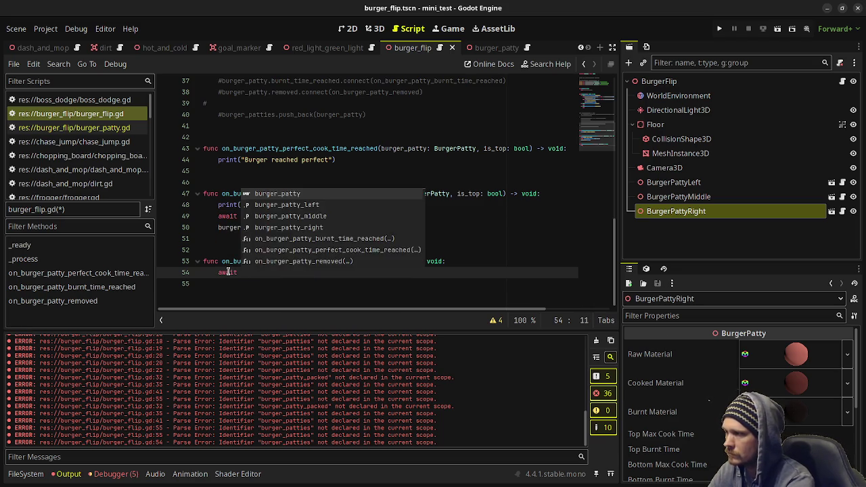
{"action": "type", "text": "get_tree().creat"}
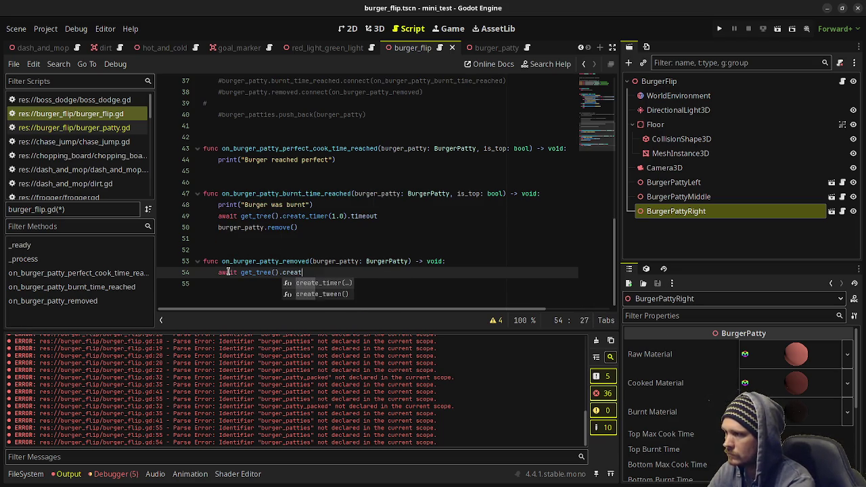
{"action": "type", "text": "e_timer("}
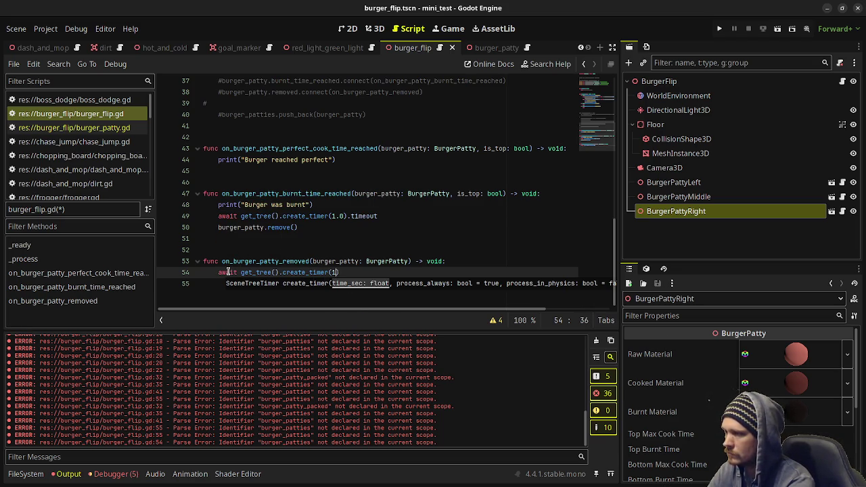
{"action": "type", "text": "1.0)"}
{"action": "key", "text": "ctrl+s"}
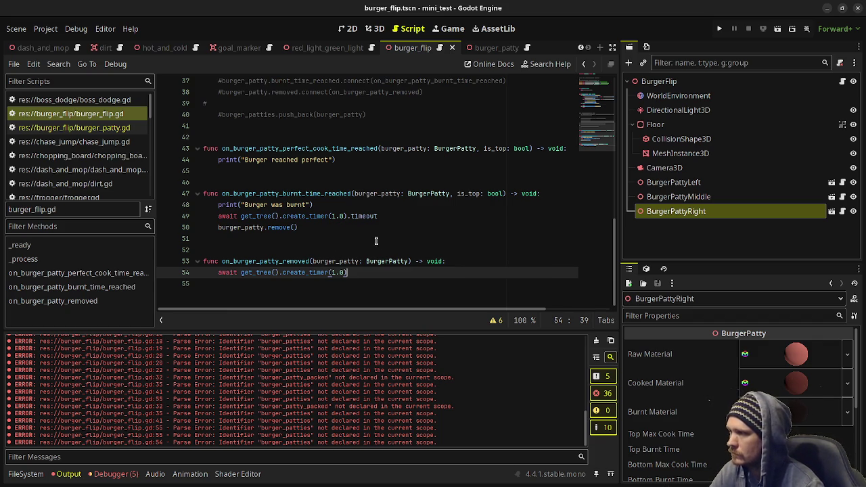
- Review the burger_patty.gd script
{"action": "left_click", "coordinate": [124, 129]}
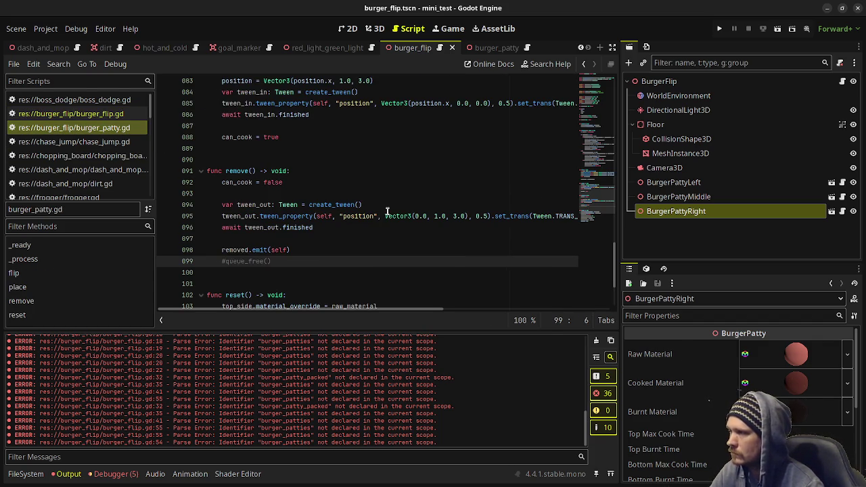
{"action": "scroll", "coordinate": [320, 250], "scroll_direction": "down", "scroll_amount": 3}
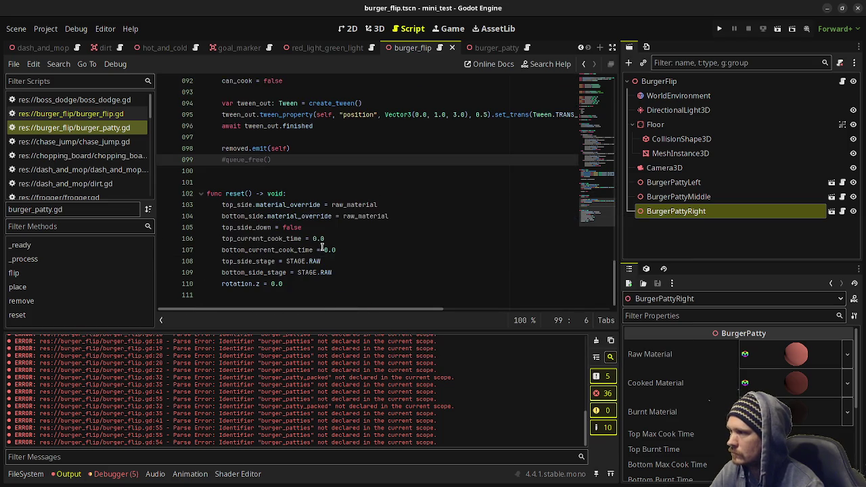
{"action": "scroll", "coordinate": [324, 241], "scroll_direction": "up", "scroll_amount": 9}
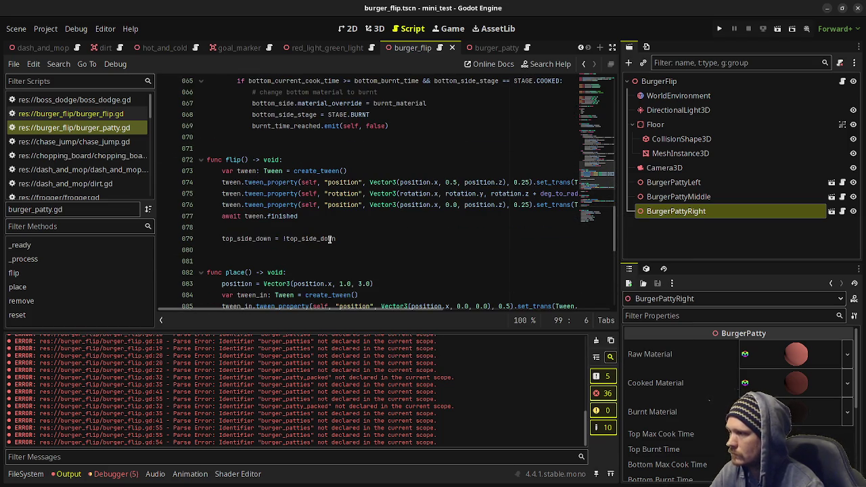
{"action": "scroll", "coordinate": [334, 246], "scroll_direction": "down", "scroll_amount": 4}
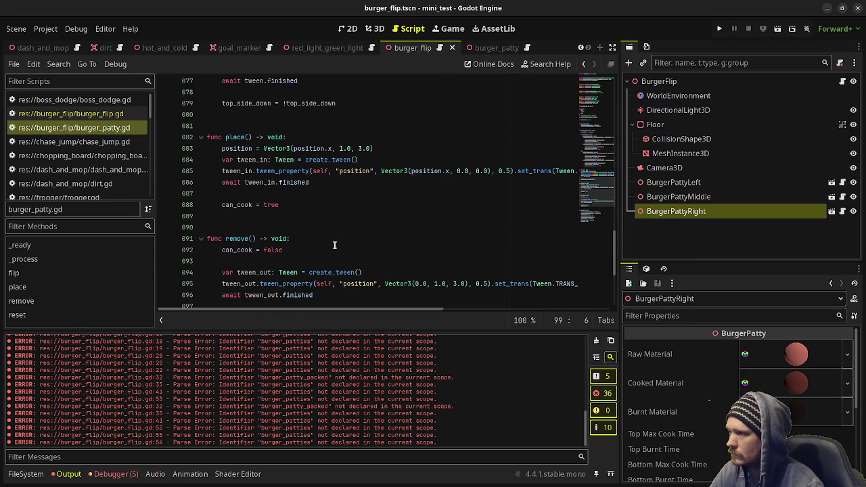
- Replace the pass#spawn_burger_patty() line in _ready with burger_patty_left.place() and save
{"action": "left_click", "coordinate": [95, 117]}
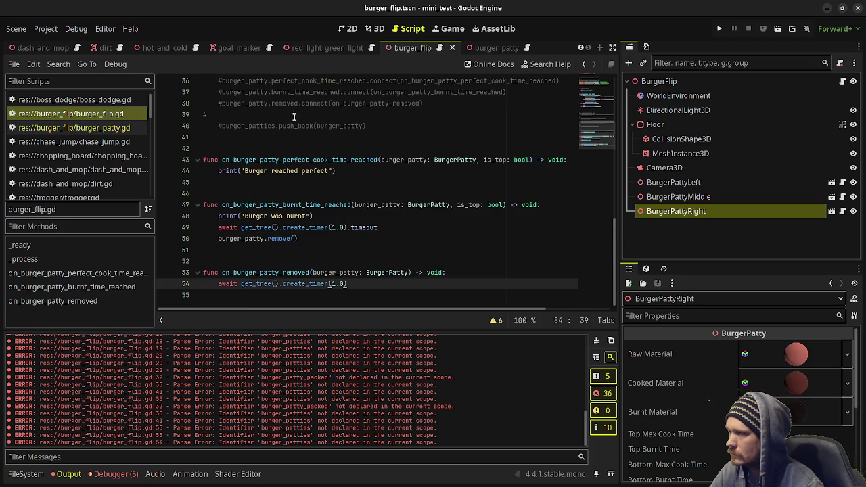
{"action": "scroll", "coordinate": [368, 189], "scroll_direction": "up", "scroll_amount": 9}
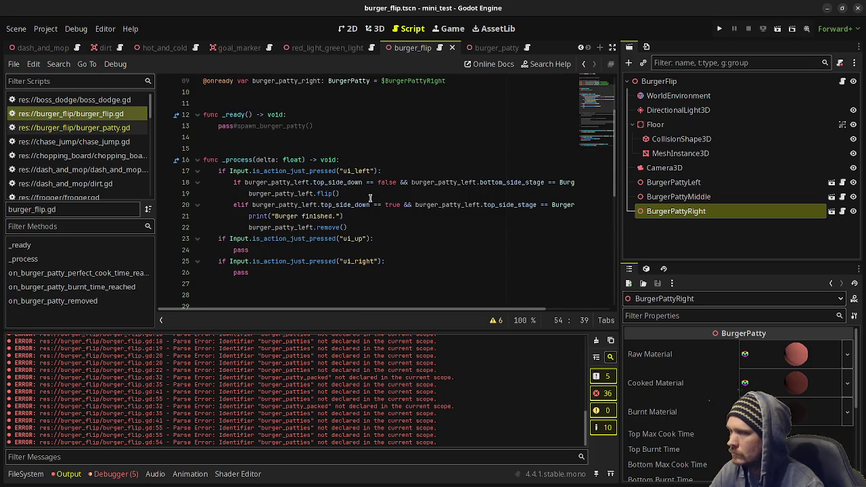
{"action": "scroll", "coordinate": [359, 196], "scroll_direction": "up", "scroll_amount": 2}
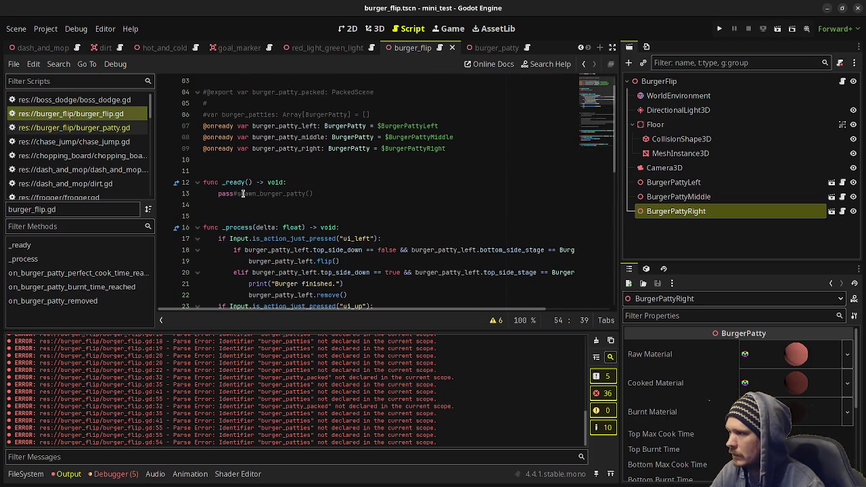
{"action": "left_click_drag", "start_coordinate": [323, 192], "coordinate": [211, 193]}
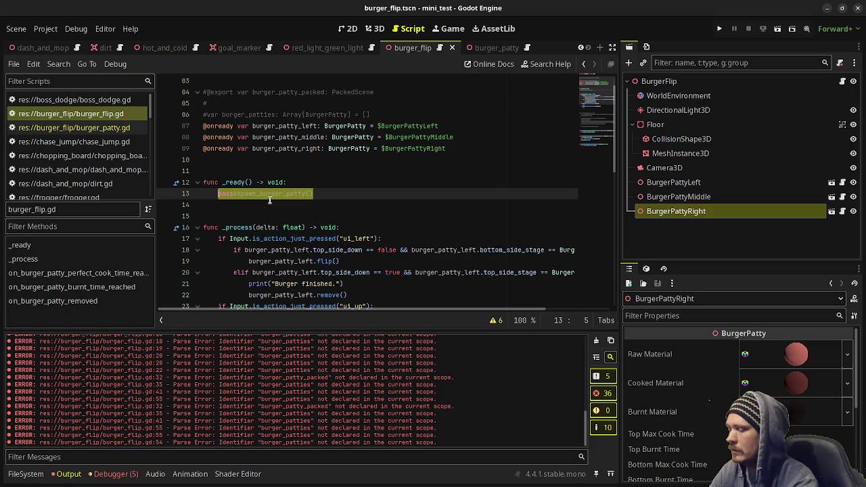
{"action": "type", "text": "burger_patty_left.p"}
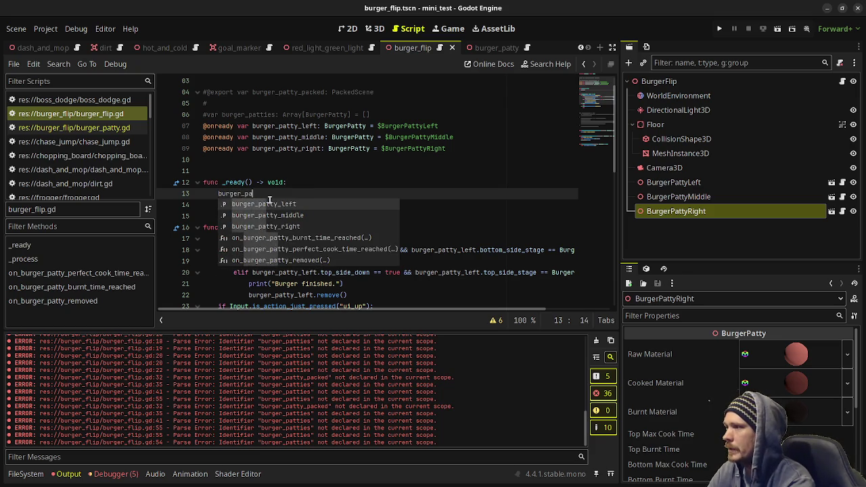
{"action": "type", "text": "lace"}
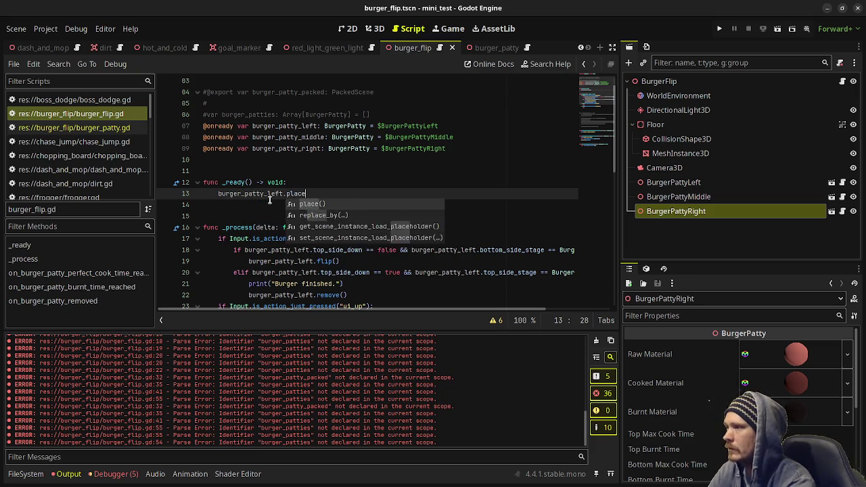
{"action": "key", "text": "Return"}
{"action": "key", "text": "ctrl+s"}
{"action": "left_click", "coordinate": [375, 30]}
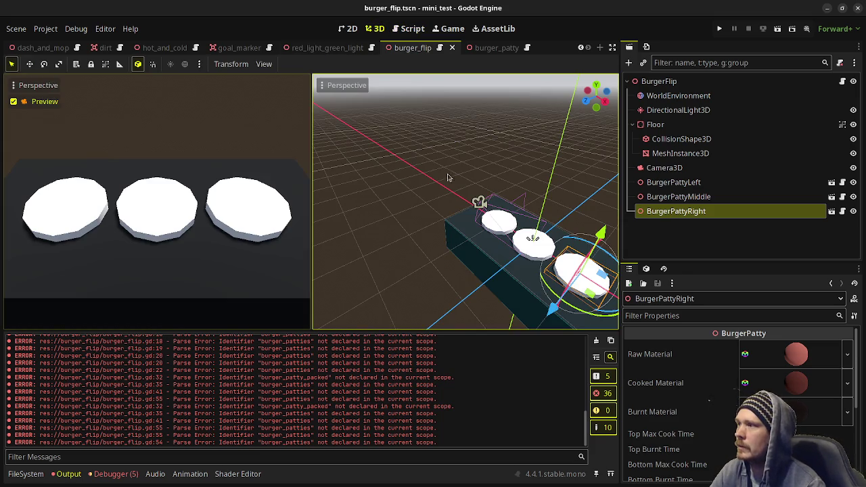
- Shift the left patty along Z toward the camera and raise the middle patty toward the camera
{"action": "left_click", "coordinate": [499, 217]}
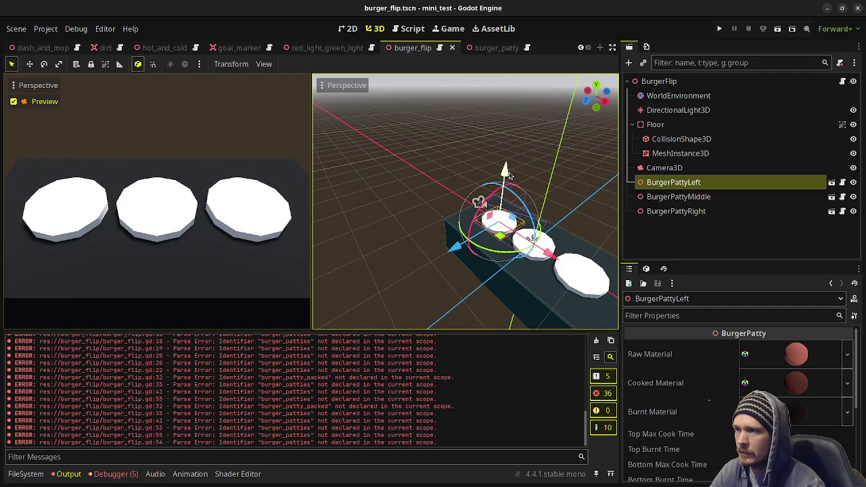
{"action": "mouse_move", "coordinate": [509, 175]}
{"action": "left_mouse_down"}
{"action": "mouse_move", "coordinate": [513, 143]}
{"action": "mouse_move", "coordinate": [467, 214]}
{"action": "mouse_move", "coordinate": [432, 229]}
{"action": "left_mouse_up"}
{"action": "left_click", "coordinate": [539, 244]}
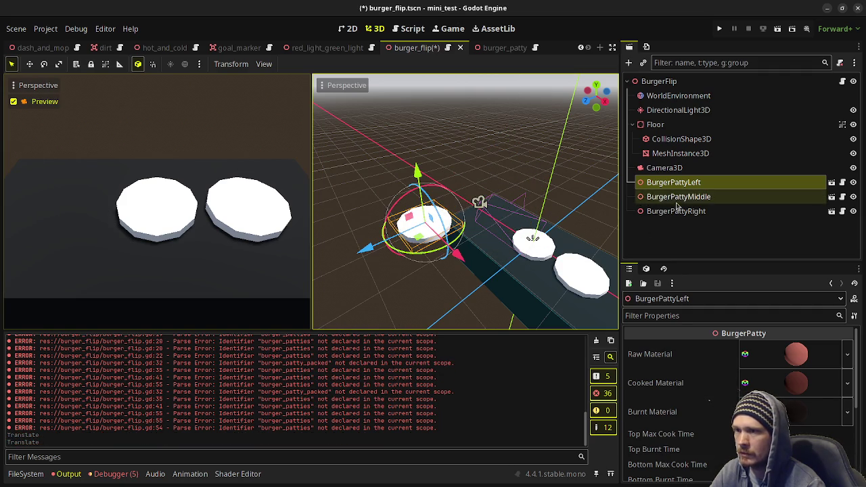
{"action": "left_click_drag", "start_coordinate": [545, 198], "coordinate": [555, 152]}
{"action": "mouse_move", "coordinate": [512, 233]}
{"action": "left_mouse_down"}
{"action": "mouse_move", "coordinate": [355, 332]}
{"action": "mouse_move", "coordinate": [293, 383]}
{"action": "left_mouse_up"}
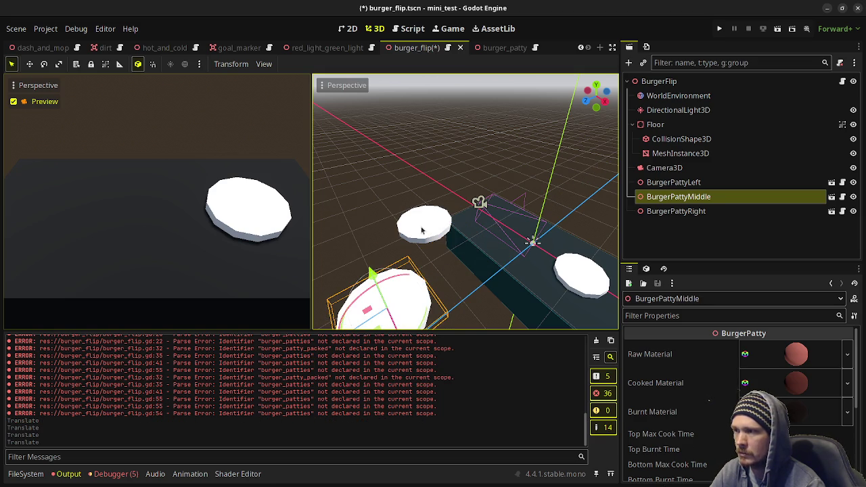
{"action": "left_click", "coordinate": [422, 230]}
{"action": "left_click_drag", "start_coordinate": [366, 248], "coordinate": [302, 287]}
- Check the patty transform values, then raise the right patty toward the camera and save the scene
{"action": "scroll", "coordinate": [708, 362], "scroll_direction": "down", "scroll_amount": 2}
{"action": "left_click", "coordinate": [674, 197]}
{"action": "left_click", "coordinate": [673, 182]}
{"action": "scroll", "coordinate": [704, 403], "scroll_direction": "down", "scroll_amount": 2}
{"action": "left_click", "coordinate": [680, 404]}
{"action": "left_click", "coordinate": [680, 404]}
{"action": "left_click", "coordinate": [681, 366]}
{"action": "left_click", "coordinate": [681, 366]}
{"action": "double_click", "coordinate": [704, 211]}
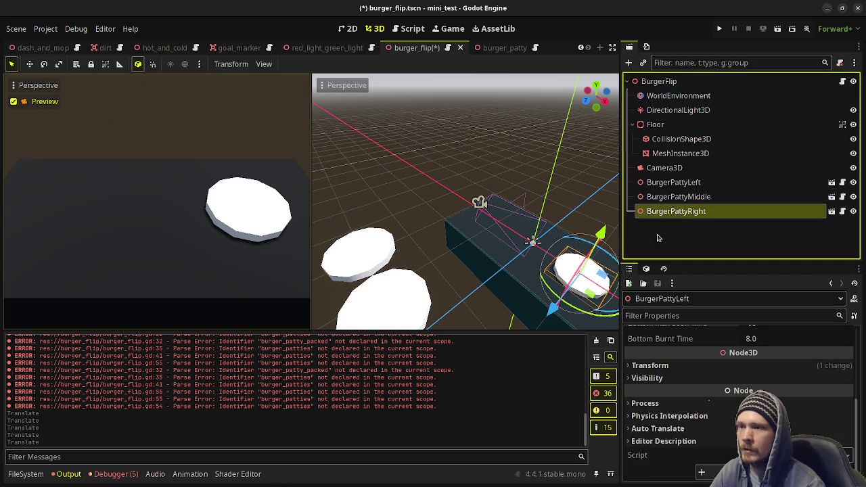
{"action": "left_click_drag", "start_coordinate": [545, 200], "coordinate": [547, 197]}
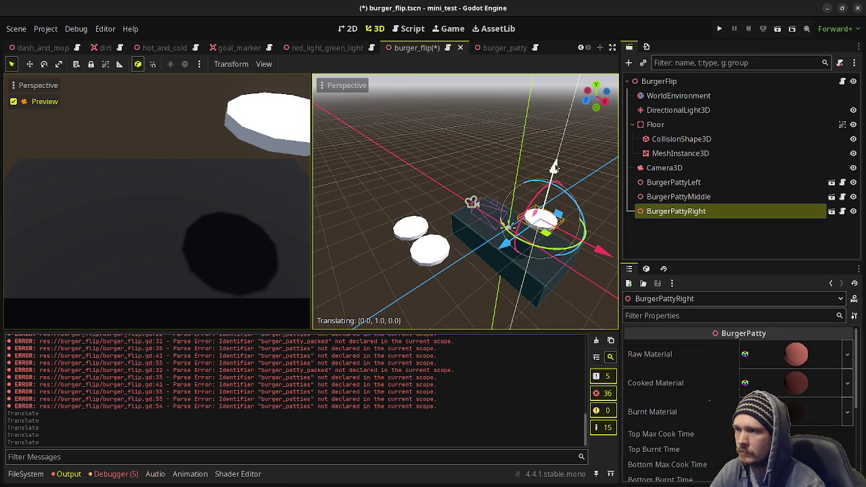
{"action": "left_click_drag", "start_coordinate": [498, 272], "coordinate": [379, 342]}
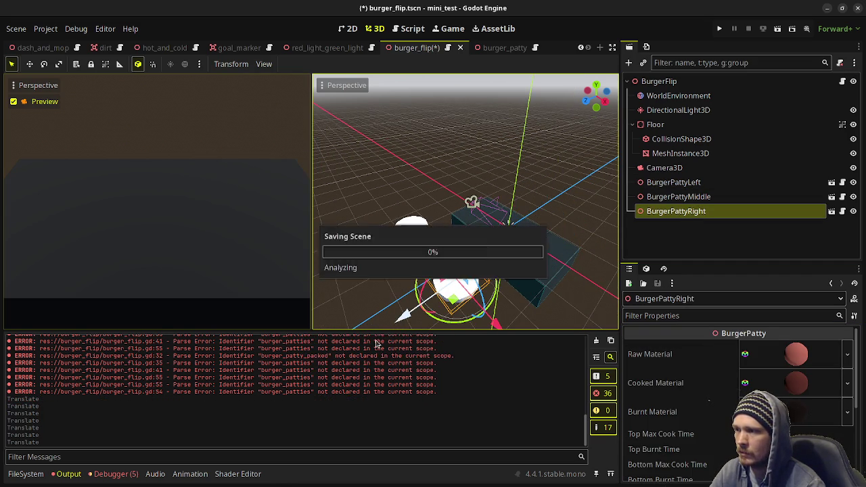
{"action": "key", "text": "ctrl+s"}
{"action": "left_click", "coordinate": [440, 48]}
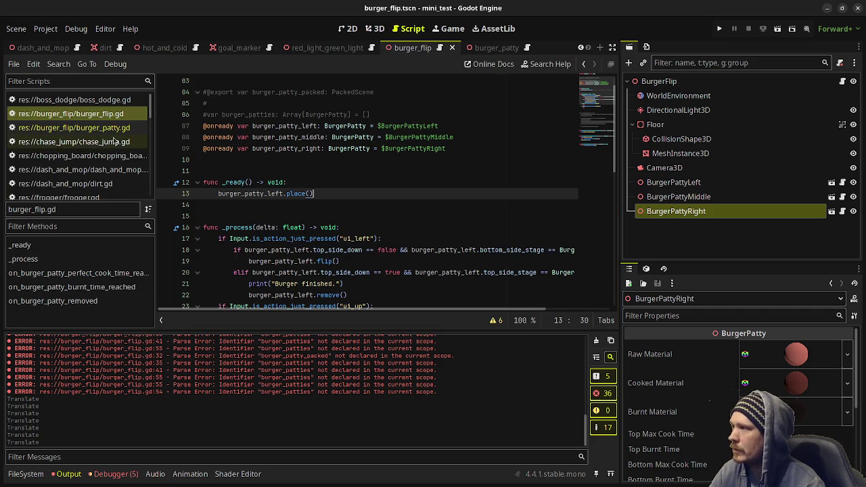
- Review the burger_patty.gd script
{"action": "left_click", "coordinate": [75, 127]}
{"action": "scroll", "coordinate": [302, 233], "scroll_direction": "down", "scroll_amount": 5}
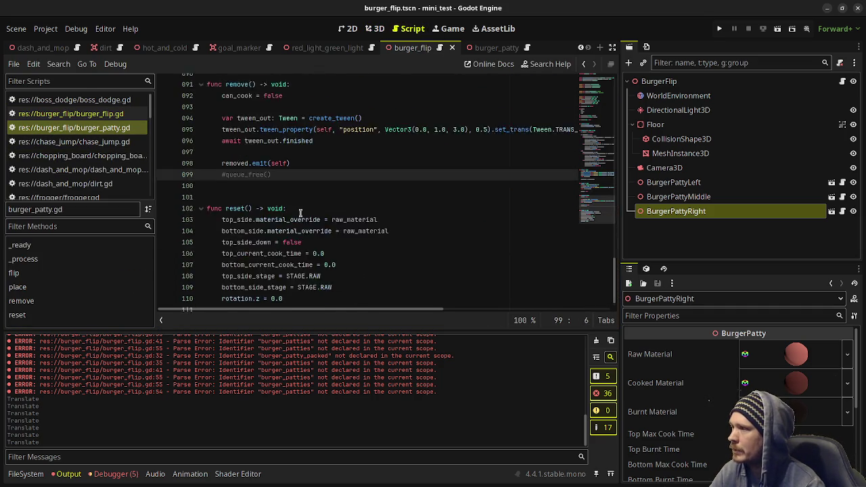
{"action": "scroll", "coordinate": [301, 216], "scroll_direction": "up", "scroll_amount": 5}
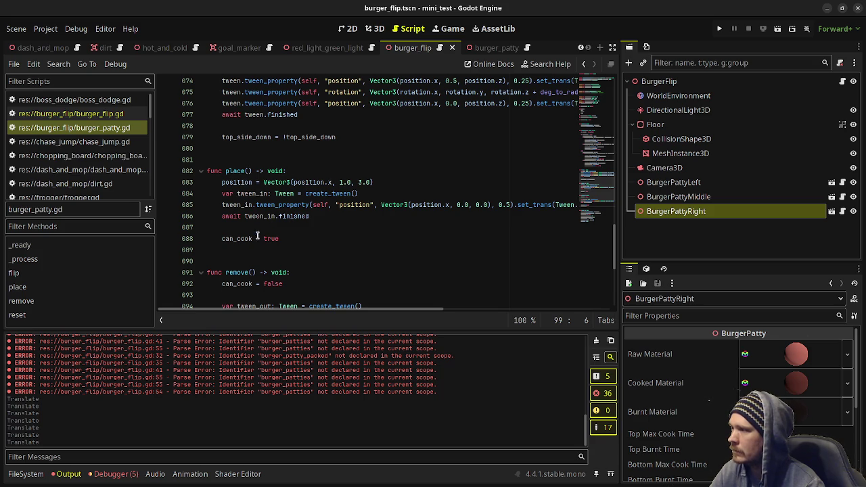
{"action": "left_click", "coordinate": [113, 117]}
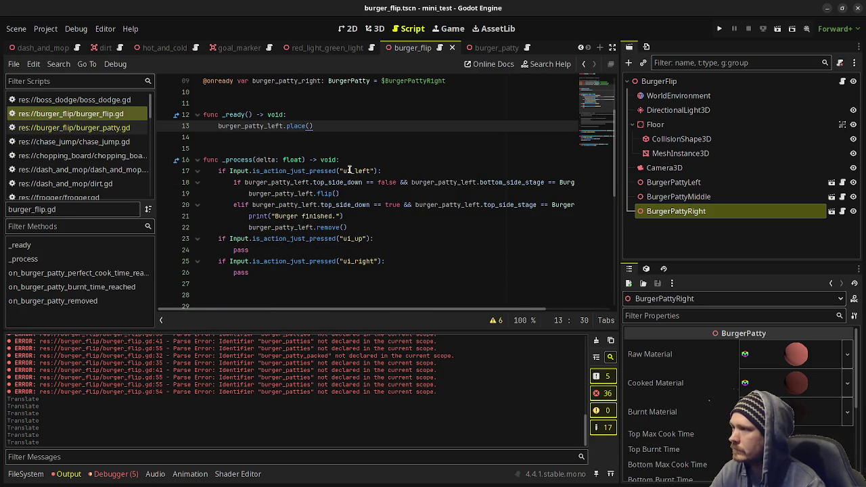
- Copy the ui_left flip/remove block over the ui_up pass, renaming it to burger_patty_middle
{"action": "left_click_drag", "start_coordinate": [354, 232], "coordinate": [232, 182]}
{"action": "key", "text": "ctrl+c"}
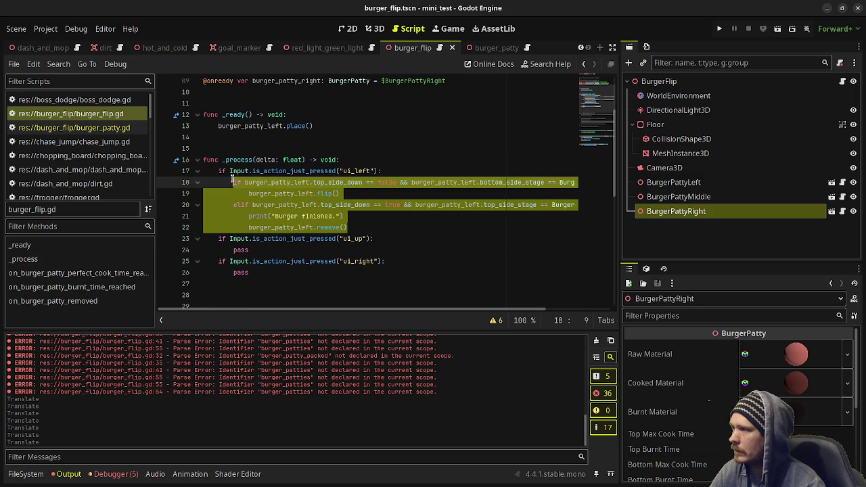
{"action": "double_click", "coordinate": [242, 250]}
{"action": "key", "text": "ctrl+v"}
{"action": "scroll", "coordinate": [302, 238], "scroll_direction": "down", "scroll_amount": 1}
{"action": "left_click", "coordinate": [293, 216]}
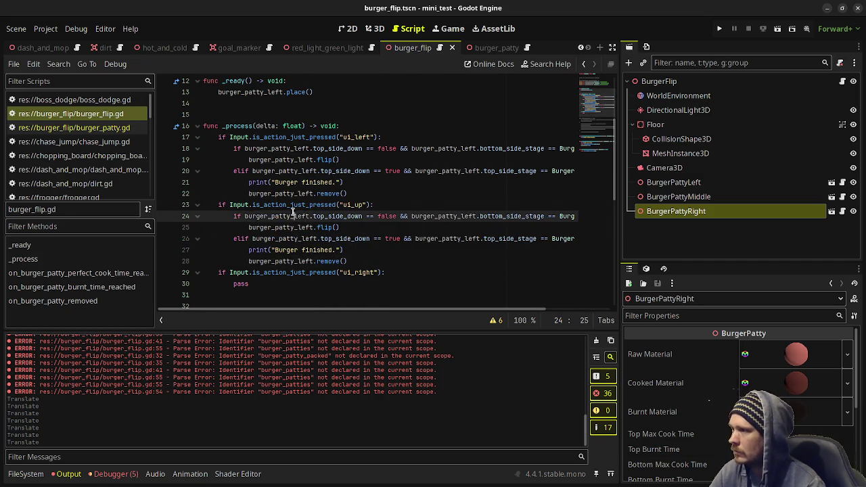
{"action": "double_click", "coordinate": [293, 216]}
{"action": "key", "text": "ctrl+d"}
{"action": "key", "text": "ctrl+d"}
{"action": "key", "text": "ctrl+d"}
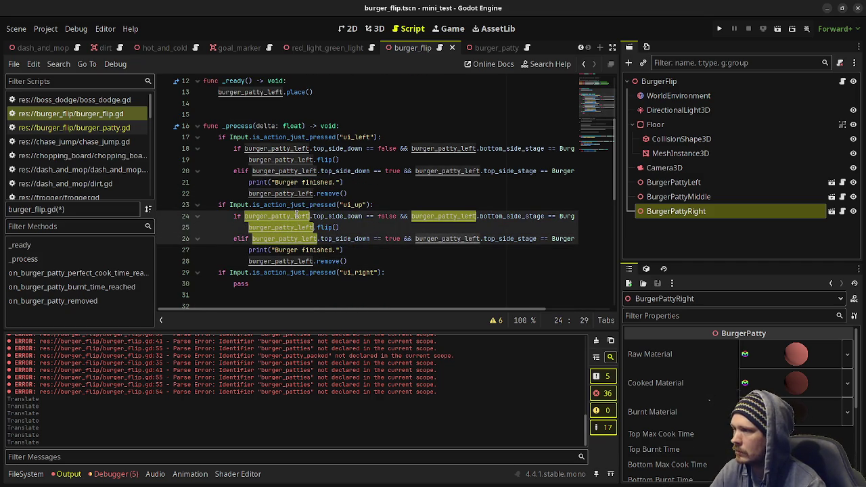
{"action": "type", "text": "burger_patty_mid"}
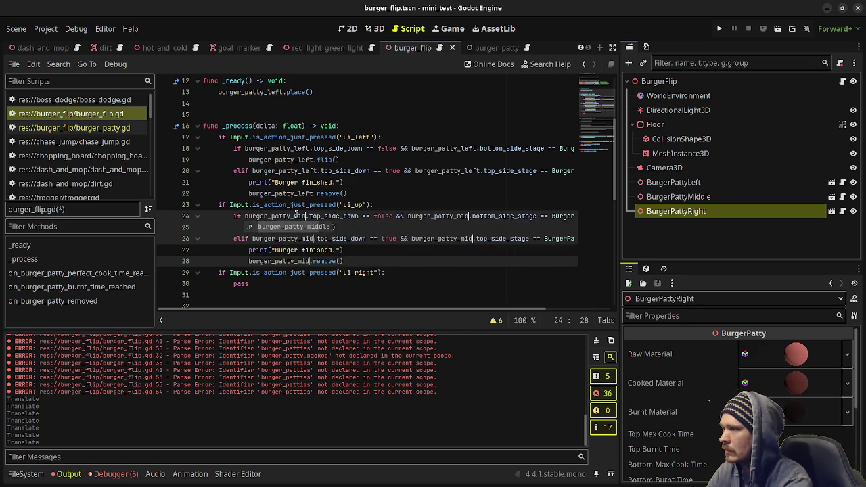
{"action": "type", "text": "dle"}
{"action": "left_click", "coordinate": [248, 284]}
- Paste the block over the ui_right pass, rename it to burger_patty_right, and save
{"action": "double_click", "coordinate": [244, 285]}
{"action": "key", "text": "ctrl+v"}
{"action": "left_click", "coordinate": [299, 260]}
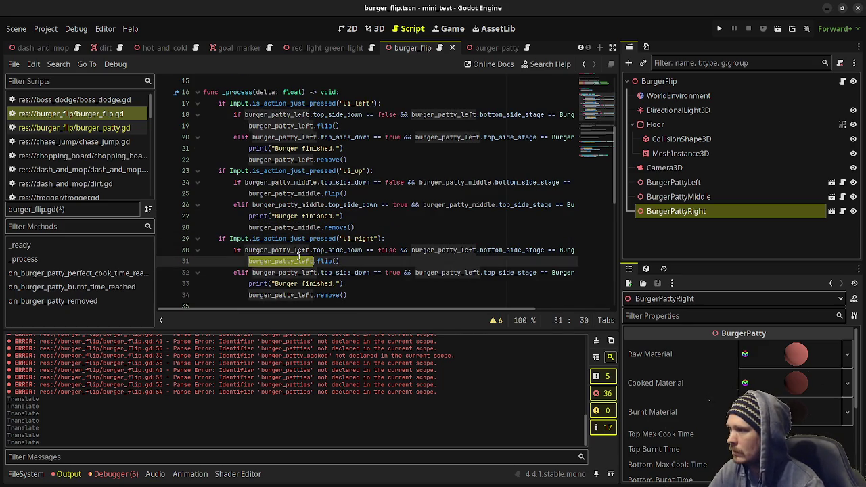
{"action": "double_click", "coordinate": [295, 250]}
{"action": "key", "text": "ctrl+d"}
{"action": "key", "text": "ctrl+d"}
{"action": "key", "text": "ctrl+d"}
{"action": "key", "text": "ctrl+d"}
{"action": "key", "text": "ctrl+d"}
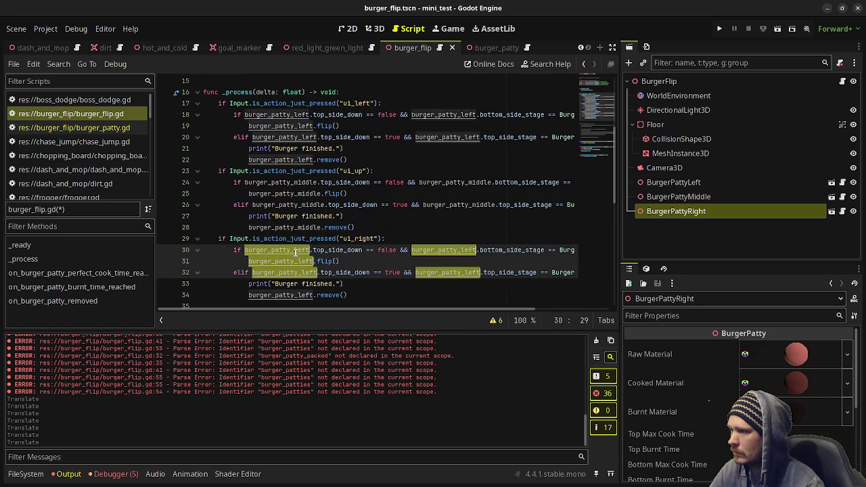
{"action": "type", "text": "burger_patty_"}
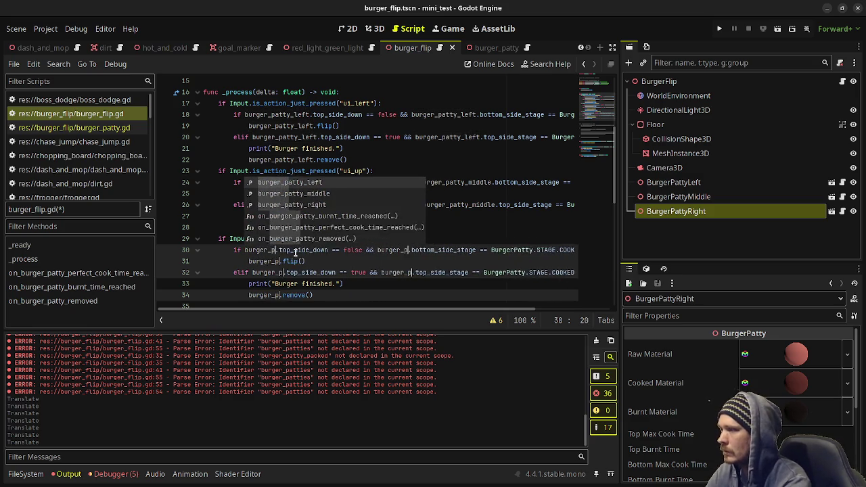
{"action": "left_click", "coordinate": [291, 204]}
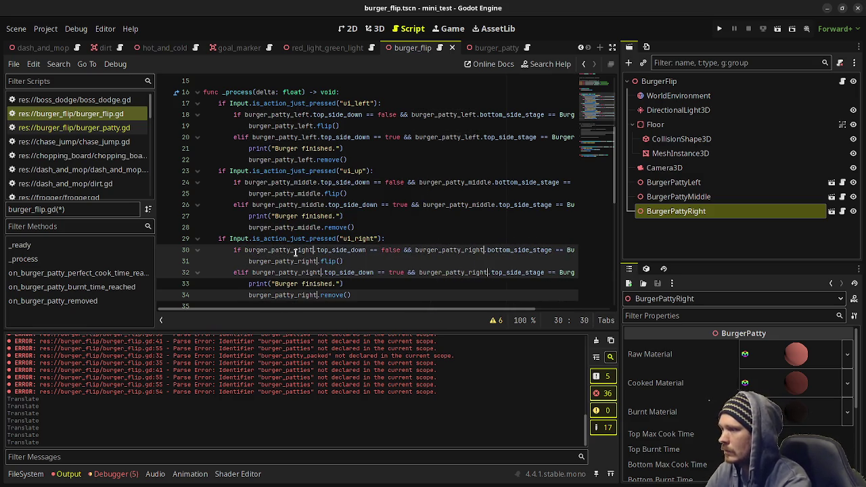
{"action": "left_click", "coordinate": [347, 193]}
{"action": "key", "text": "ctrl+s"}
{"action": "scroll", "coordinate": [331, 191], "scroll_direction": "down", "scroll_amount": 4}
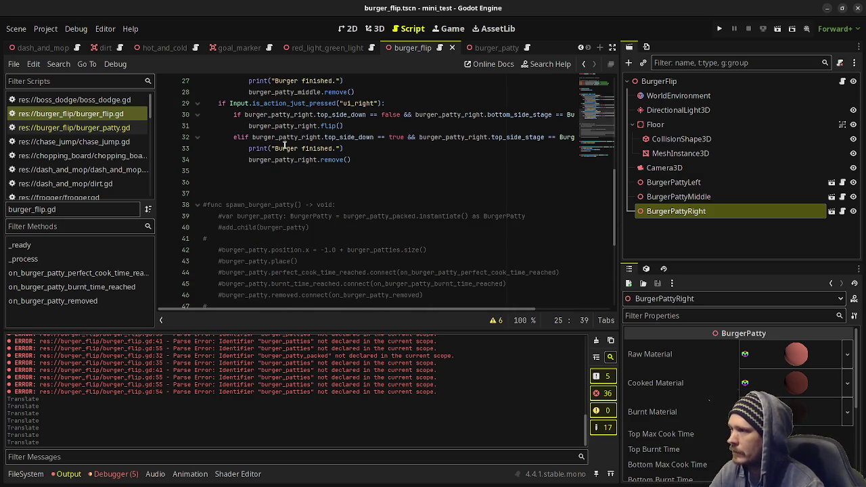
{"action": "scroll", "coordinate": [302, 114], "scroll_direction": "down", "scroll_amount": 6}
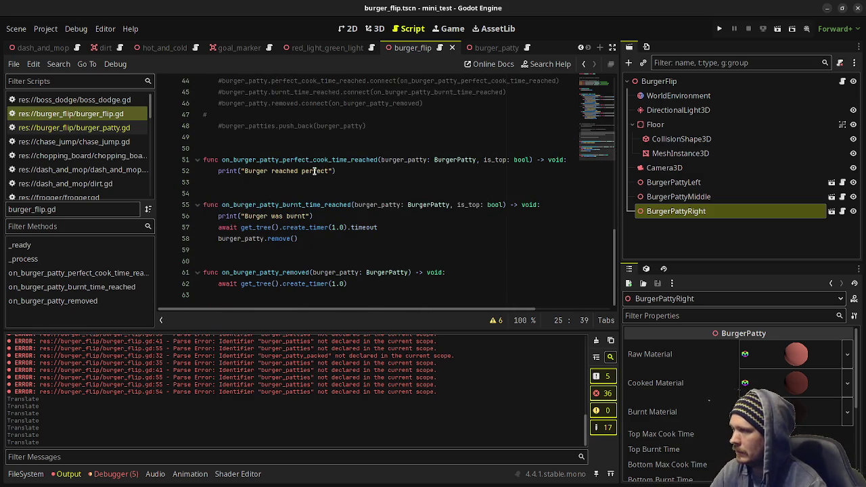
{"action": "scroll", "coordinate": [314, 170], "scroll_direction": "up", "scroll_amount": 8}
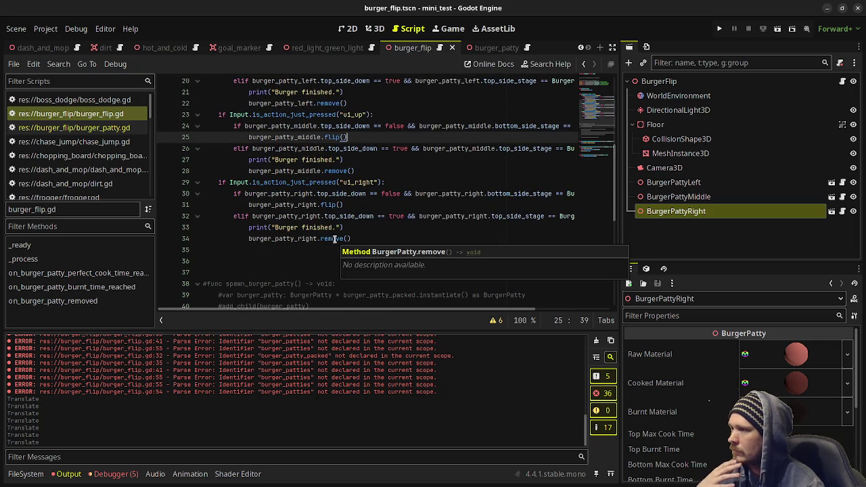
{"action": "left_click", "coordinate": [342, 240], "text": "ctrl"}
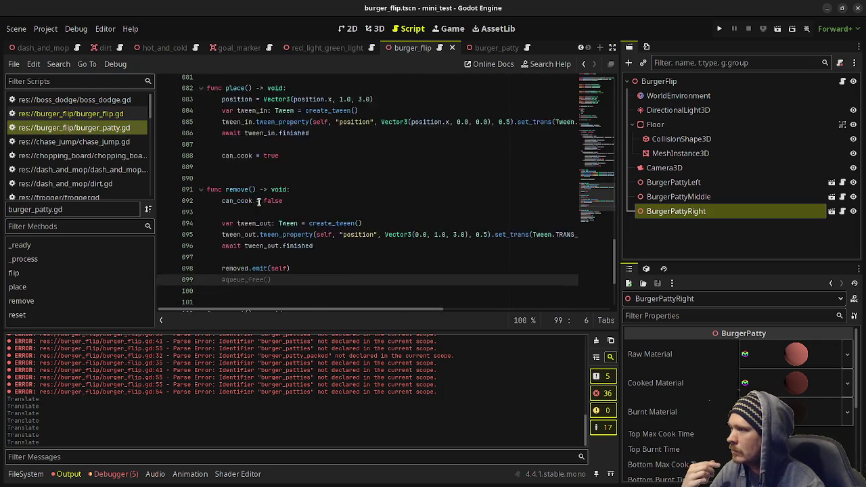
{"action": "scroll", "coordinate": [258, 203], "scroll_direction": "down", "scroll_amount": 2}
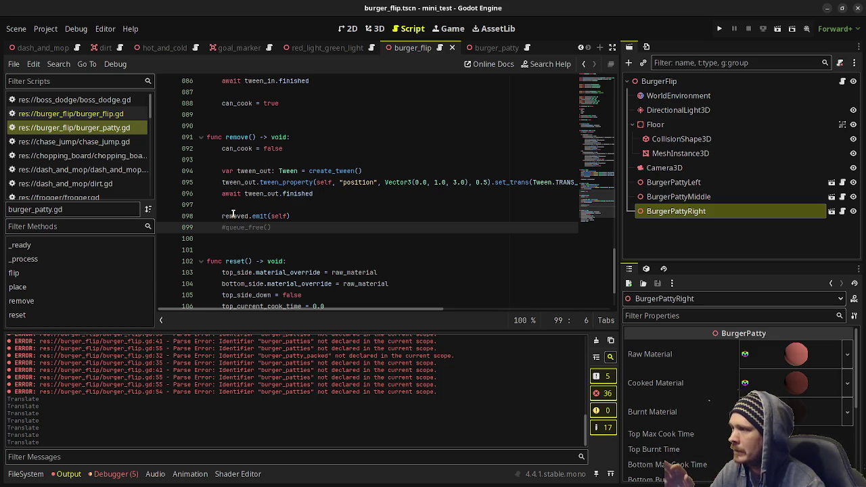
{"action": "left_click", "coordinate": [71, 113]}
{"action": "scroll", "coordinate": [355, 247], "scroll_direction": "down", "scroll_amount": 5}
{"action": "scroll", "coordinate": [349, 244], "scroll_direction": "down", "scroll_amount": 2}
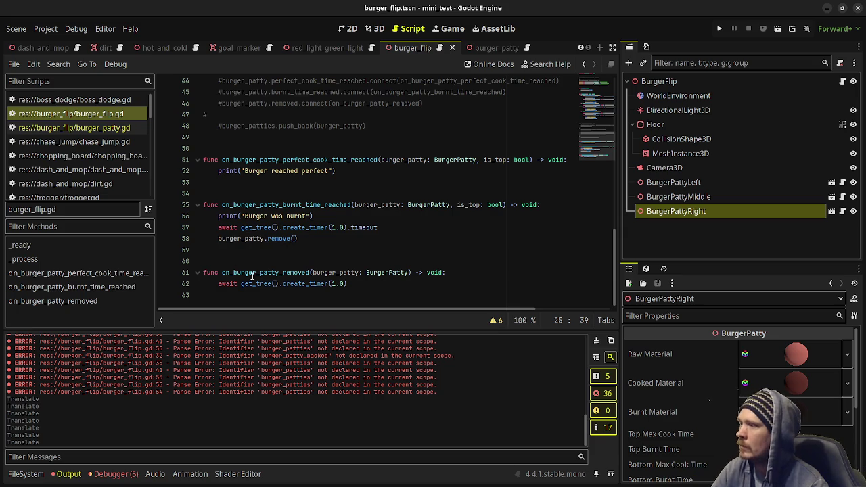